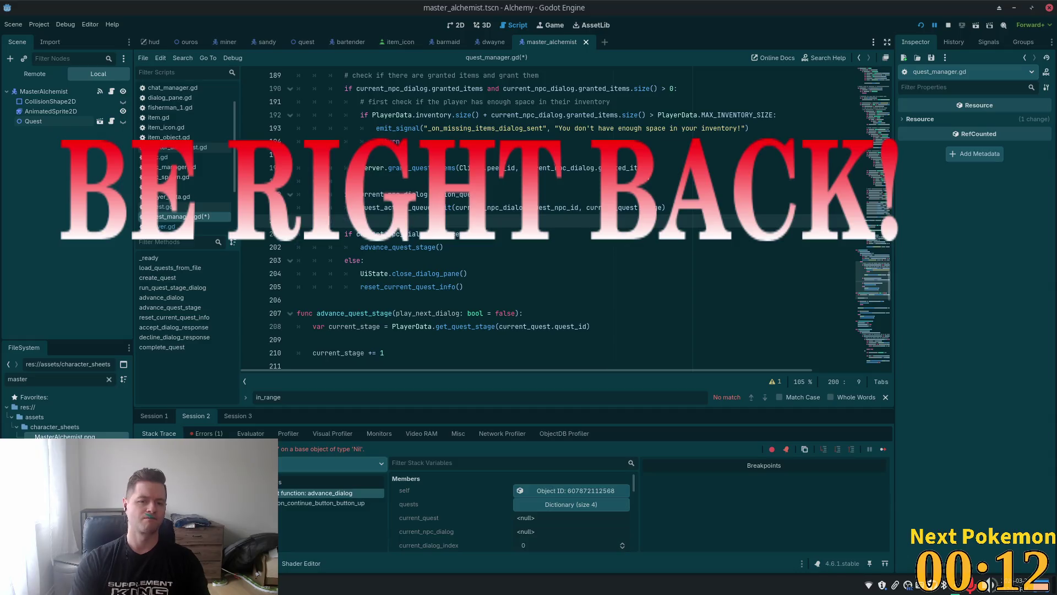
Save quest_manager.gd and switch to the player_quests table in phpMyAdmin
left_click(298, 220)
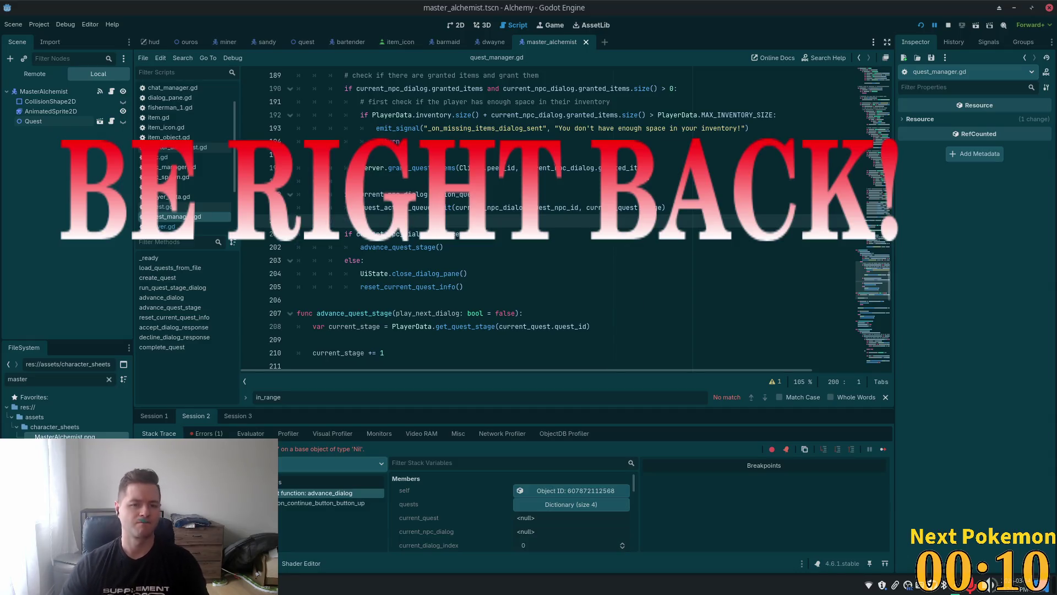
key("ctrl+s")
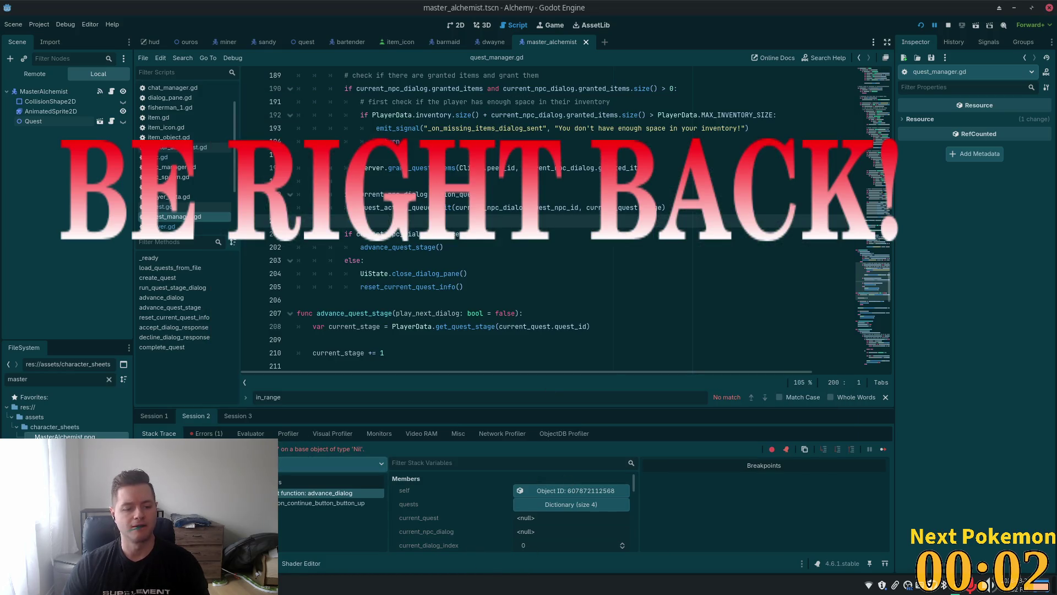
key("alt+Tab")
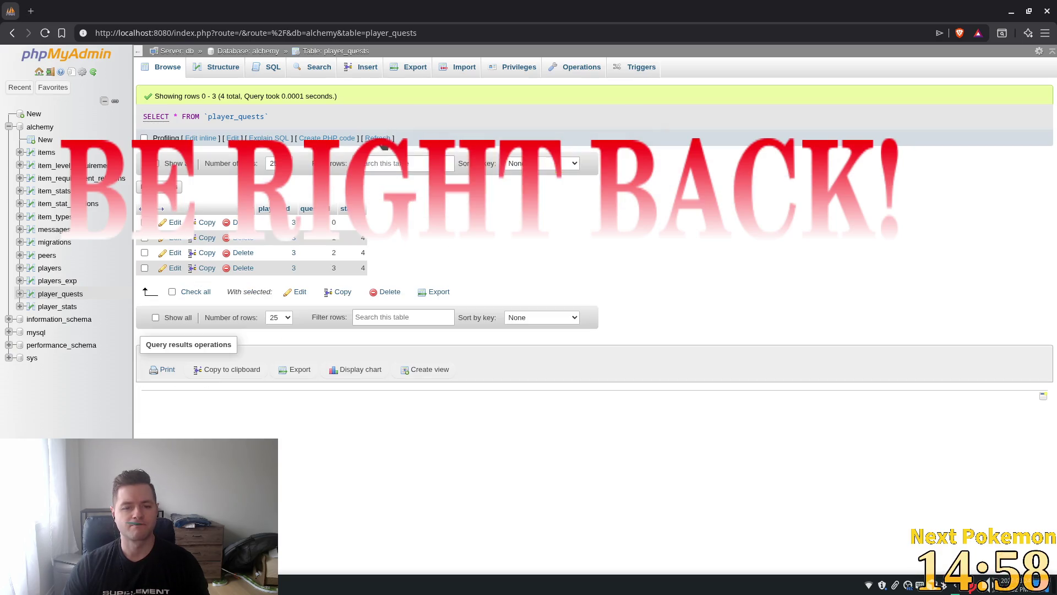
Change the last player_quests row's stage to 3, save it, and return to Godot
double_click(352, 268)
type("42")
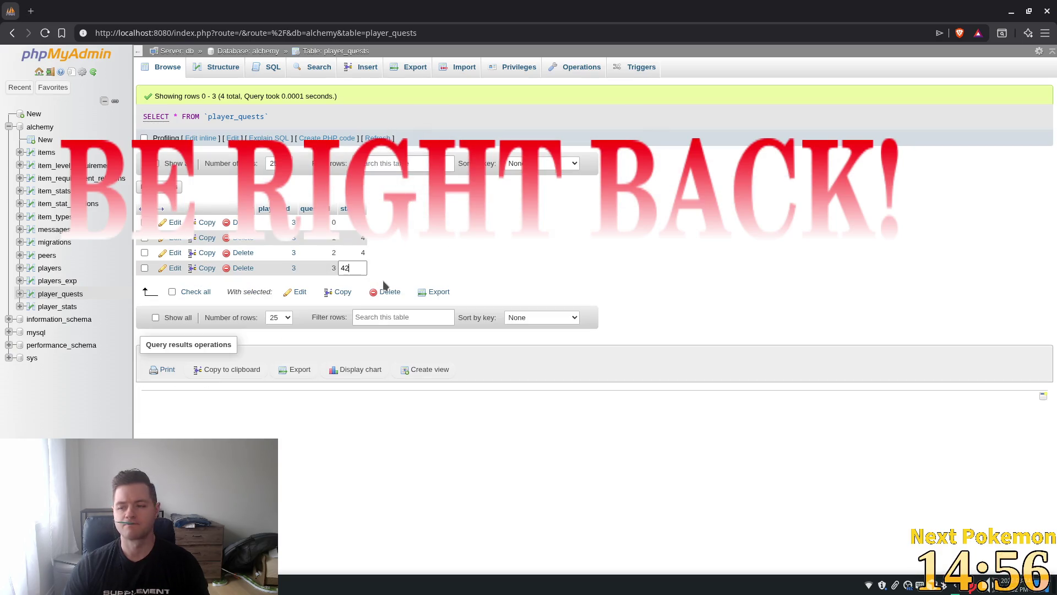
key("ctrl+a")
type("2")
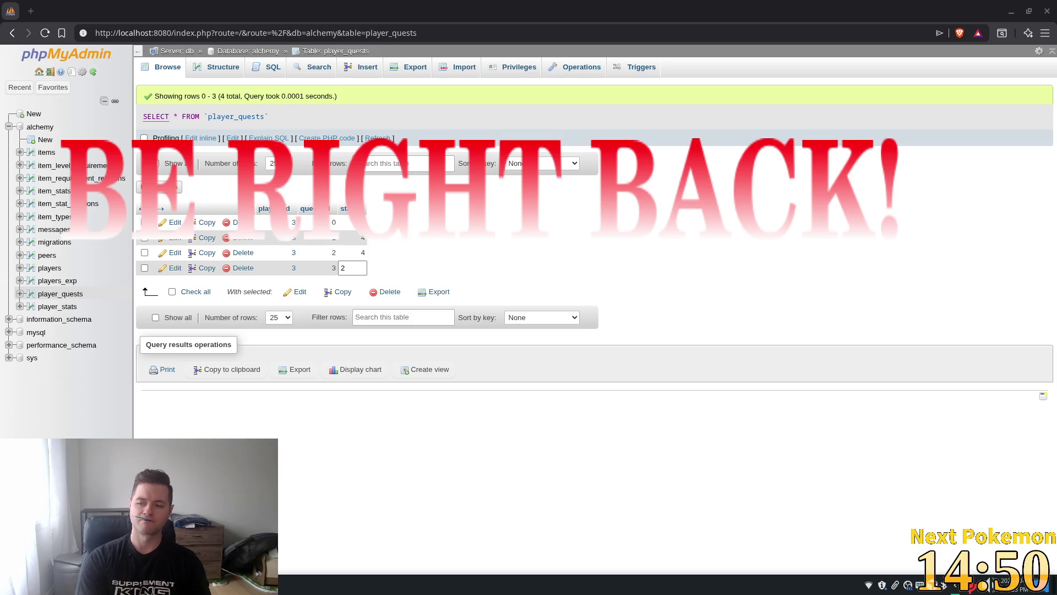
left_click(459, 387)
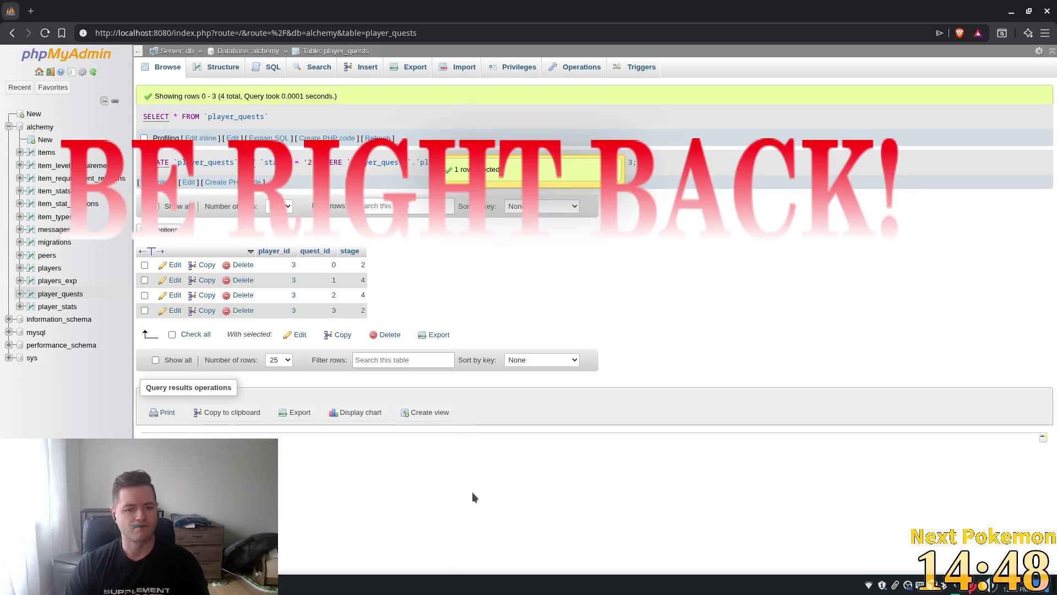
double_click(353, 308)
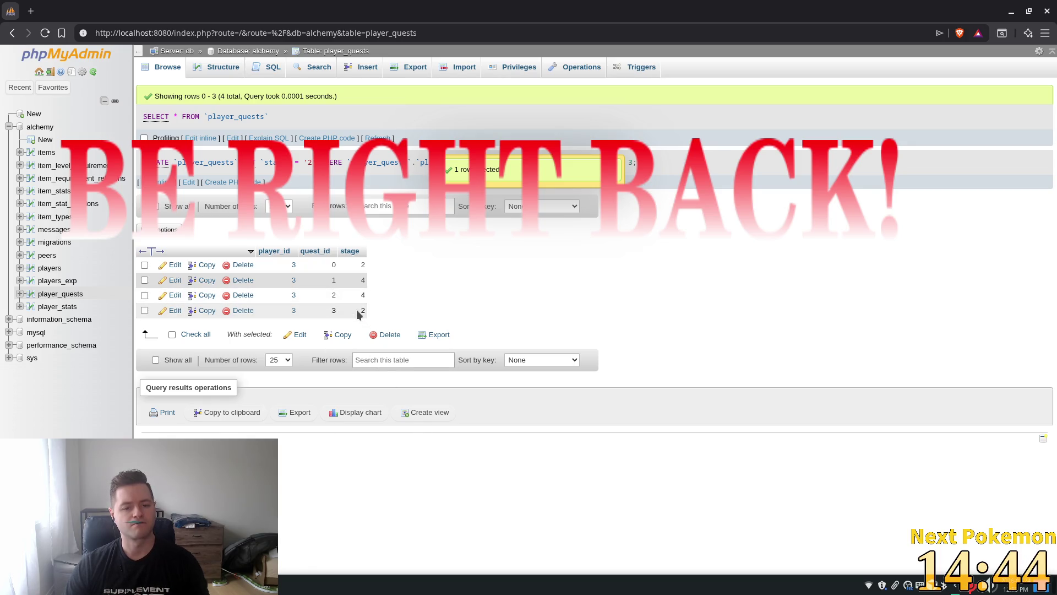
double_click(357, 309)
type("3")
key("Return")
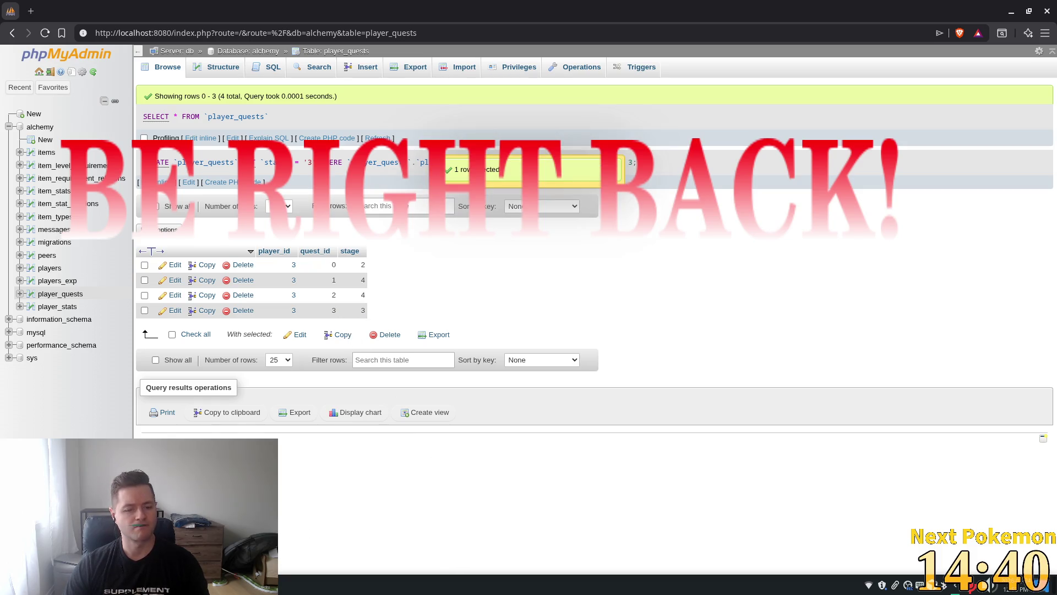
key("alt+Tab")
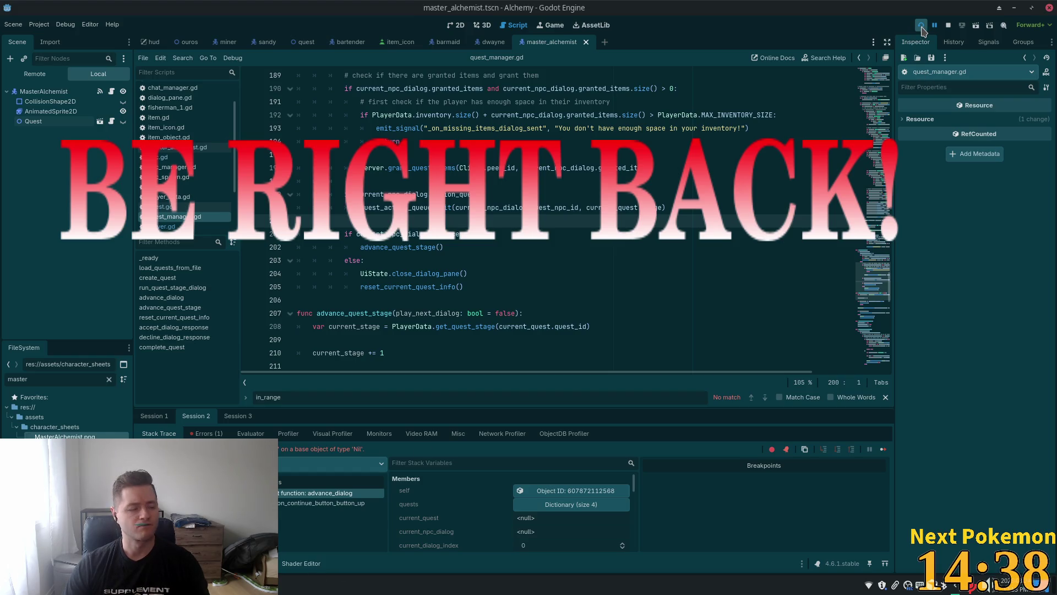
Run the project and click through the Master Alchemist's dialog until 'A New Age of Alchemy' completes, then close the game
left_click(921, 26)
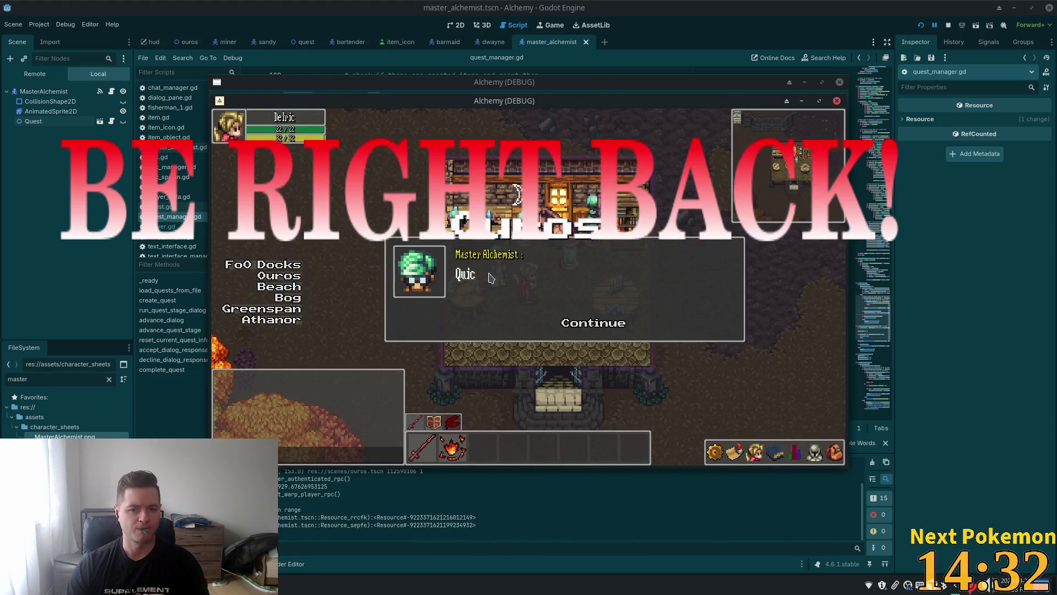
left_click(590, 324)
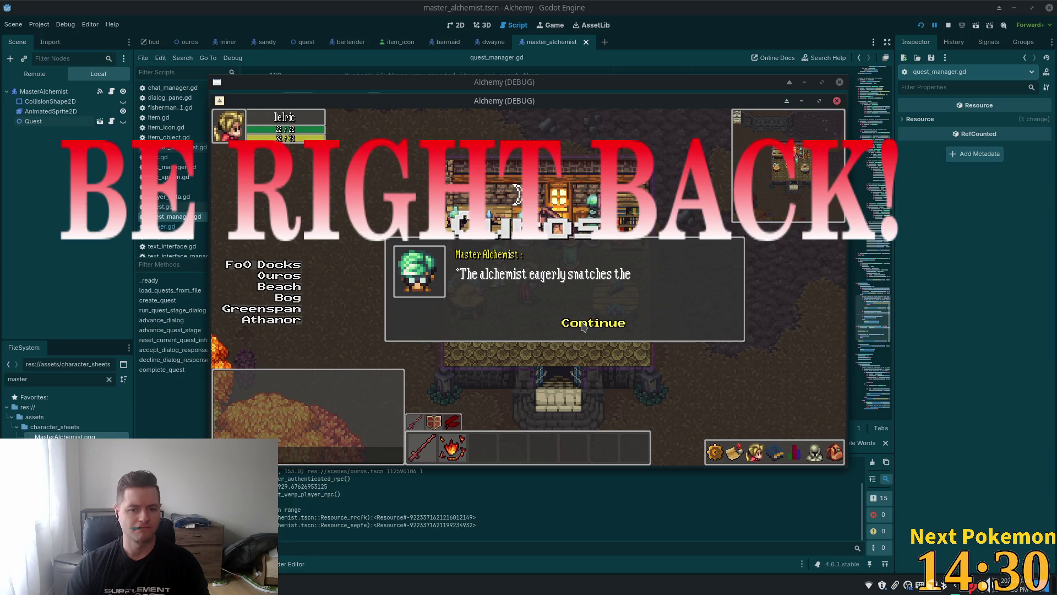
left_click(583, 325)
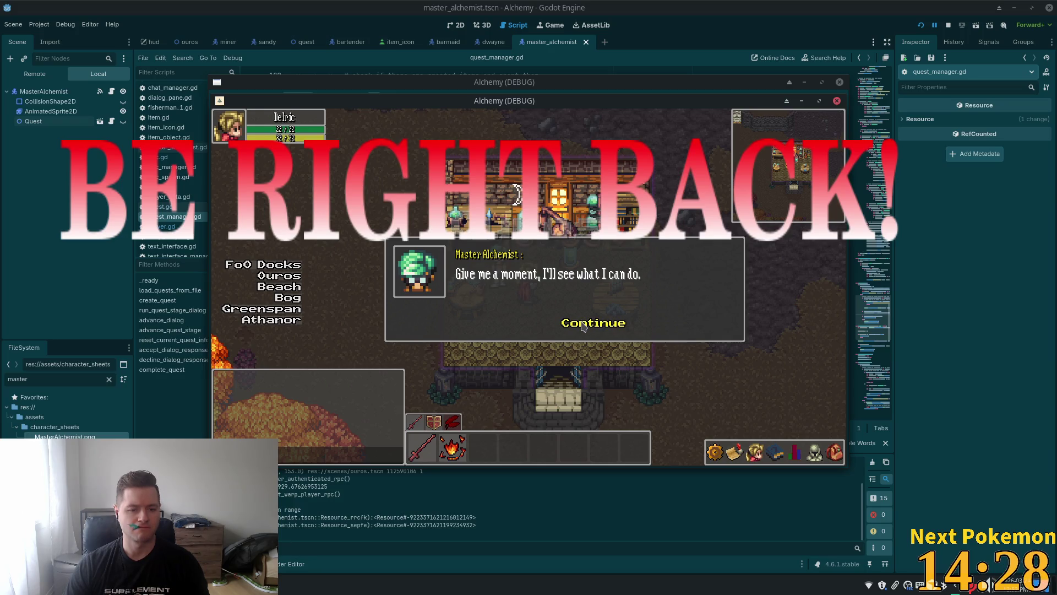
left_click(584, 325)
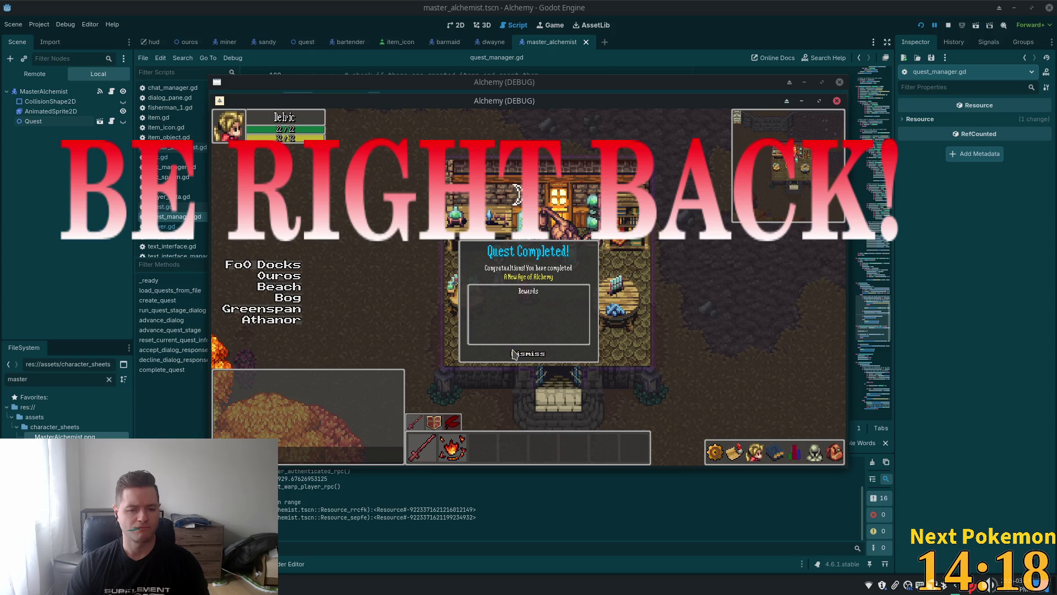
key("Return")
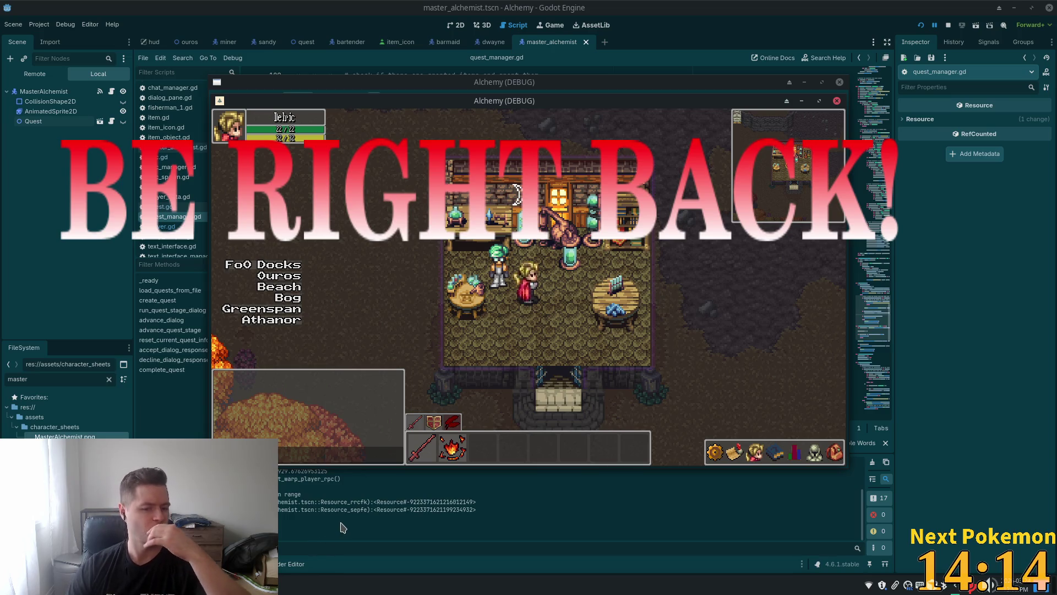
key("F8")
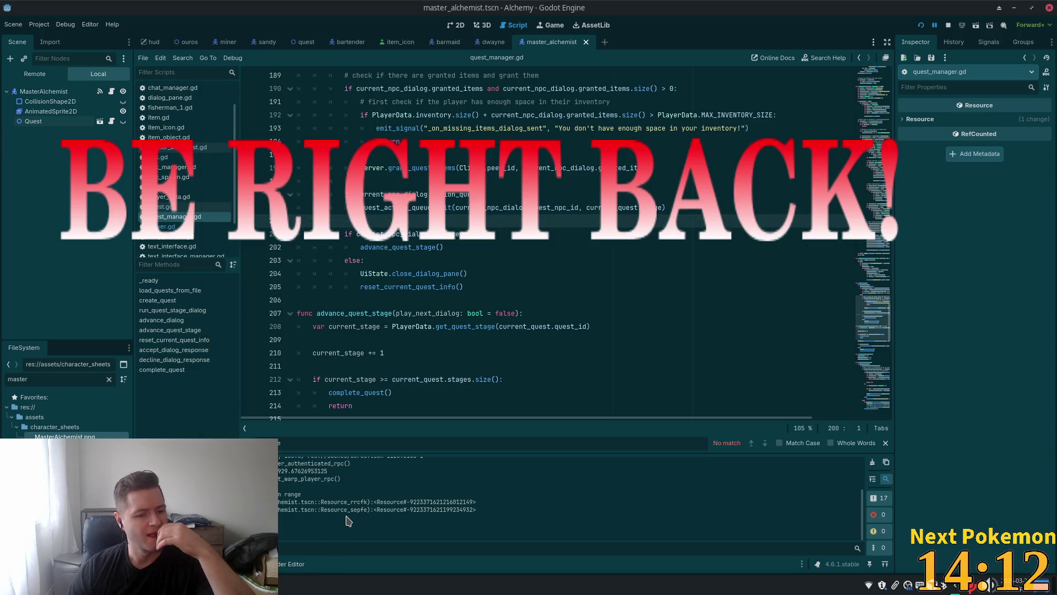
Bring up master_alchemist.gd in Cursor
scroll(347, 521, "up", 1)
scroll(352, 518, "down", 1)
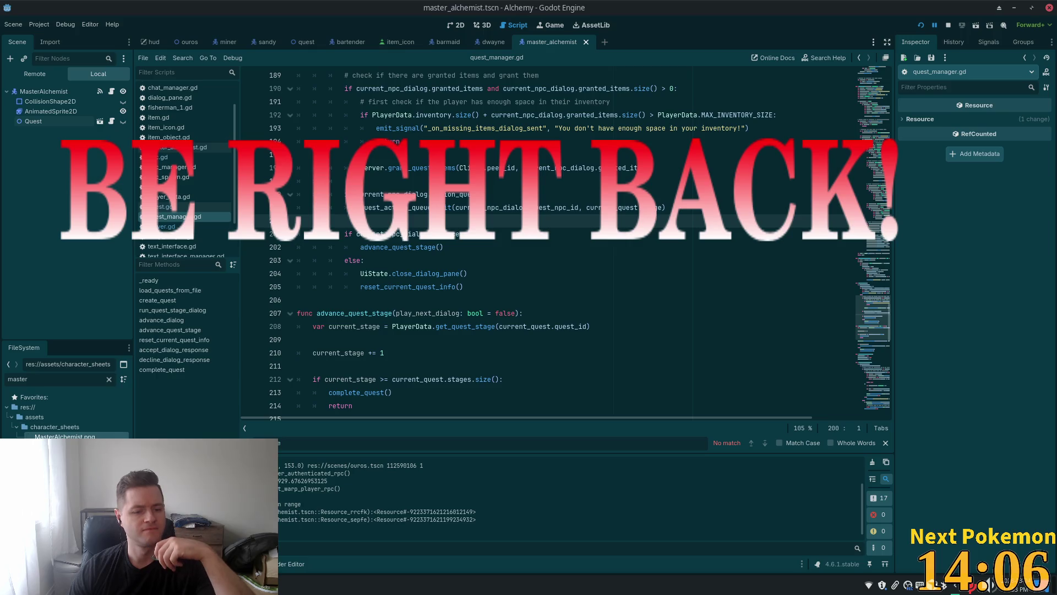
key("alt+Tab")
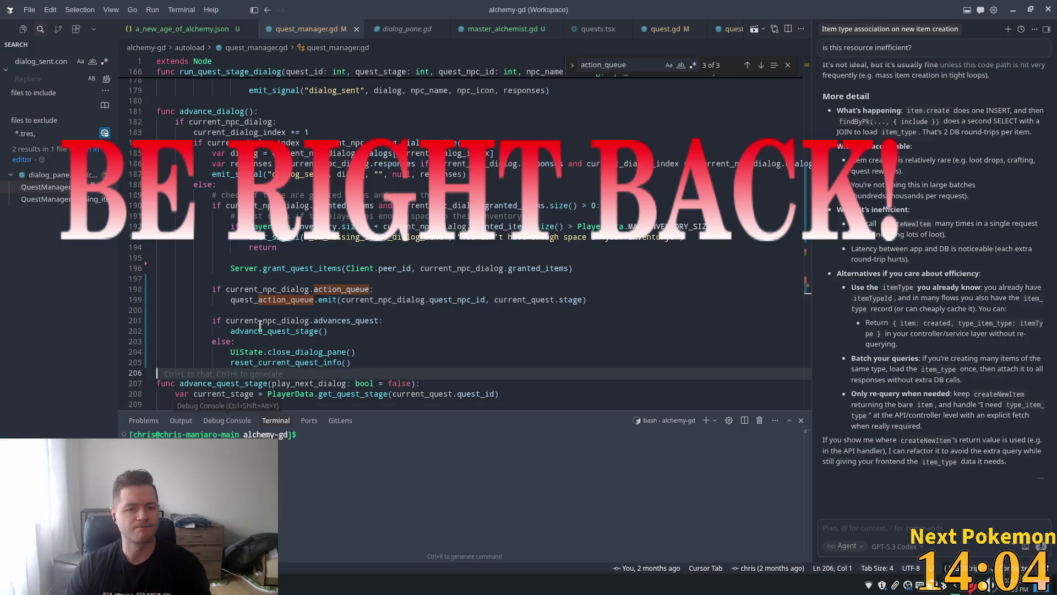
left_click(520, 27)
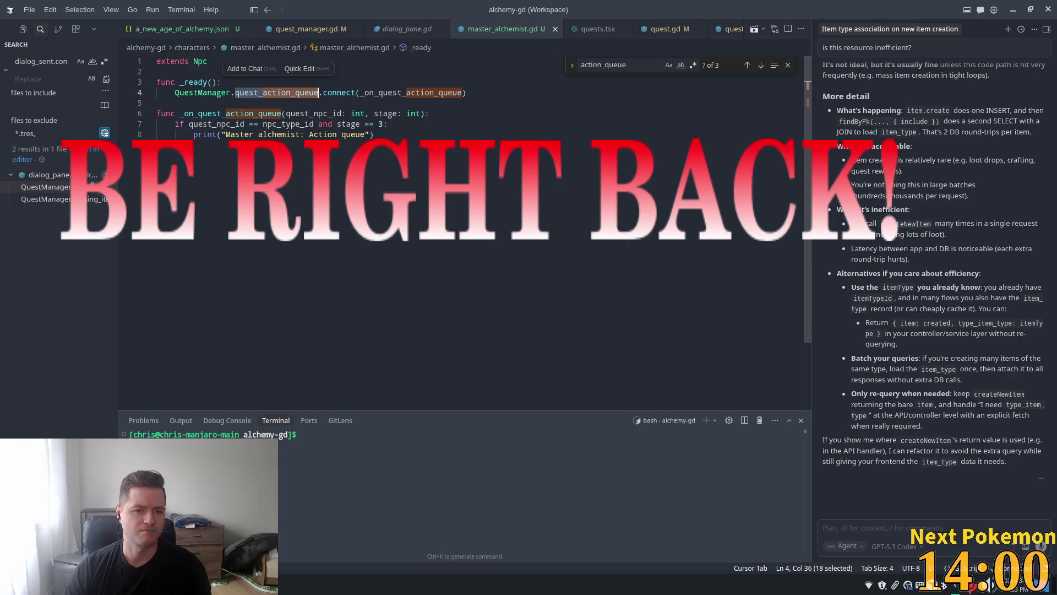
type("que")
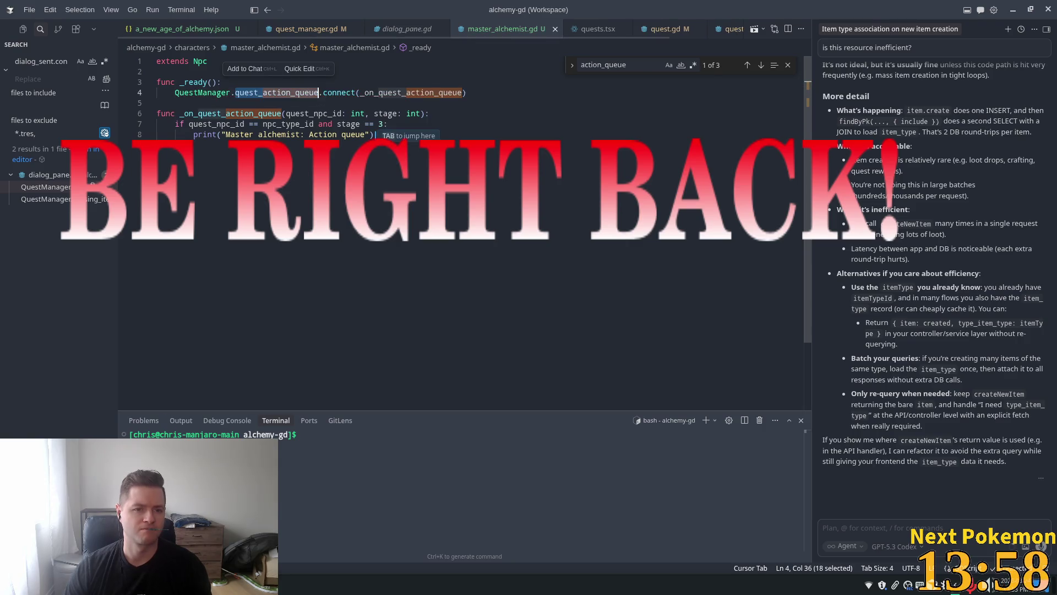
key("alt+Tab")
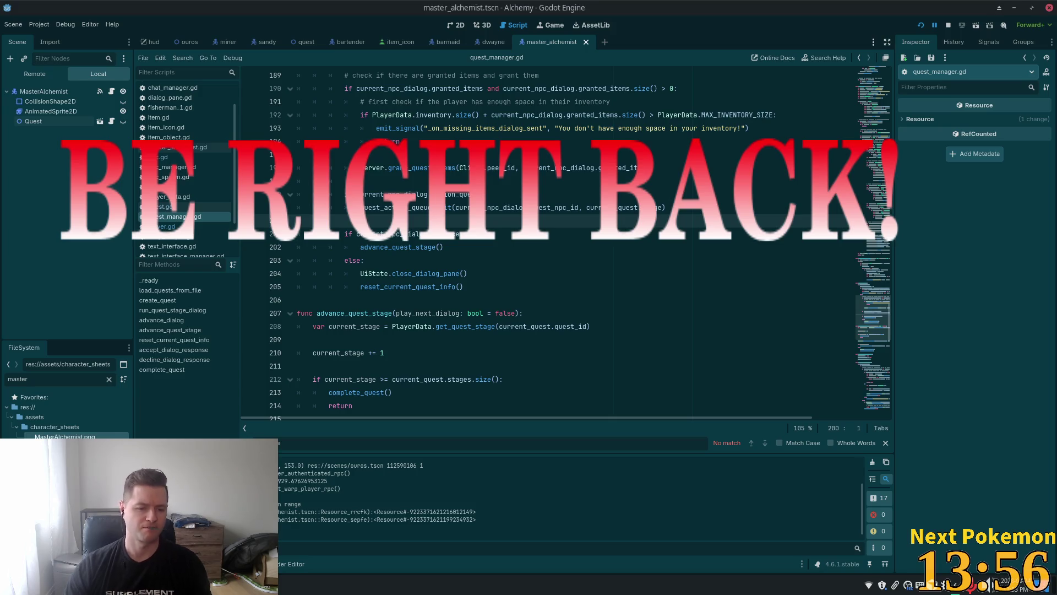
key("alt+Tab")
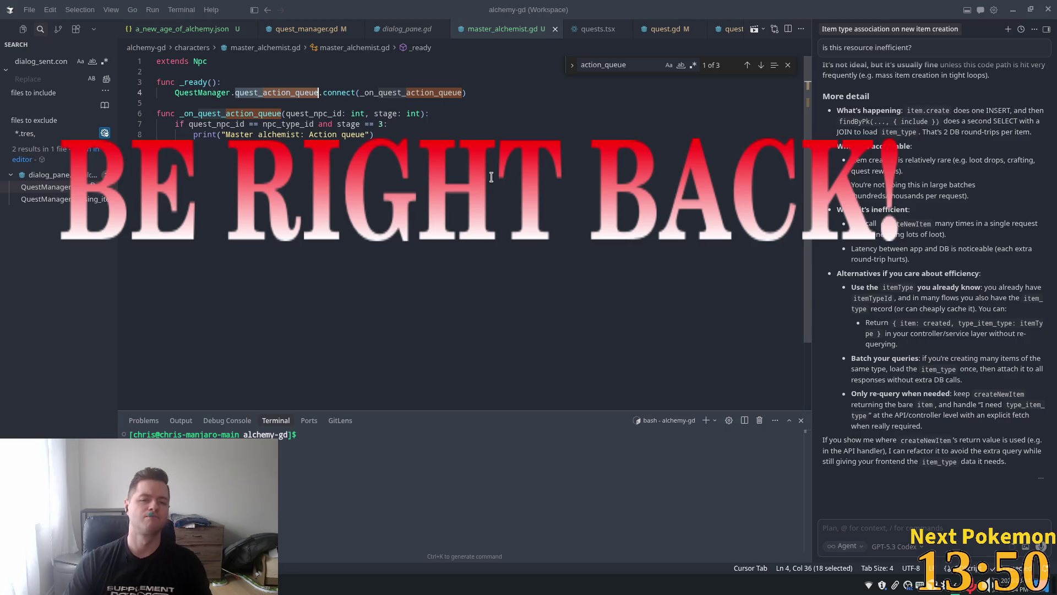
Add a print of 'Master alchemist: Action queue received' after line 6 of the handler
left_click(443, 109)
key("Return")
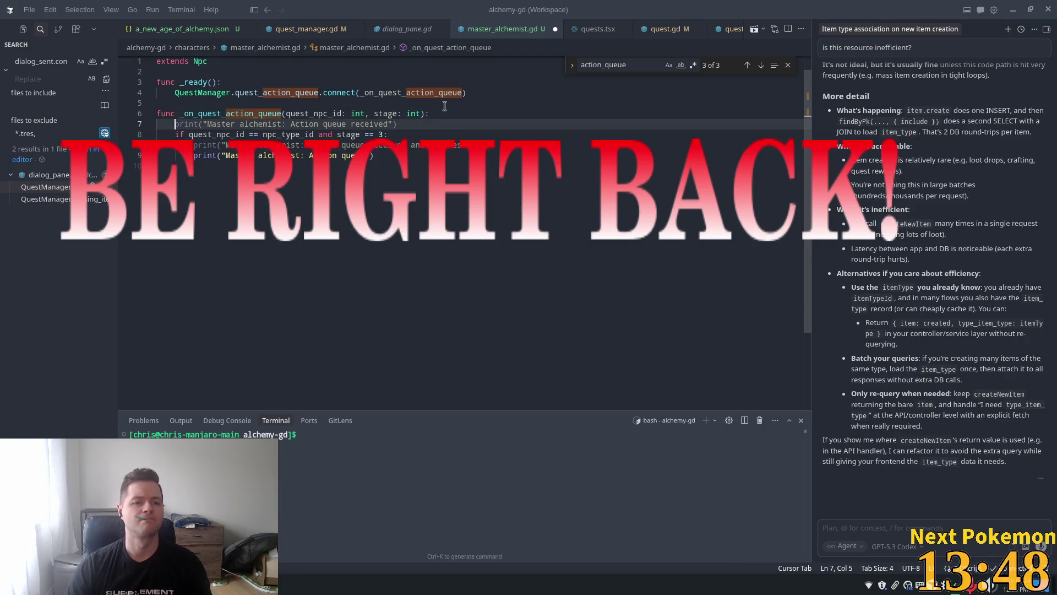
key("Tab")
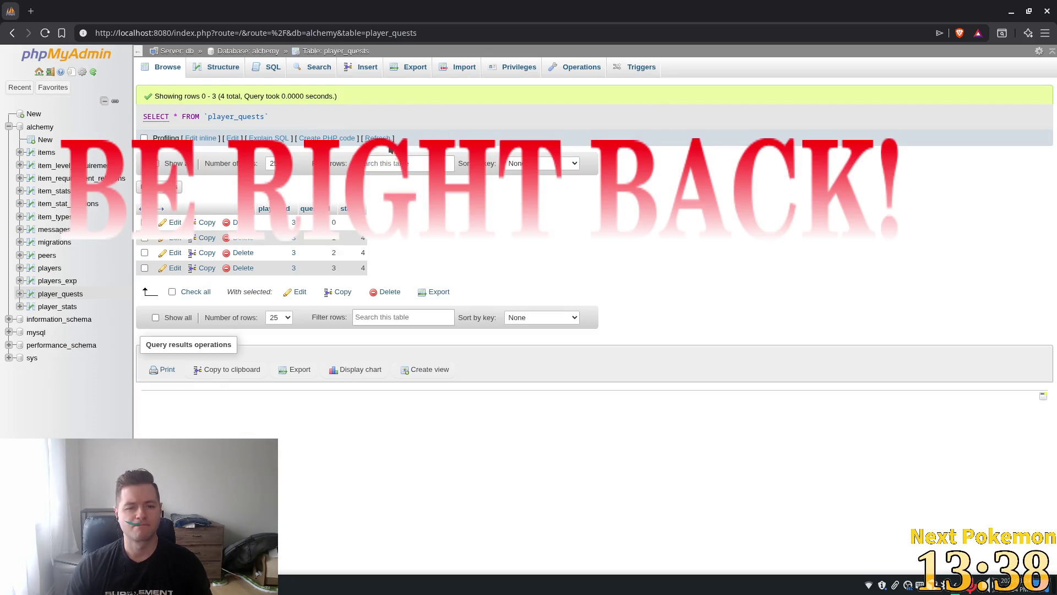
Reset quest 3's stage in player_quests to 3, then relaunch the game from Godot
double_click(357, 269)
type("4")
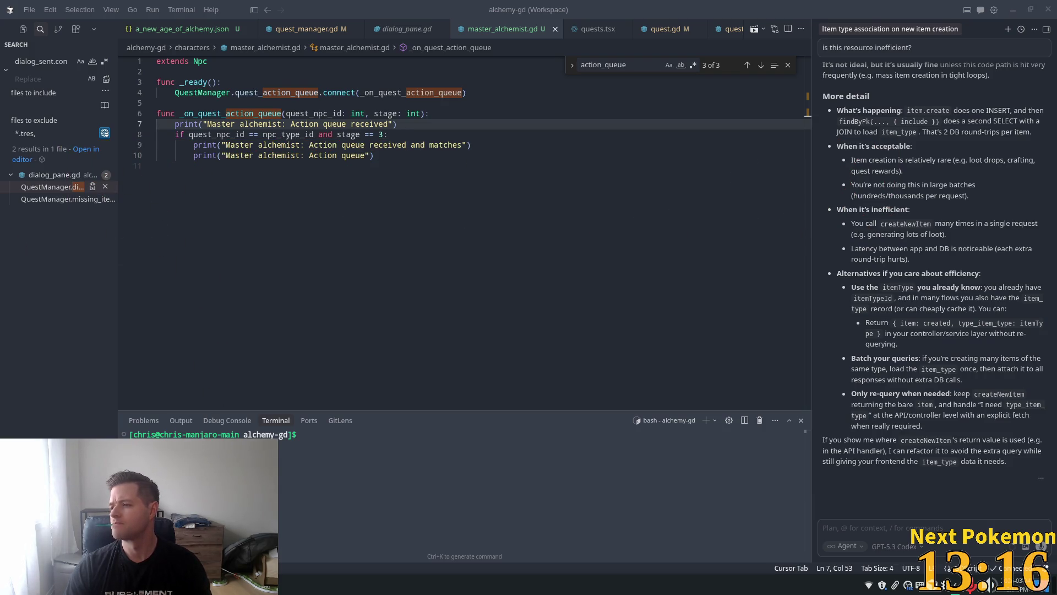
key("alt+Tab")
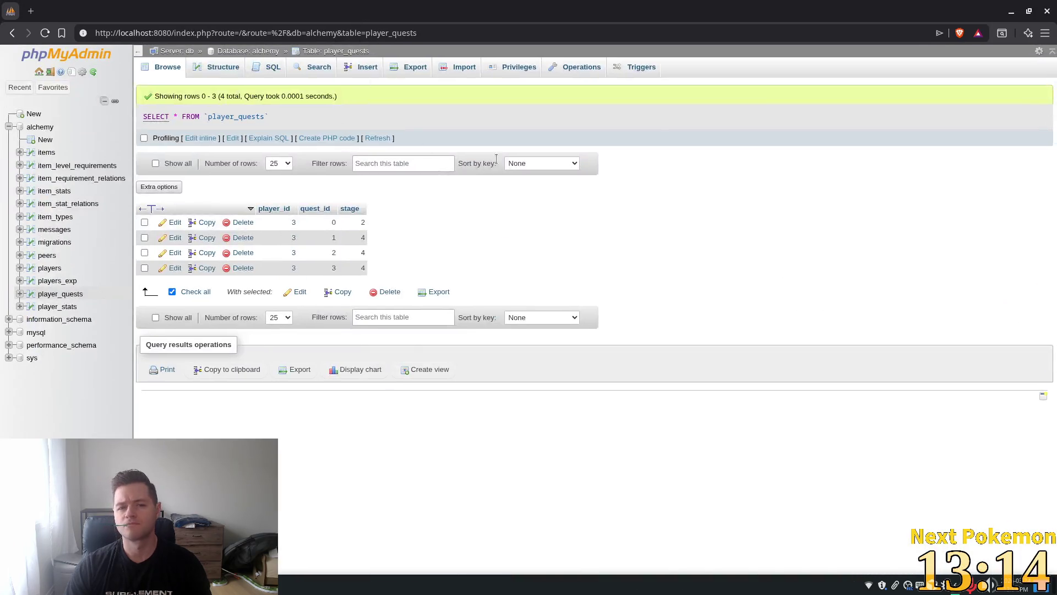
double_click(359, 270)
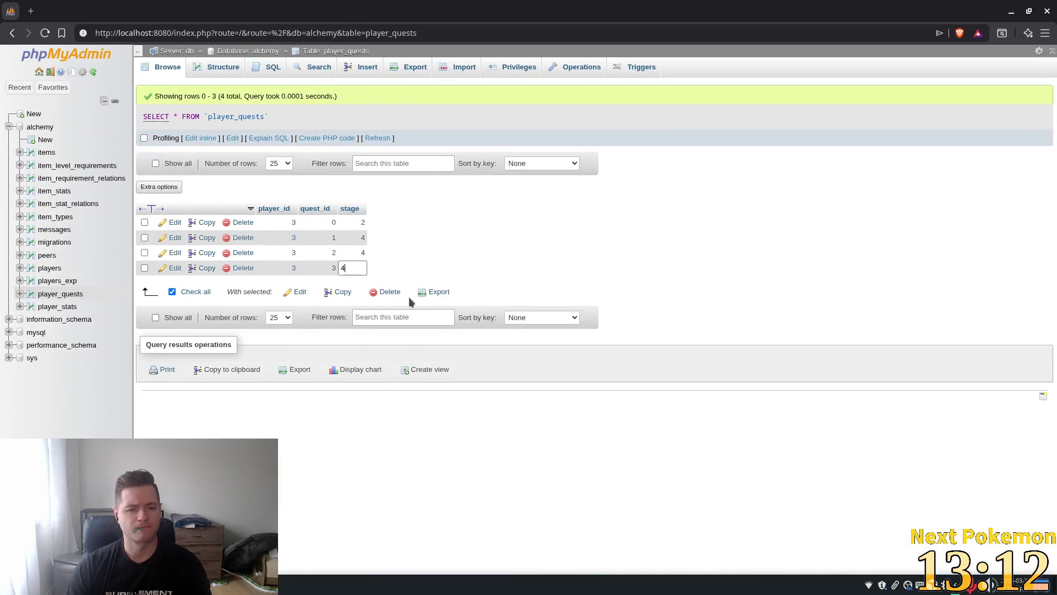
type("2")
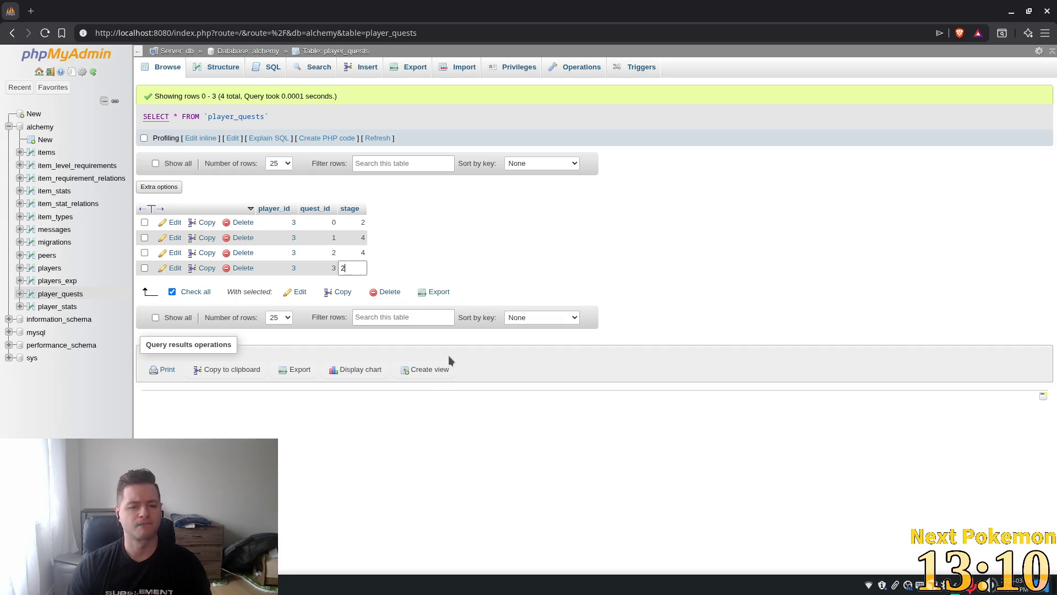
key("BackSpace")
type("3")
key("Return")
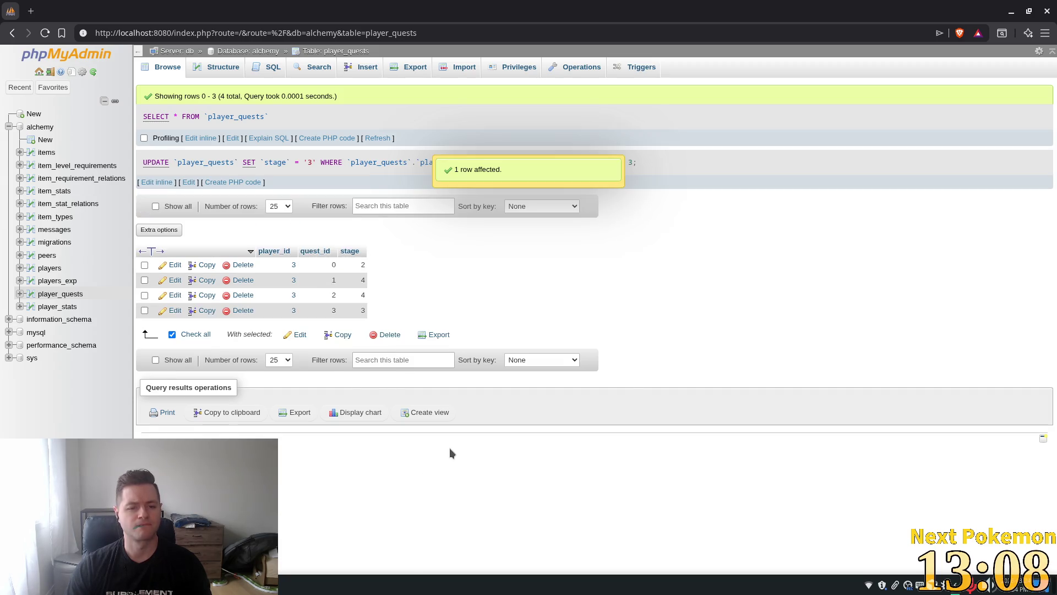
key("alt+Tab")
left_click(920, 25)
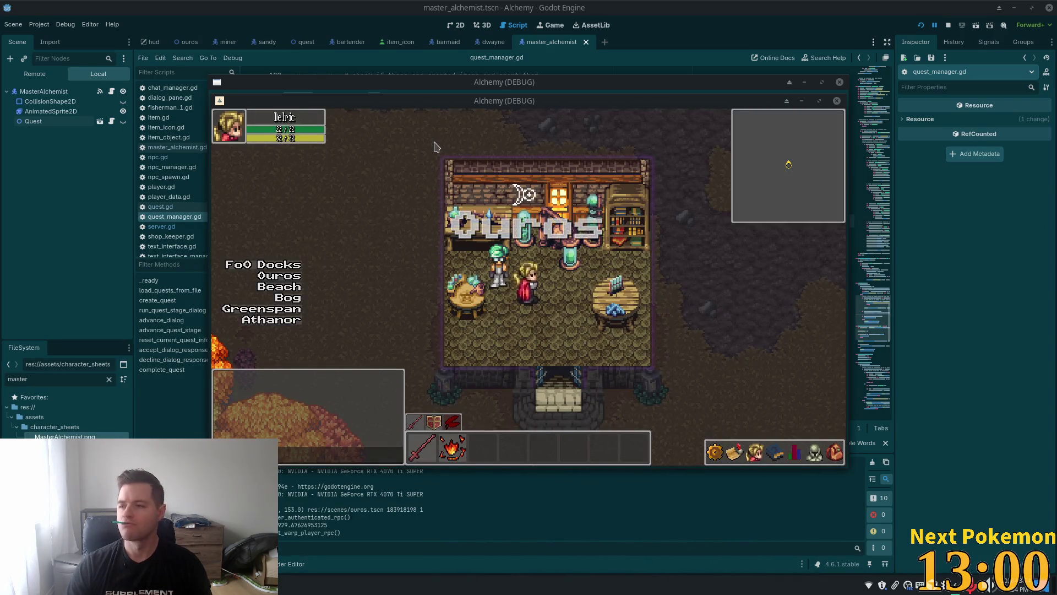
Talk to the Master Alchemist and advance the dialog until the quest completes, then close the game
left_click(501, 286)
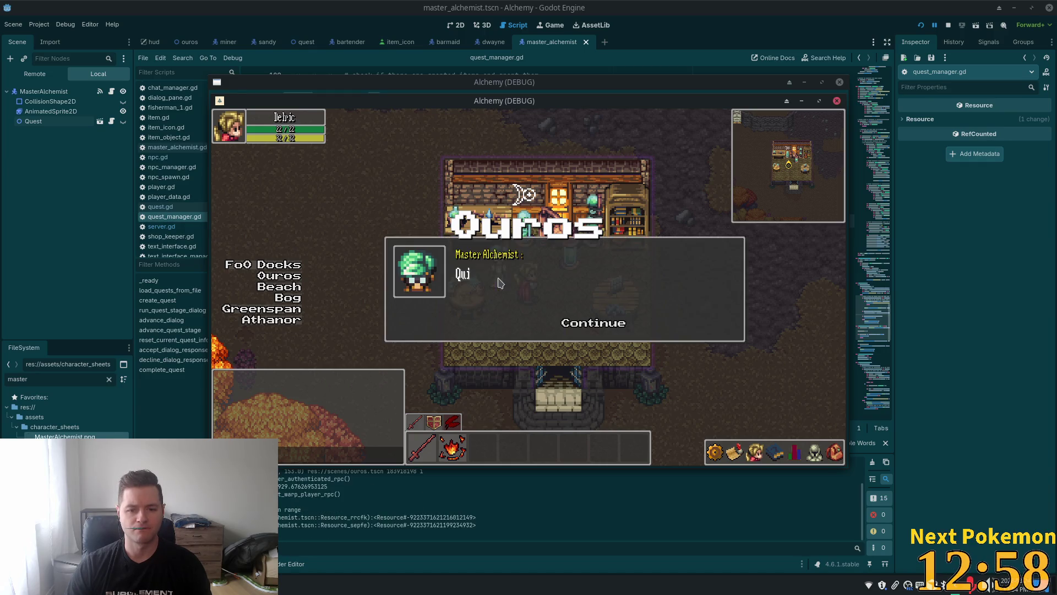
left_click(617, 329)
left_click(617, 329)
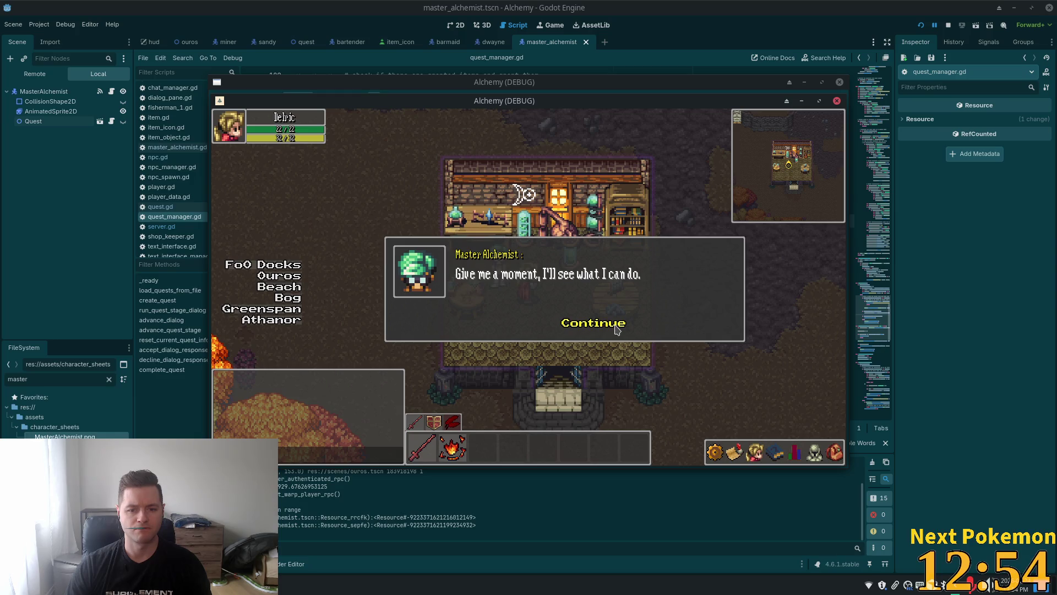
left_click(617, 328)
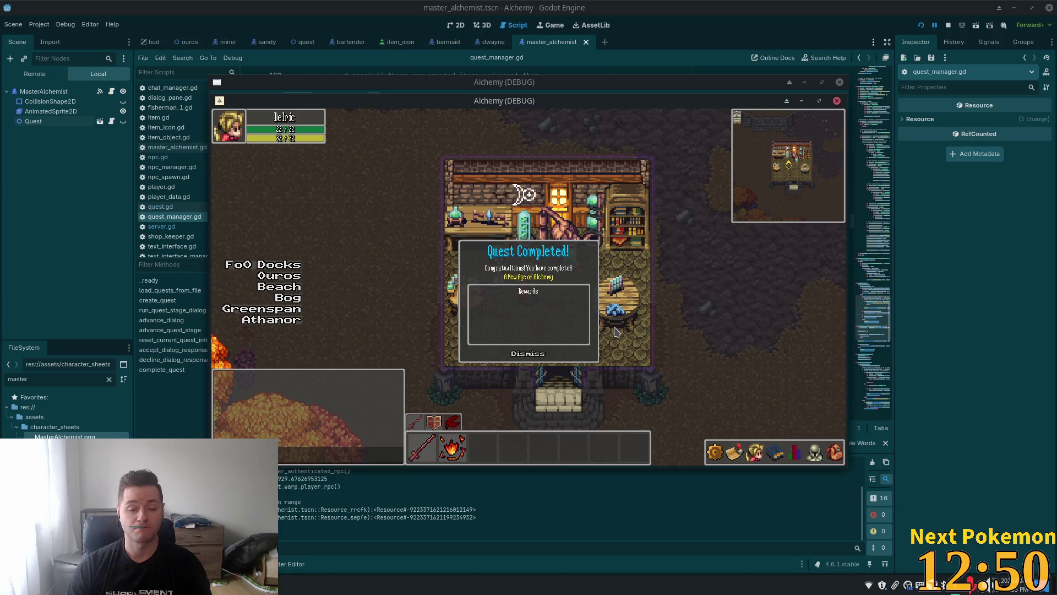
key("alt+Tab")
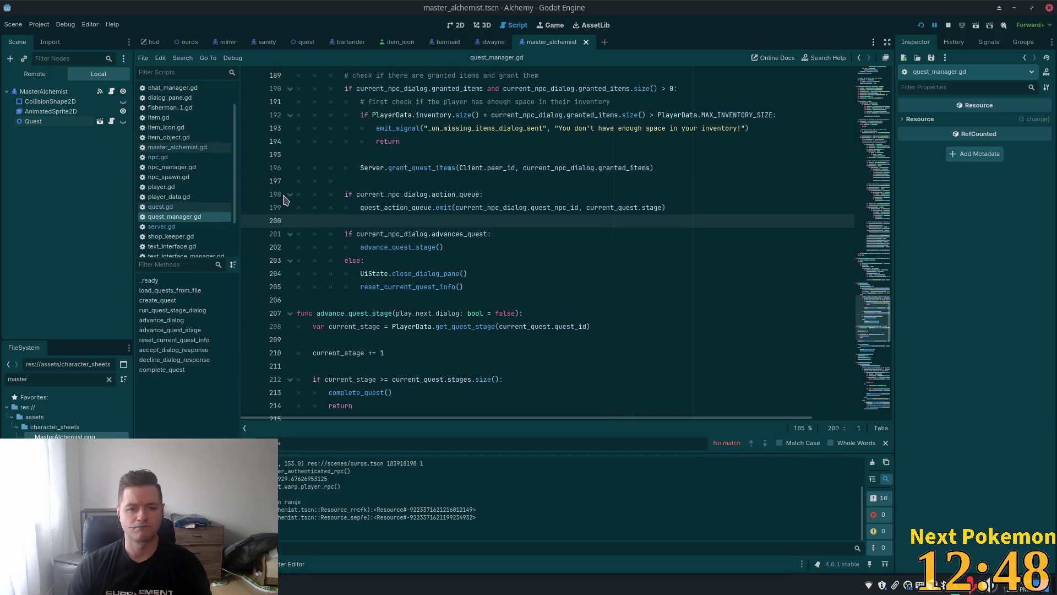
Scroll quest_manager.gd up to advance_dialog, close the game window, and switch to Cursor
scroll(420, 205, "up", 2)
mouse_move(402, 208)
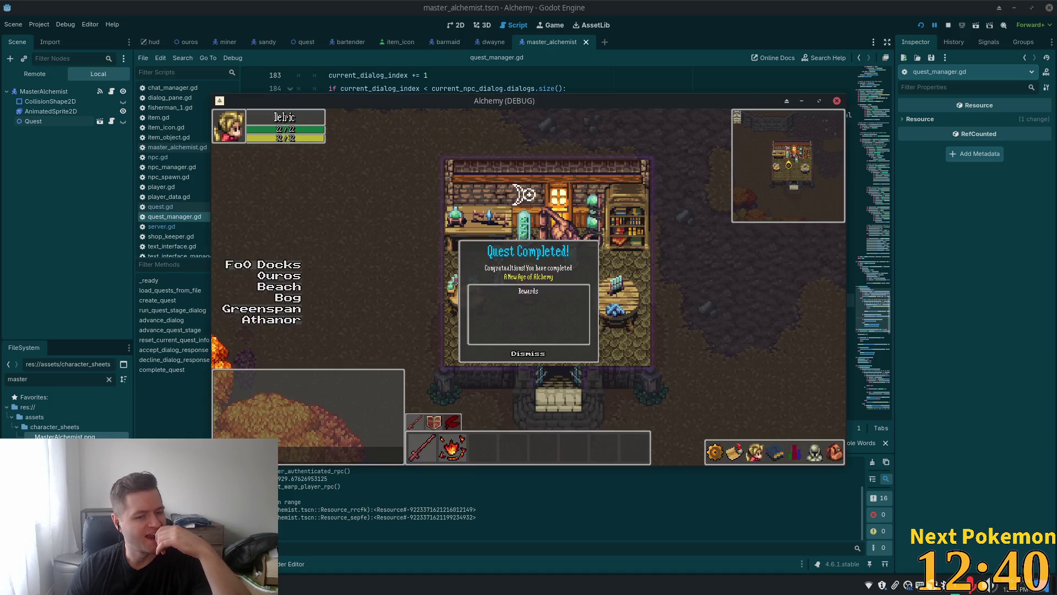
key("alt+Tab")
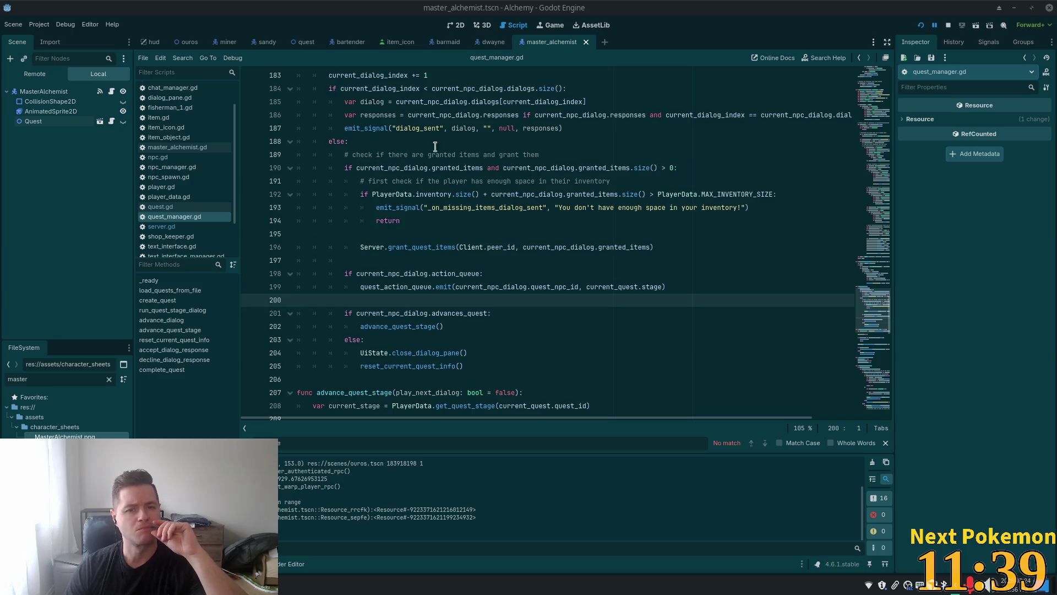
key("alt+Tab")
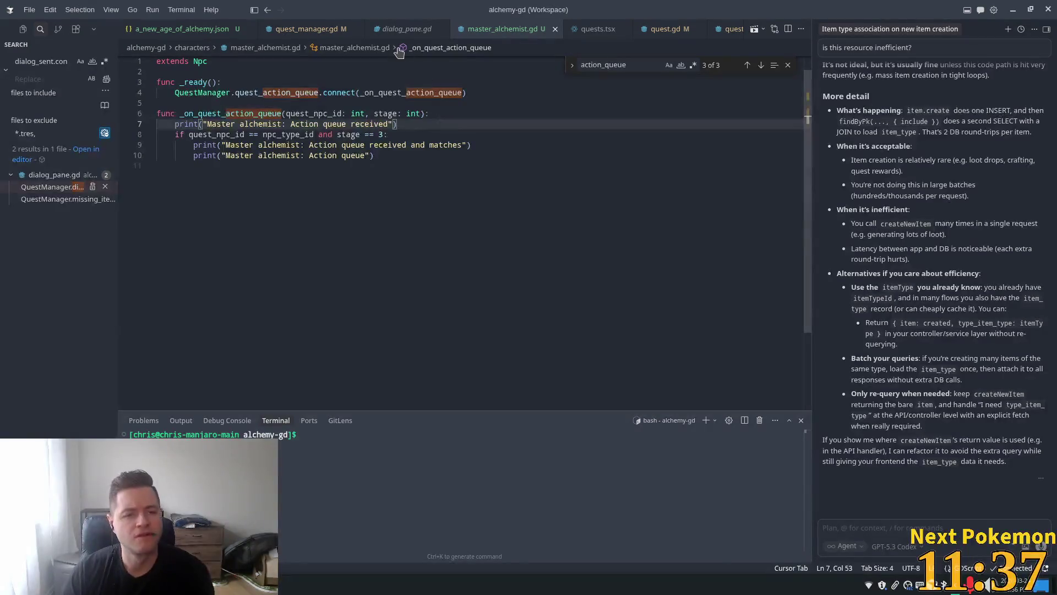
Check the quest JSON, then highlight current_npc_dialog and current_dialog_index uses in quest_manager.gd
left_click(182, 28)
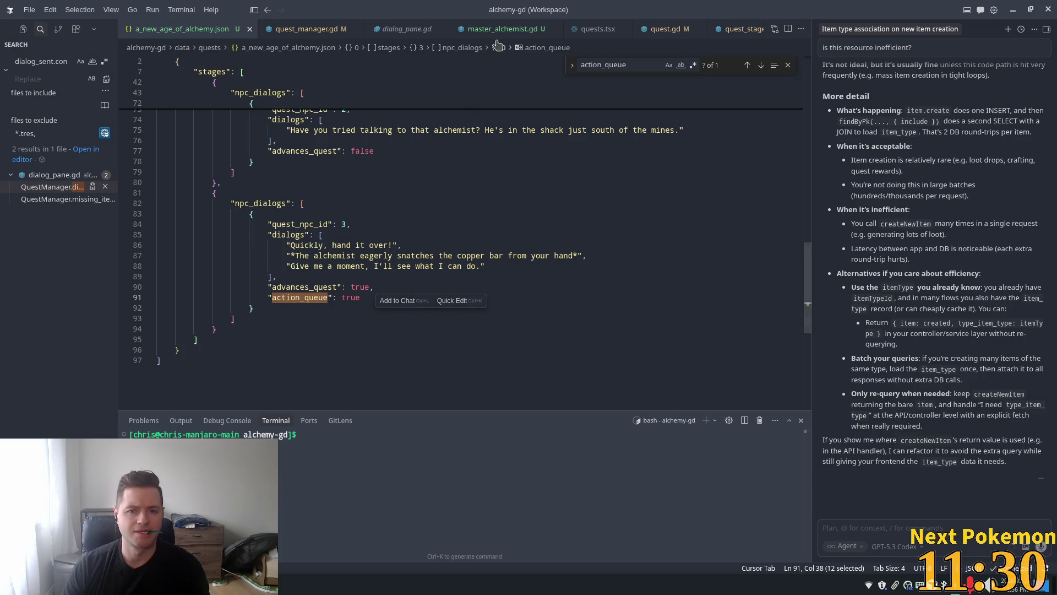
left_click(306, 29)
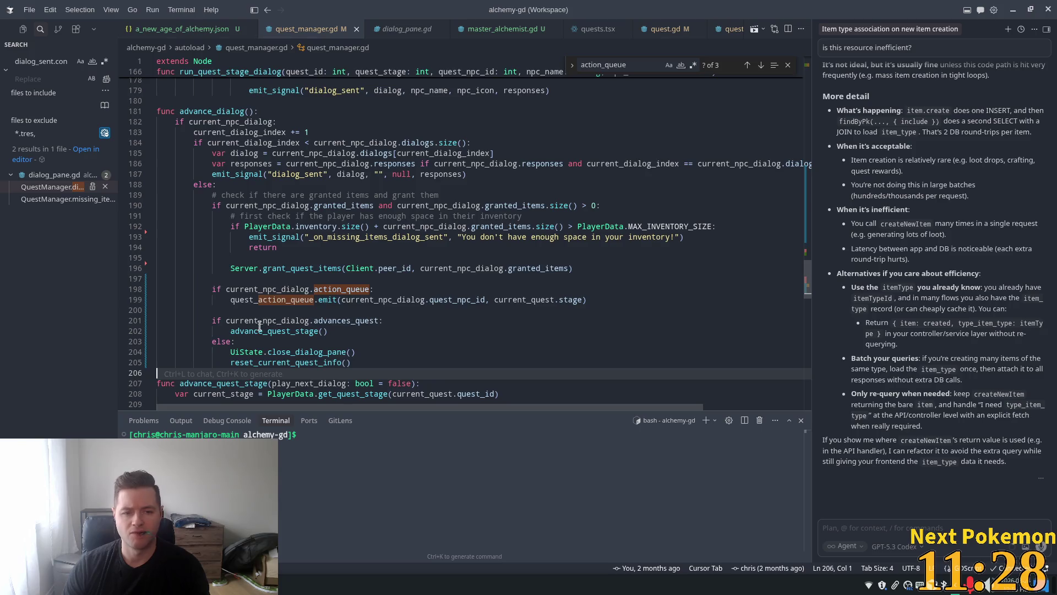
double_click(256, 290)
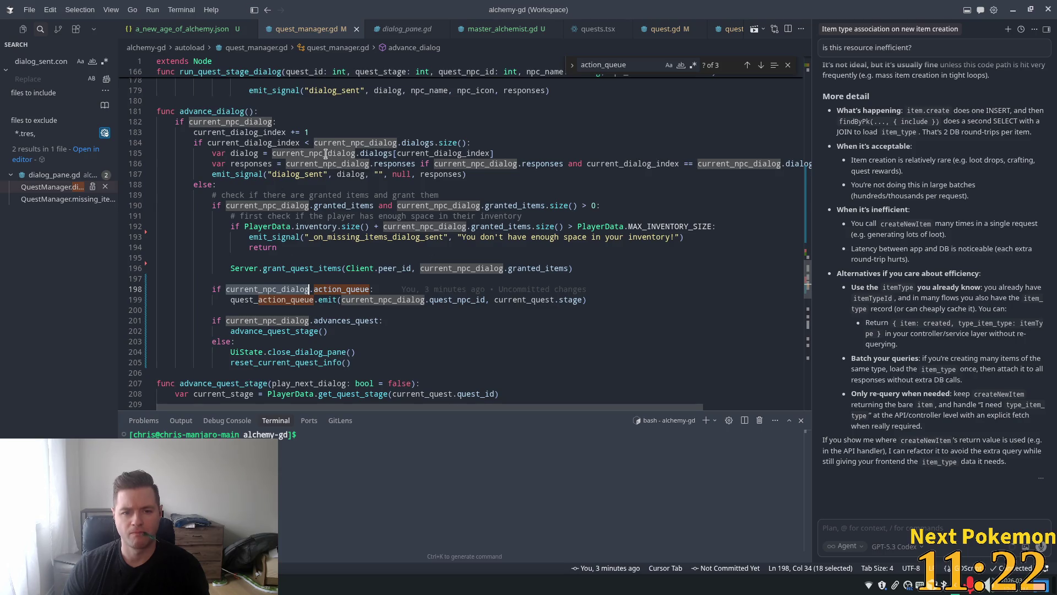
double_click(237, 133)
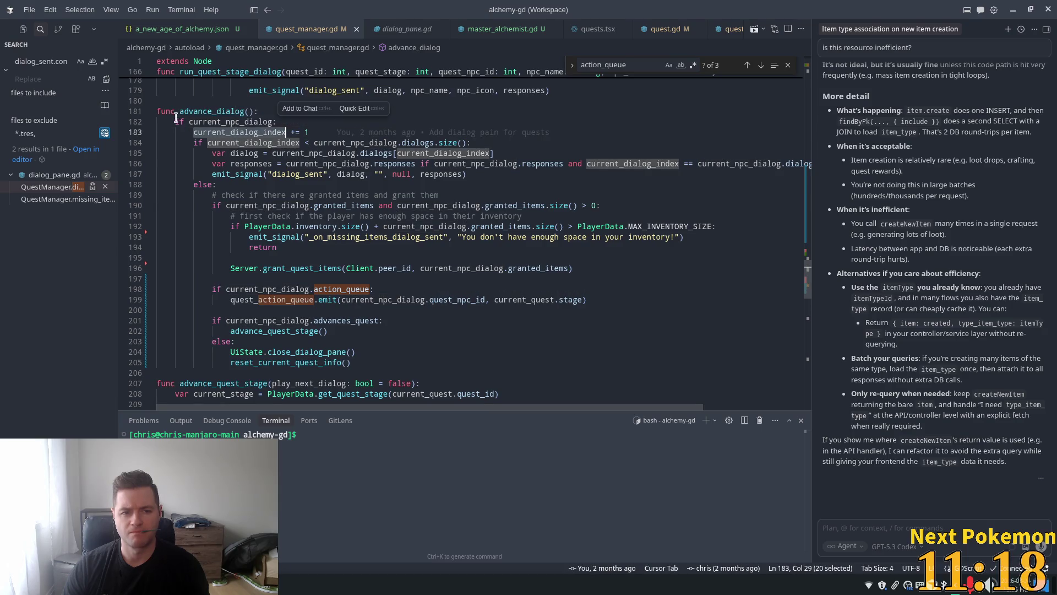
double_click(231, 122)
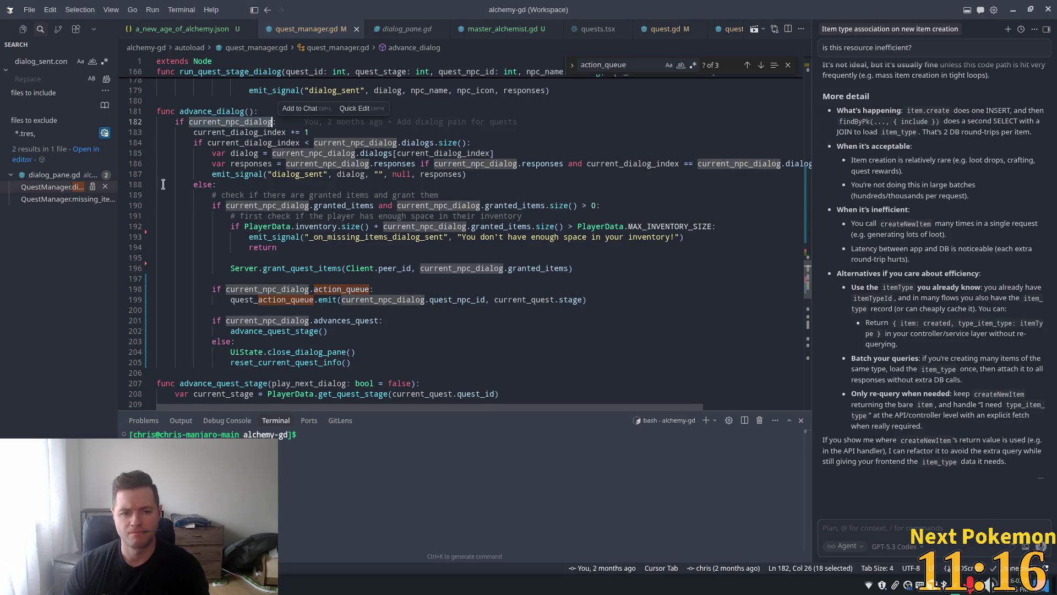
mouse_move(223, 124)
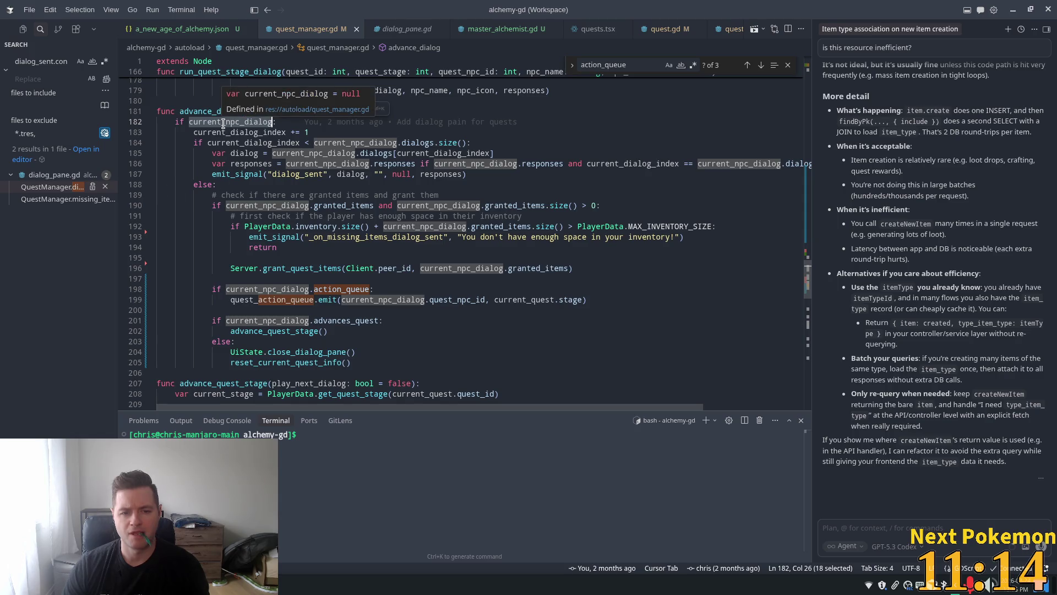
key("alt+Tab")
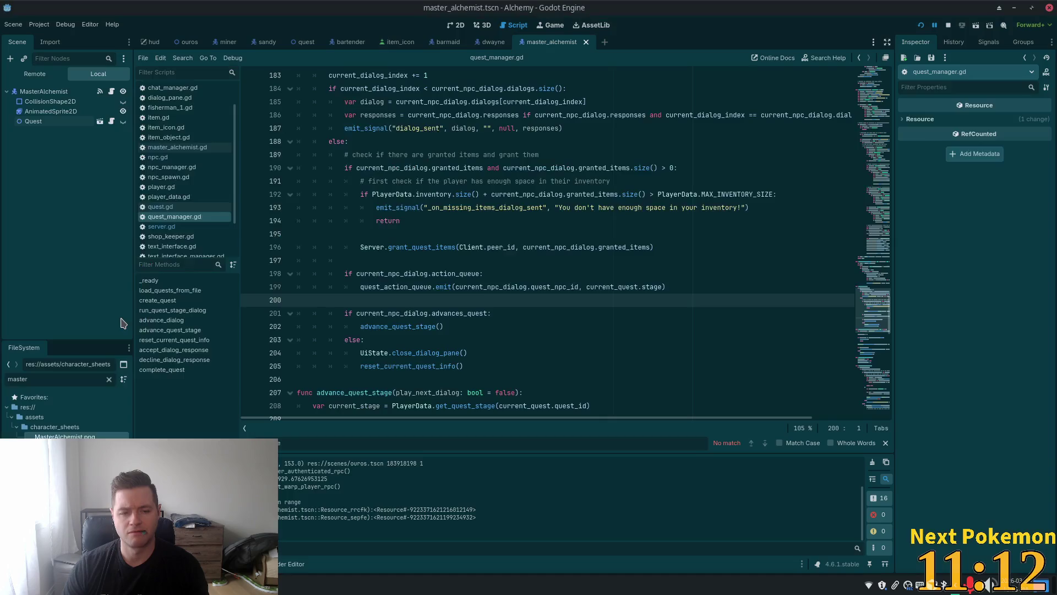
Add a breakpoint at line 198's action_queue check in quest_manager.gd
left_click(249, 276)
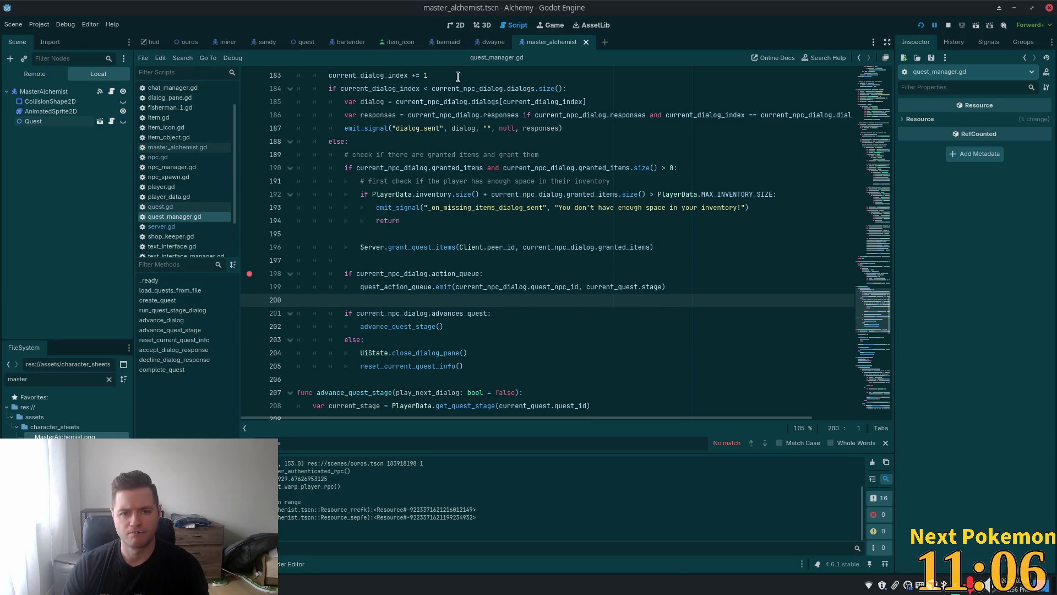
key("alt+Tab")
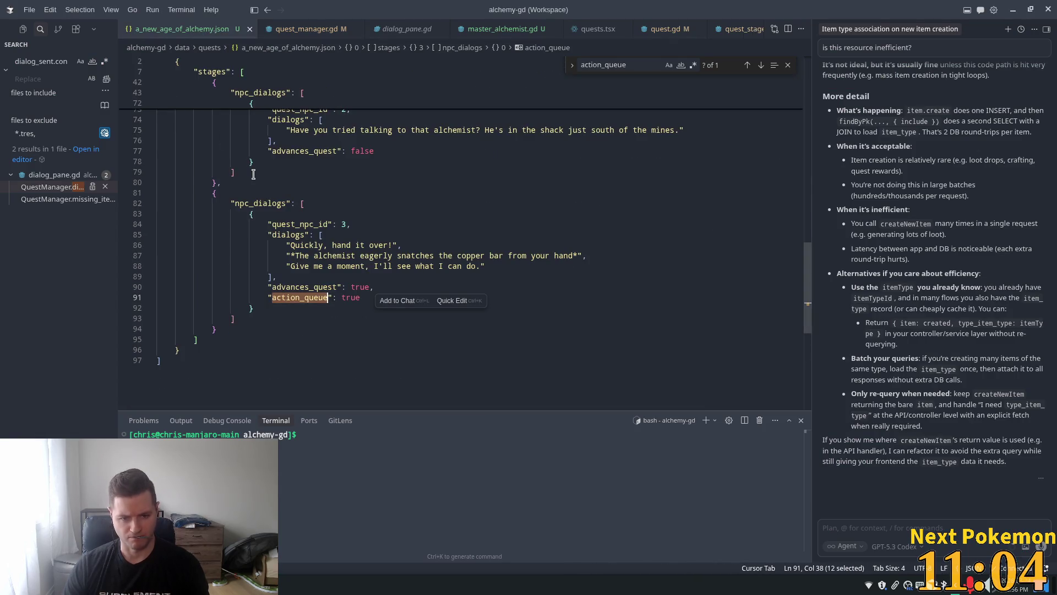
Return to Godot's quest_manager.gd with the line 198 breakpoint
key("alt+Tab")
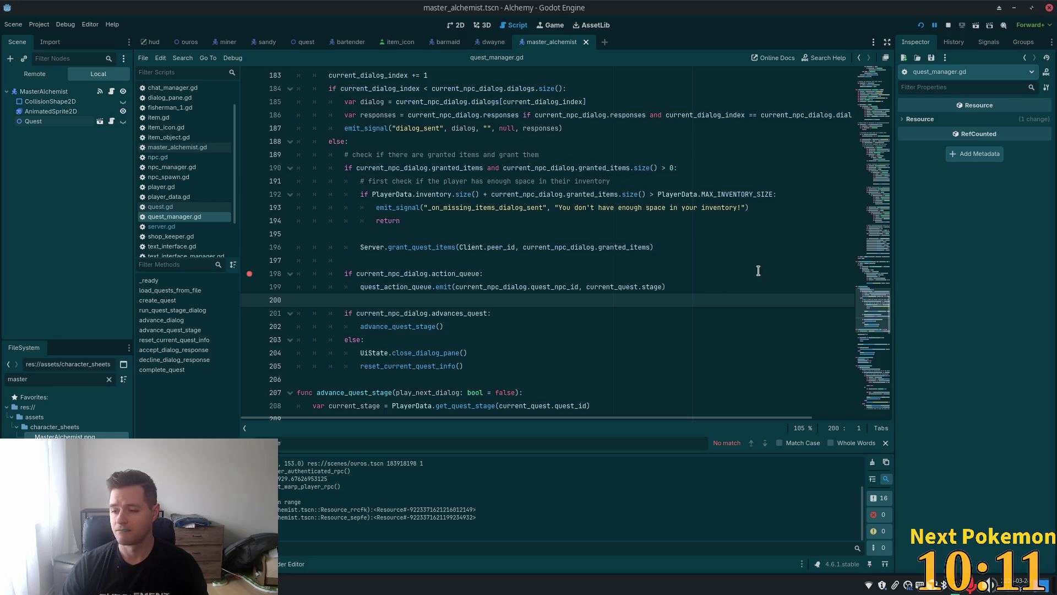
left_click(527, 155)
left_click(538, 114)
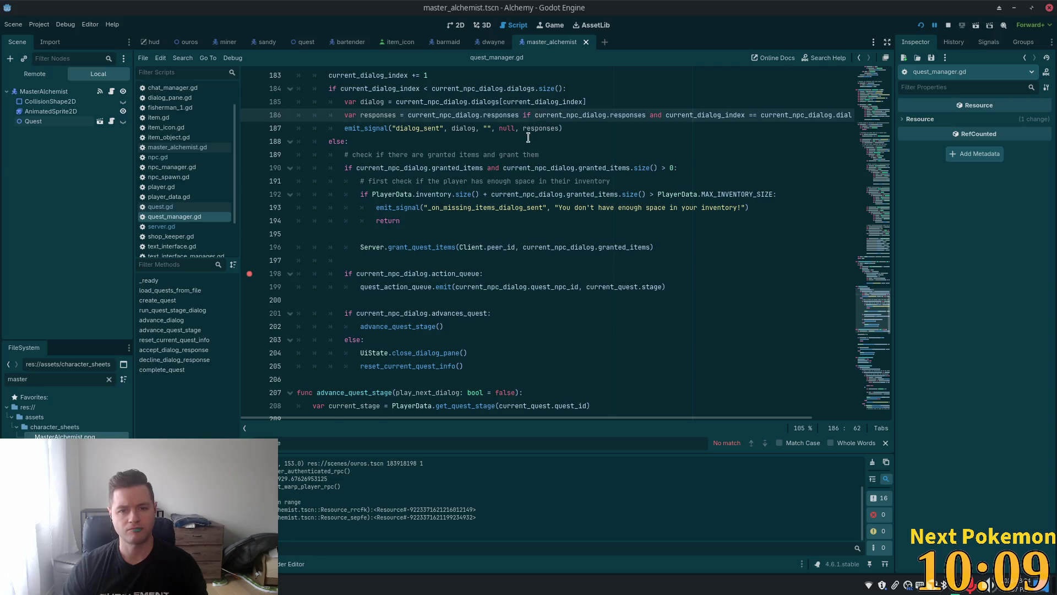
scroll(529, 138, "up", 1)
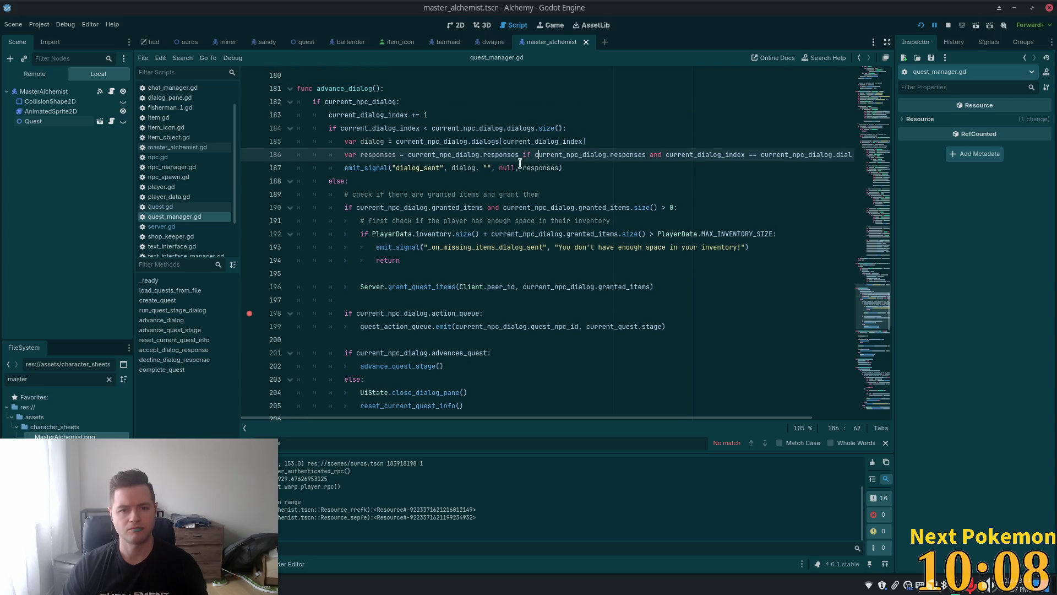
left_click(561, 128)
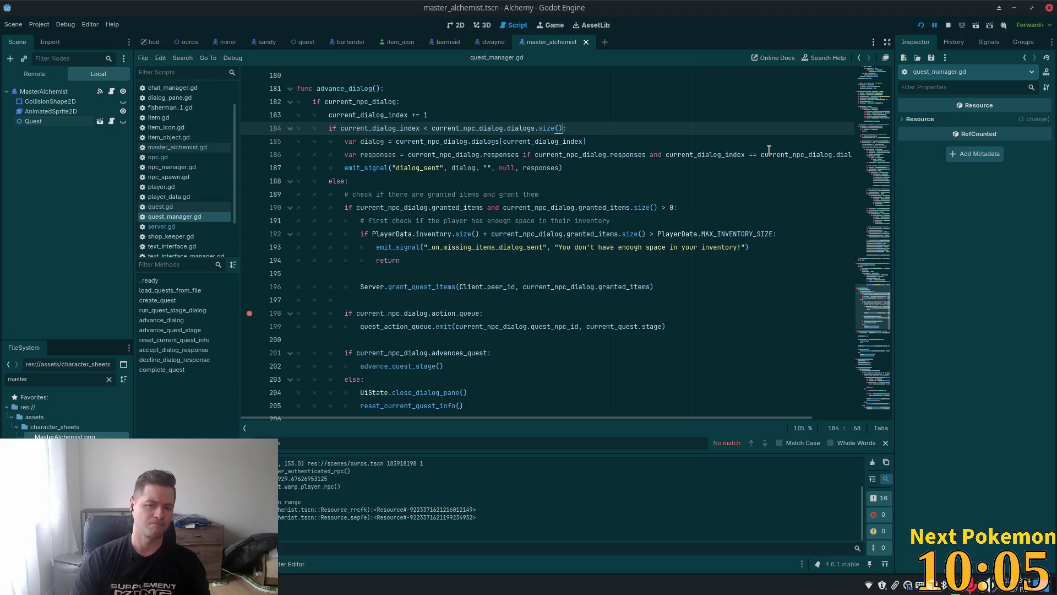
type("- 1")
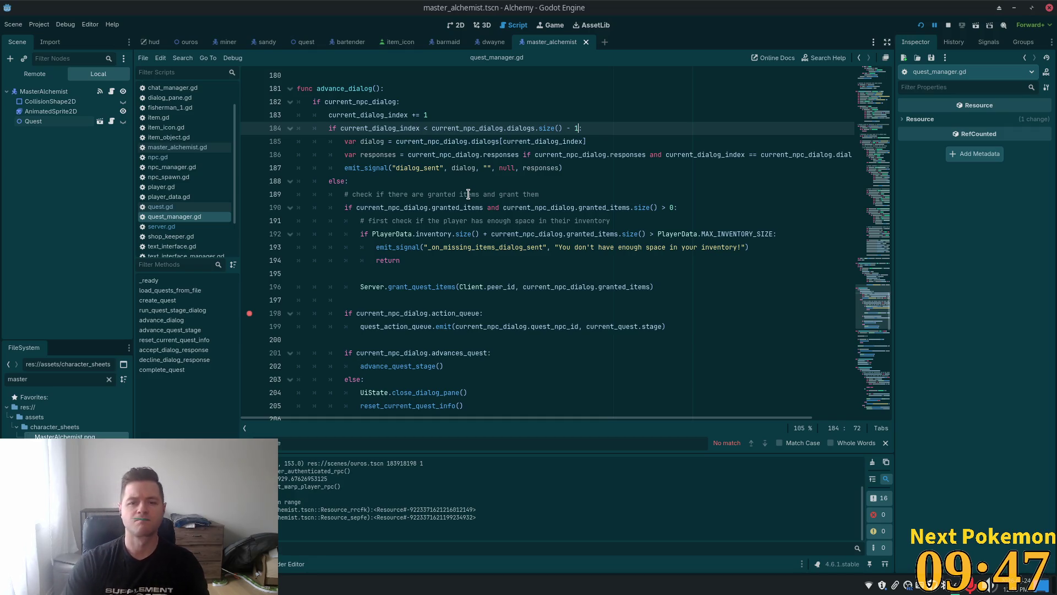
key("BackSpace")
key("BackSpace")
key("BackSpace")
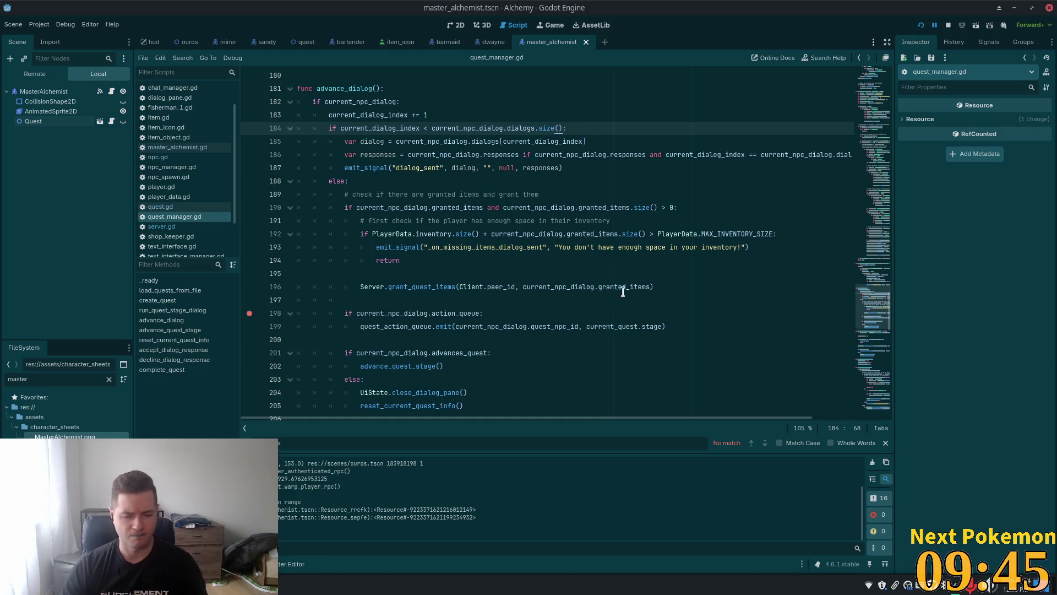
key("alt+Tab")
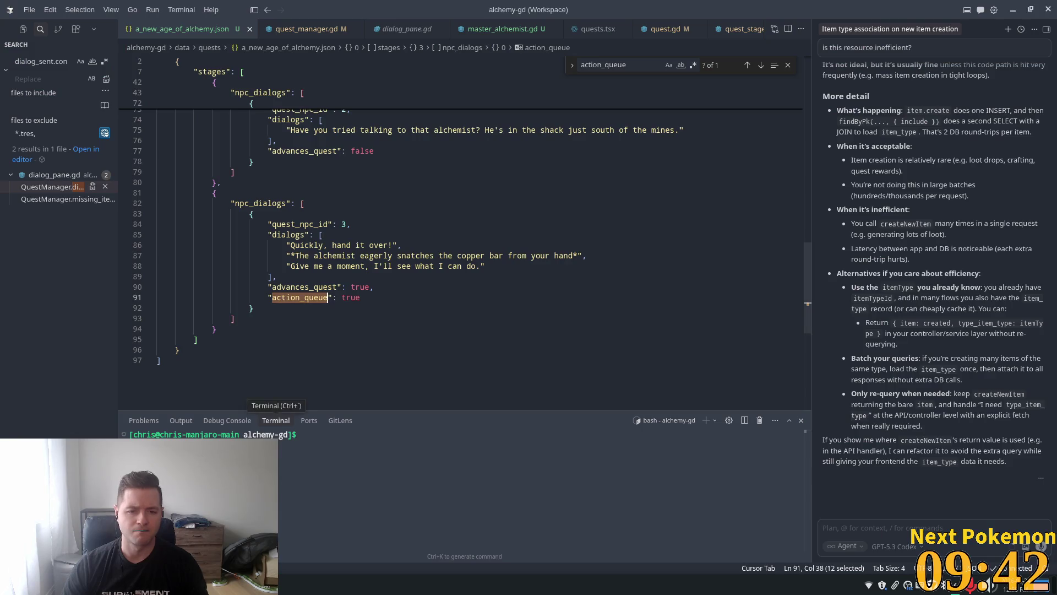
key("alt+Tab")
mouse_move(264, 585)
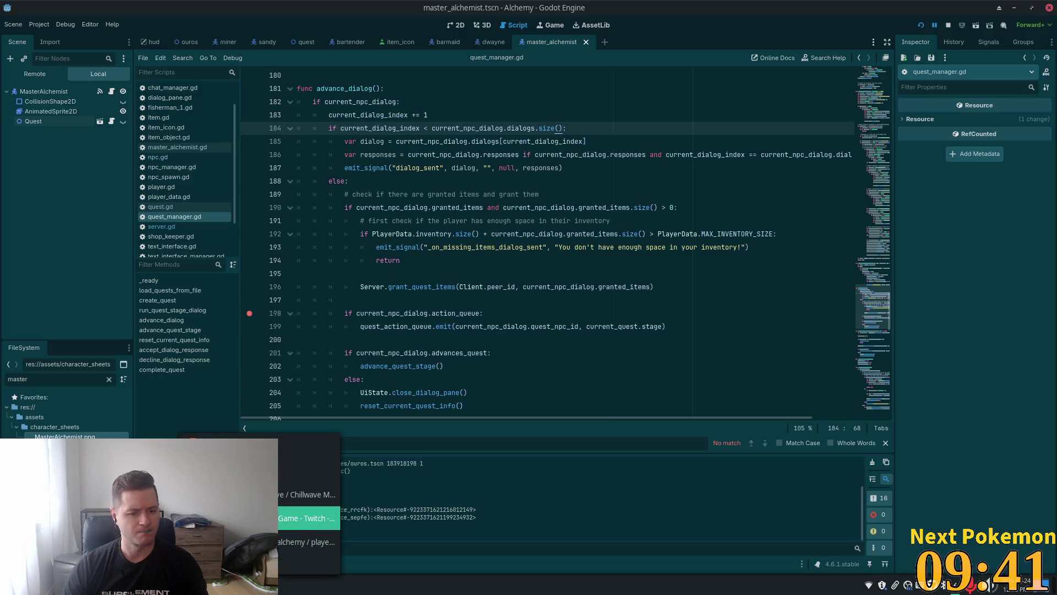
Reset quest 3's stage to 3 in phpMyAdmin's player_quests table and restart the Godot test run
key("alt+Tab")
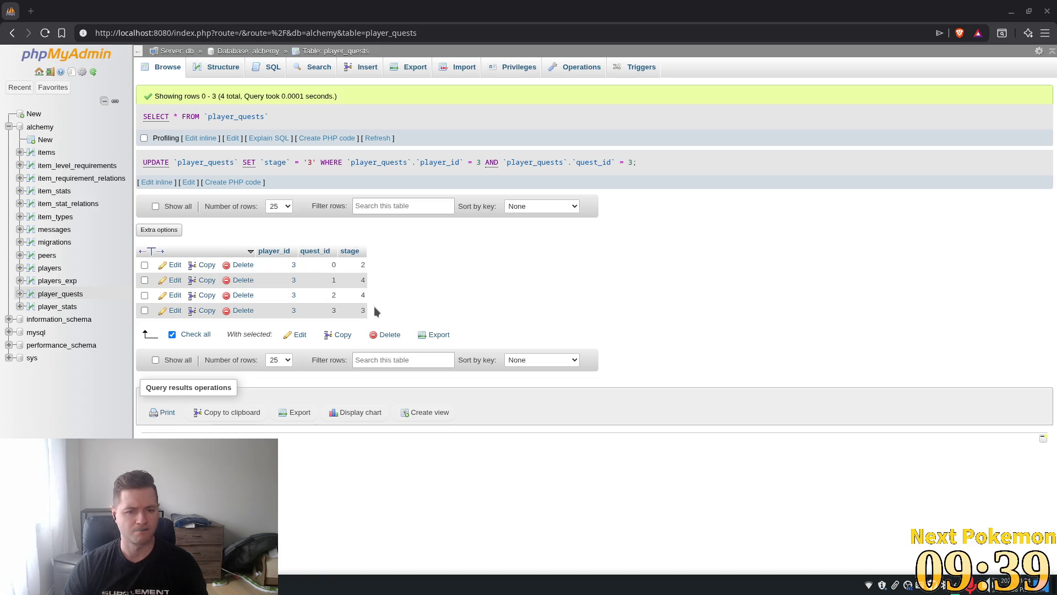
double_click(359, 310)
left_click(435, 350)
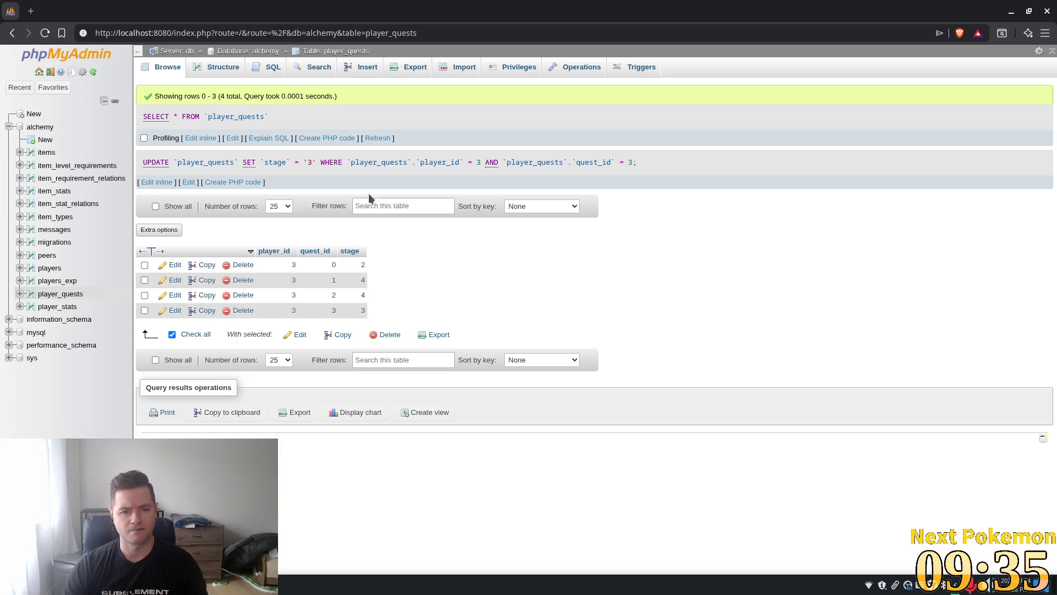
left_click(378, 139)
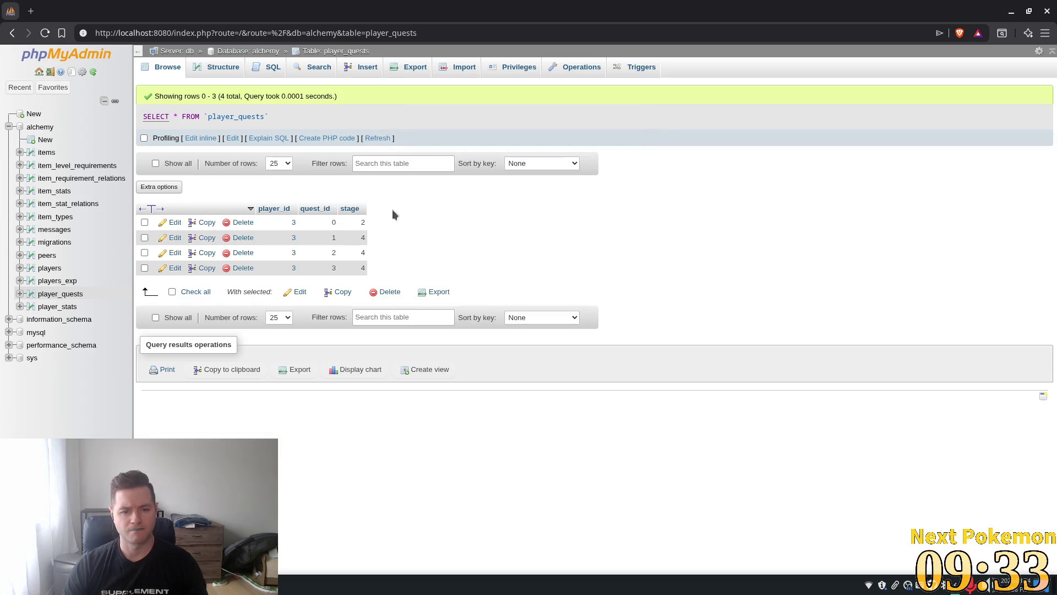
double_click(361, 268)
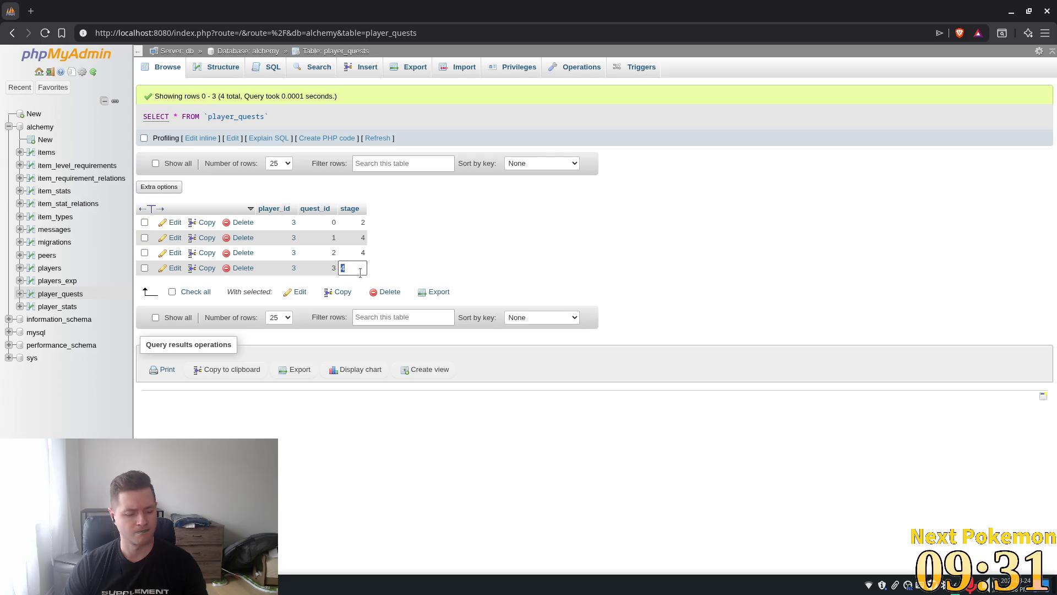
type("3")
left_click(745, 314)
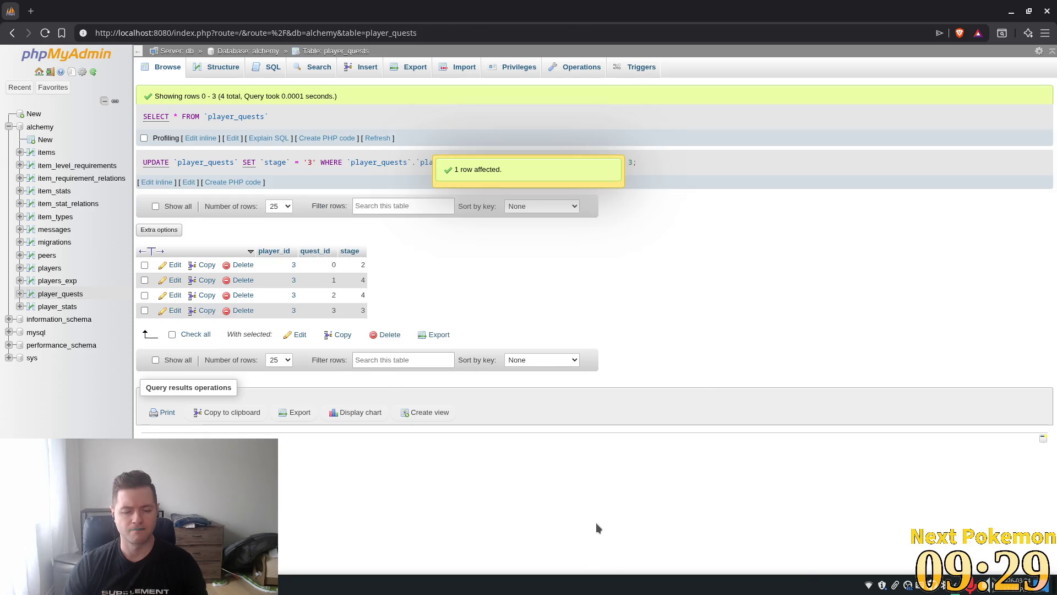
key("alt+Tab")
left_click(921, 25)
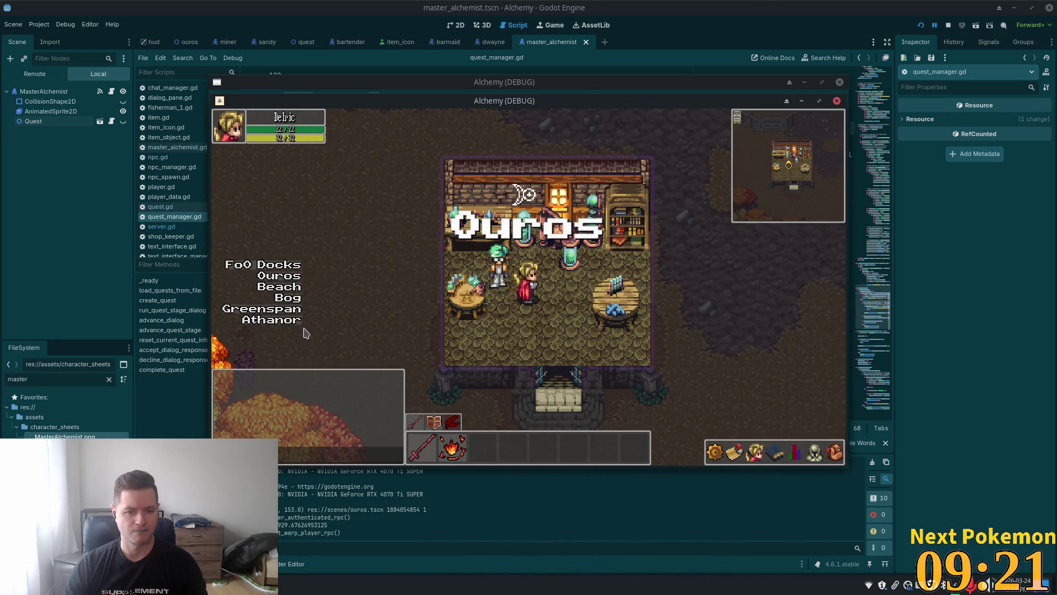
Talk to the Master Alchemist and continue through three lines until the line 198 breakpoint hits
left_click(503, 279)
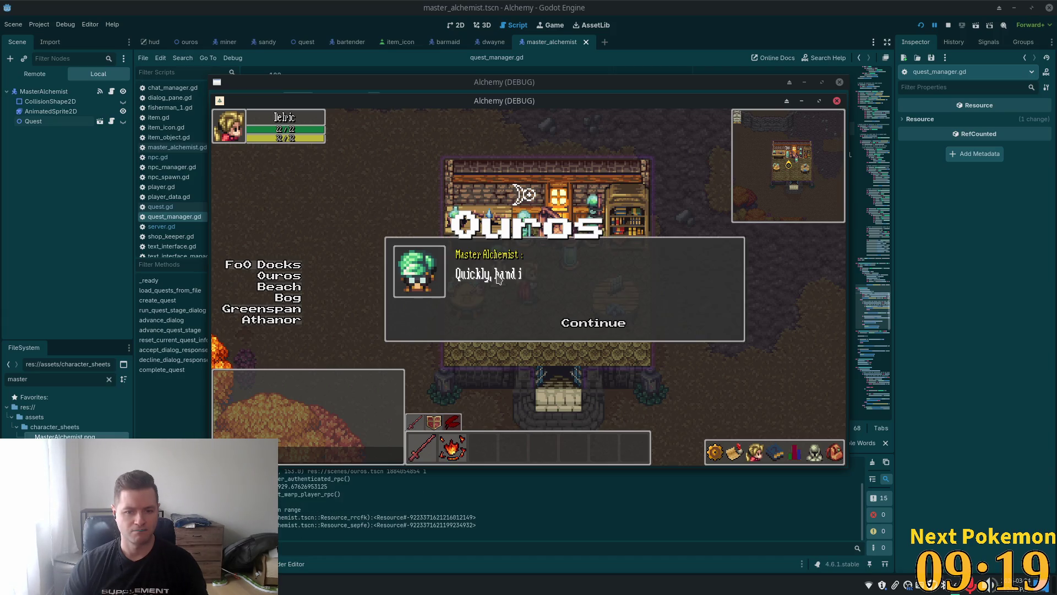
left_click(585, 325)
left_click(585, 328)
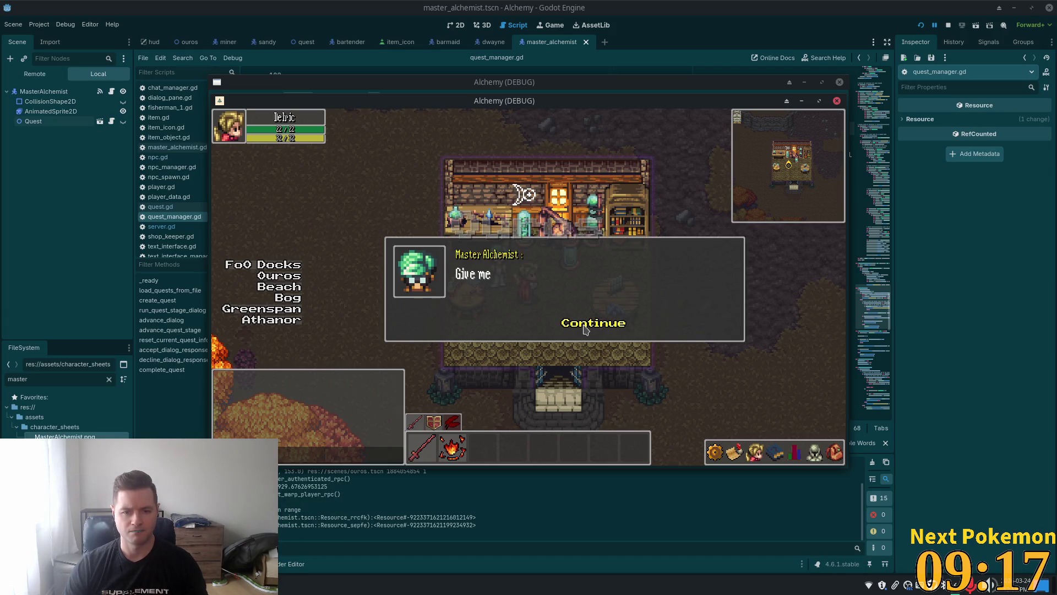
left_click(585, 329)
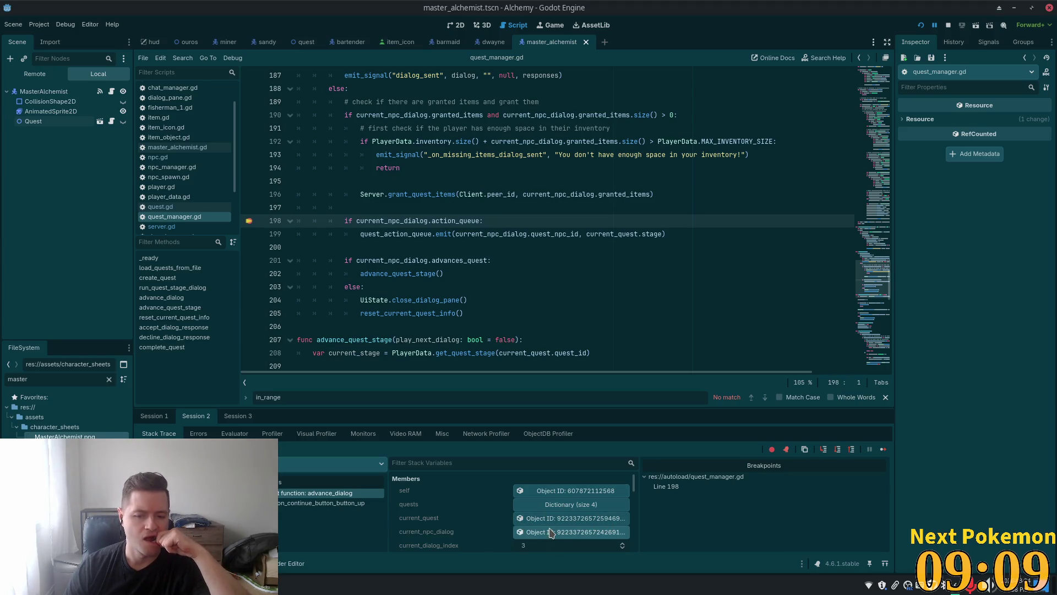
Inspect current_npc_dialog's three Dialogs lines in the debugger, then bring up quest_manager.gd in Cursor
left_click(551, 532)
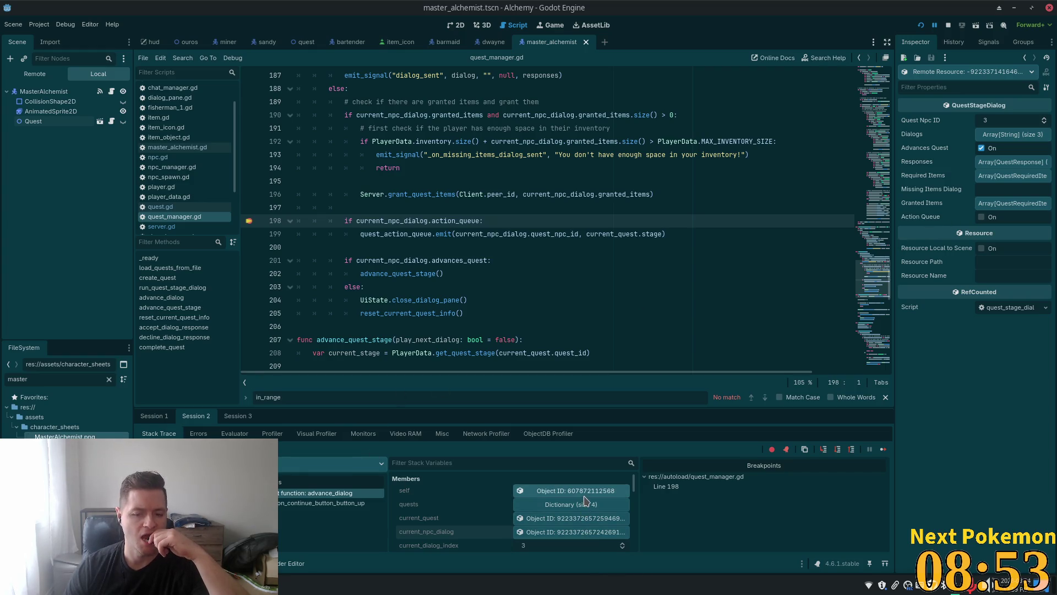
left_click(1025, 139)
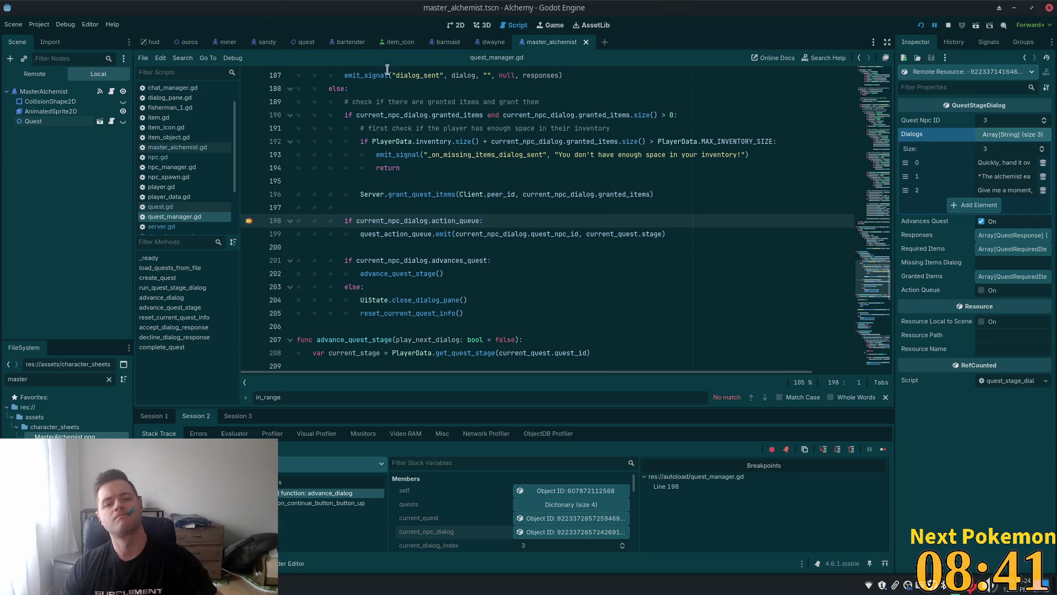
key("alt+Tab")
left_click(306, 28)
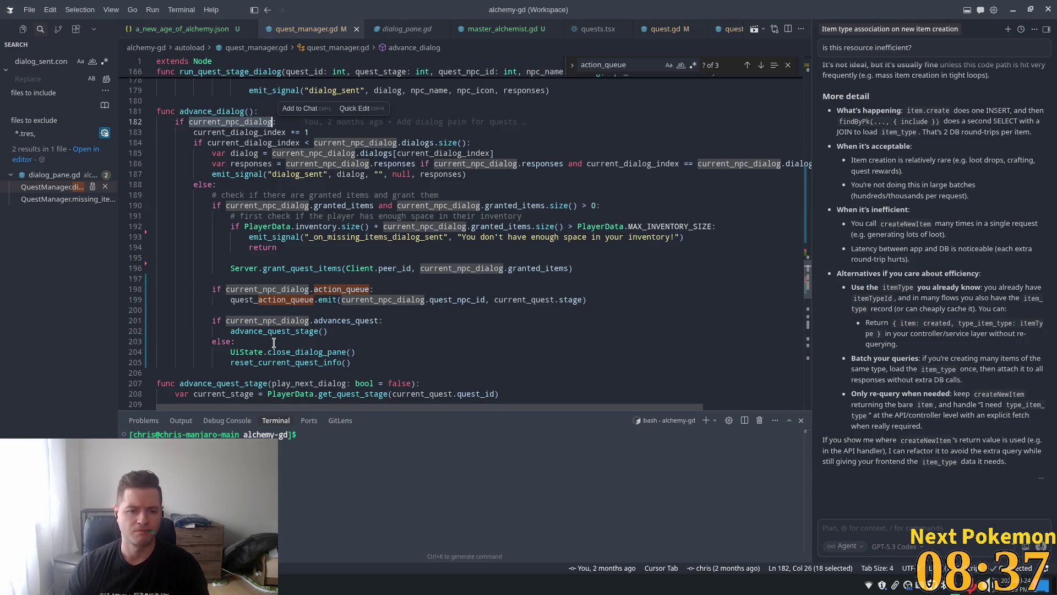
Cycle through action_queue's matches, then scroll to create_quest's QuestStageDialog field assignments
double_click(332, 291)
key("Return")
key("Return")
key("Return")
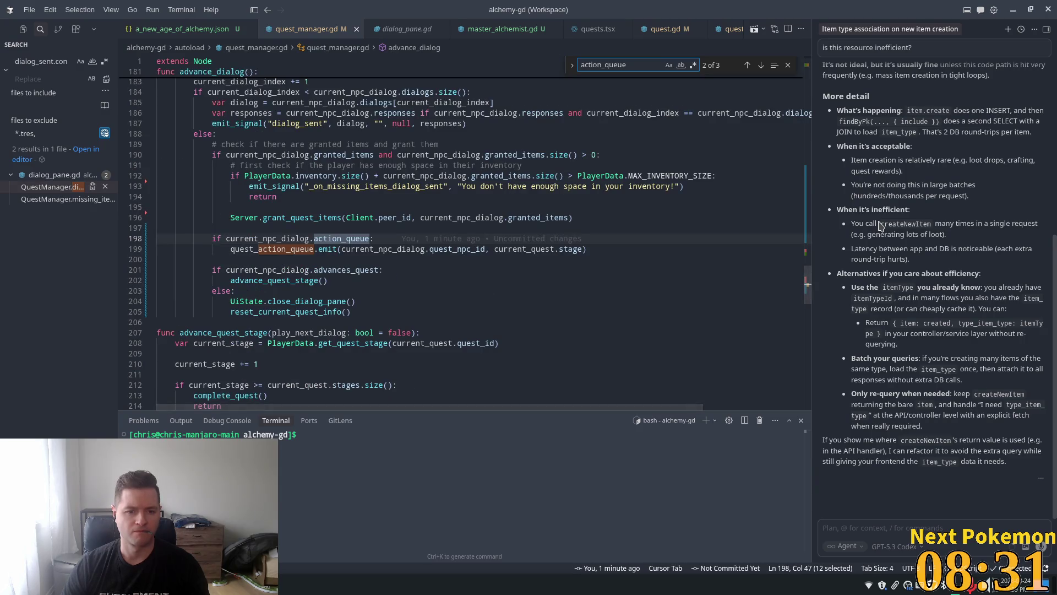
key("Return")
key("Return")
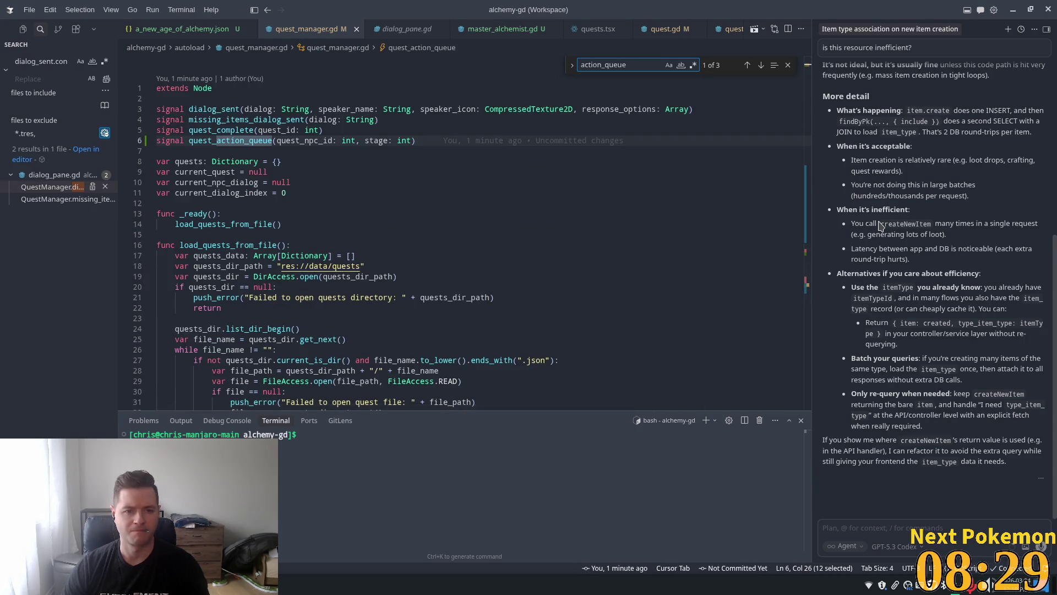
scroll(591, 225, "down", 2)
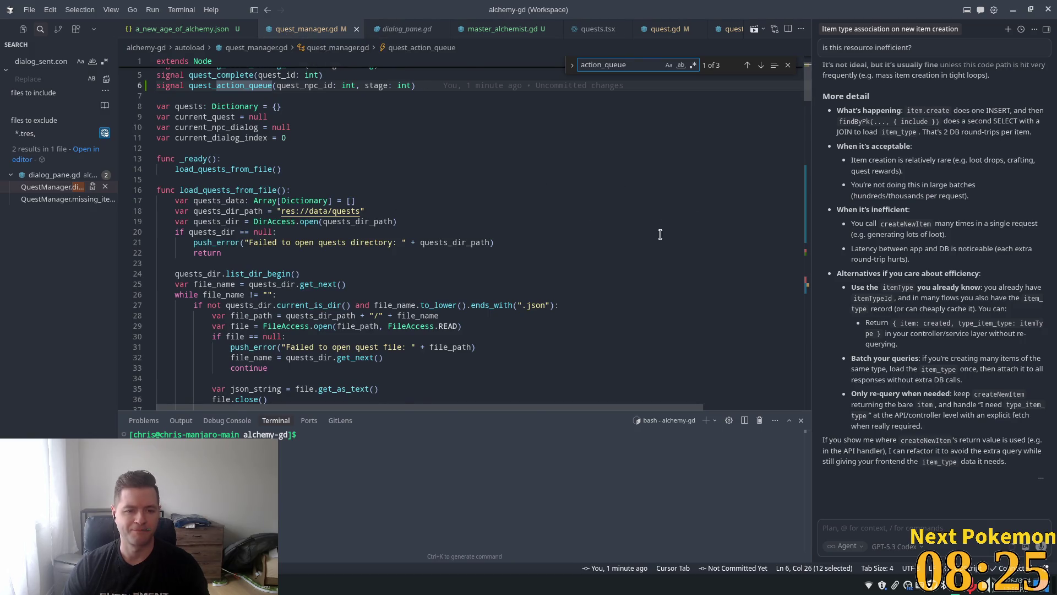
scroll(661, 234, "down", 4)
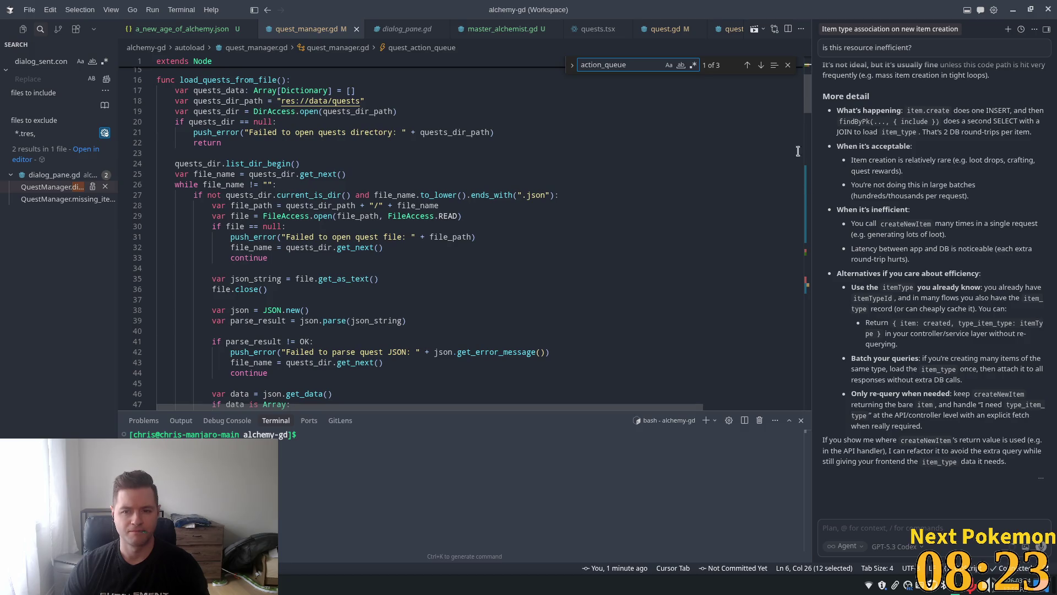
scroll(799, 157, "down", 14)
scroll(801, 163, "down", 4)
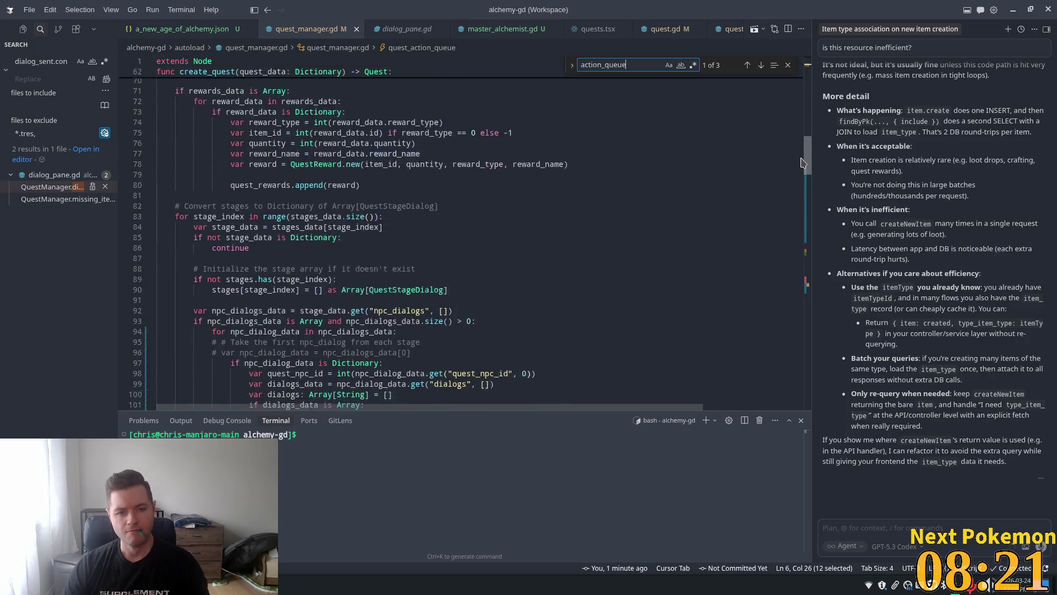
scroll(803, 171, "down", 6)
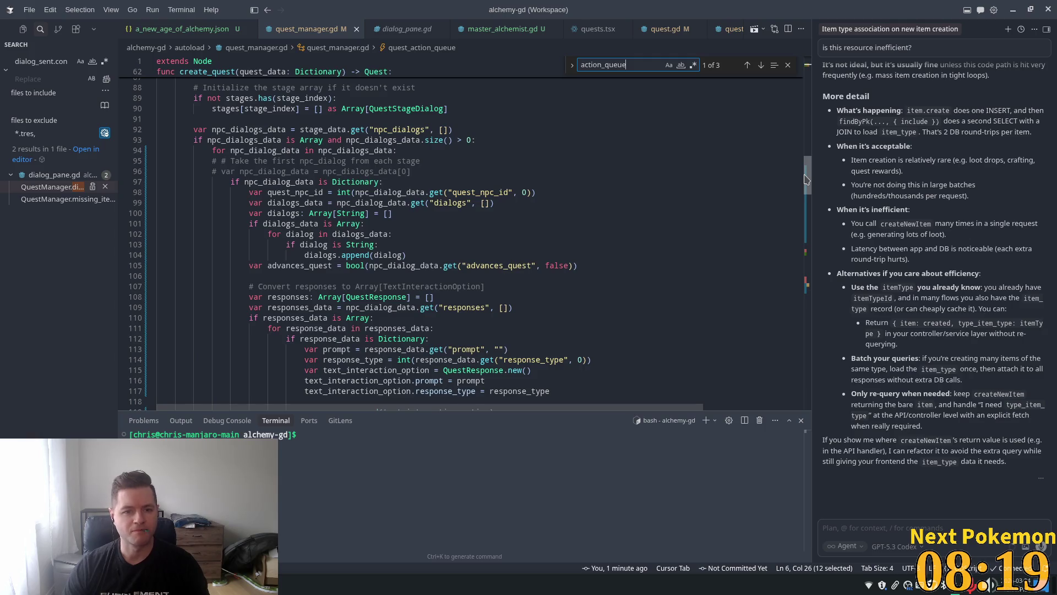
scroll(806, 179, "up", 1)
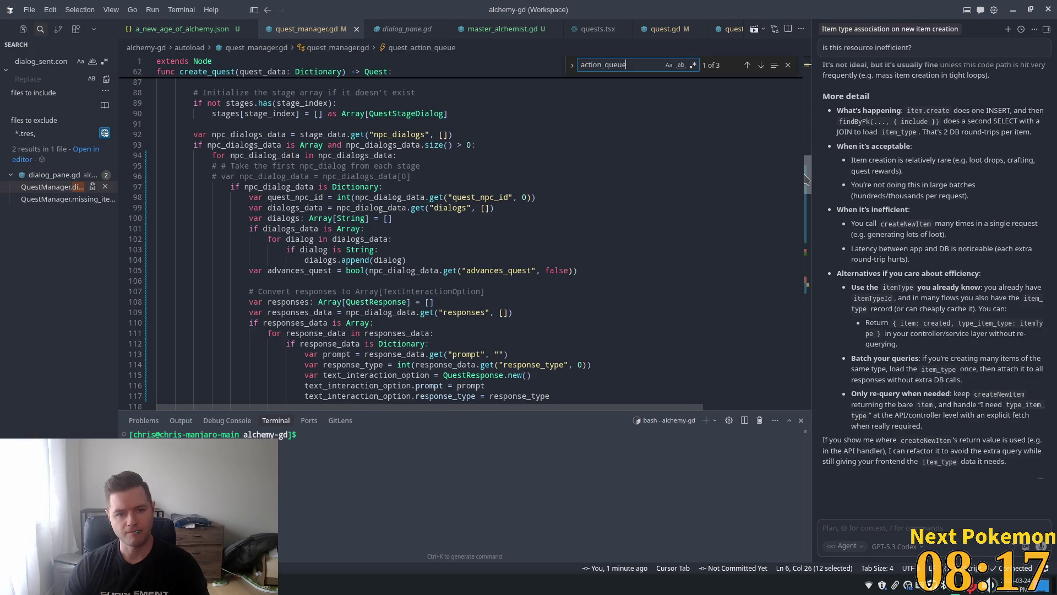
scroll(806, 180, "down", 1)
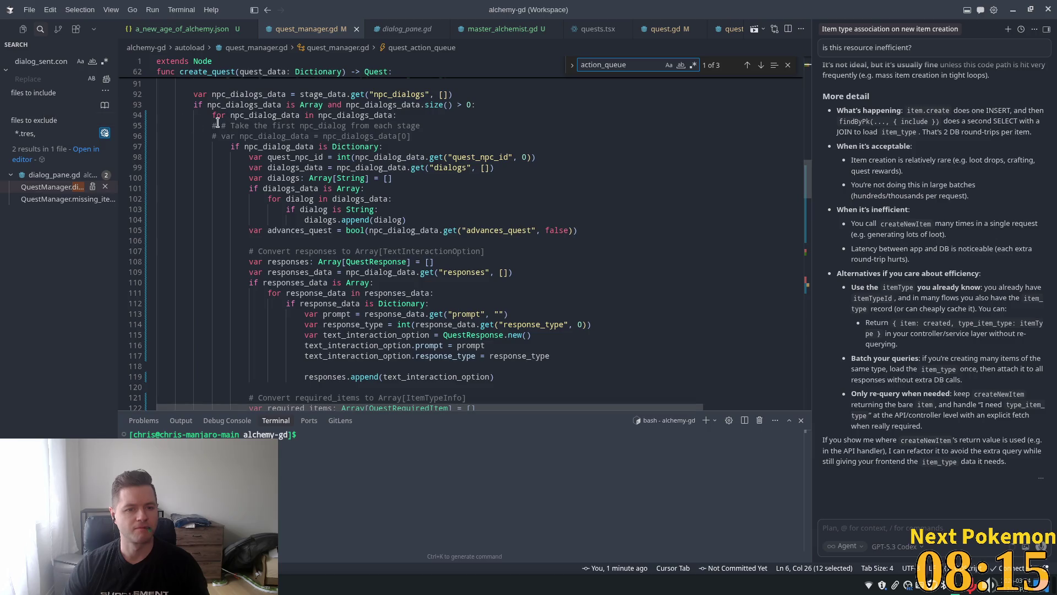
scroll(218, 133, "down", 1)
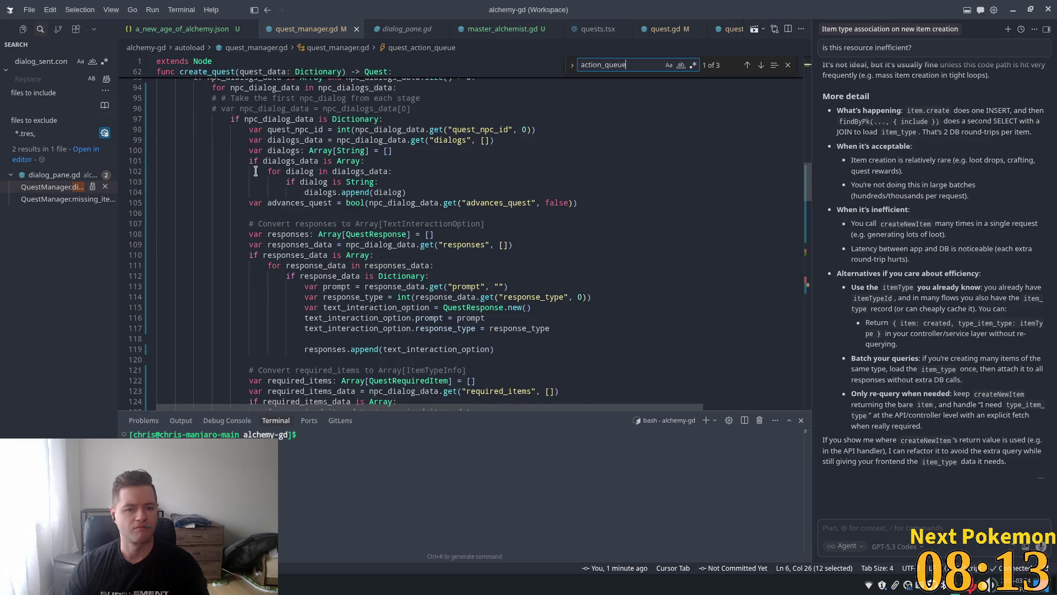
scroll(256, 171, "down", 2)
scroll(255, 172, "down", 5)
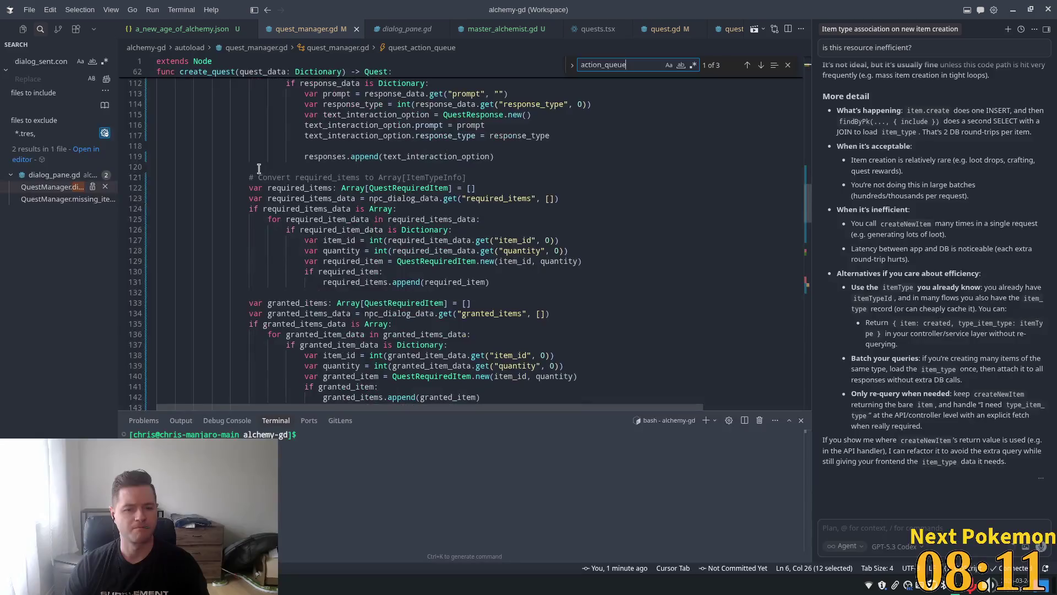
scroll(260, 159, "up", 4)
scroll(259, 159, "down", 10)
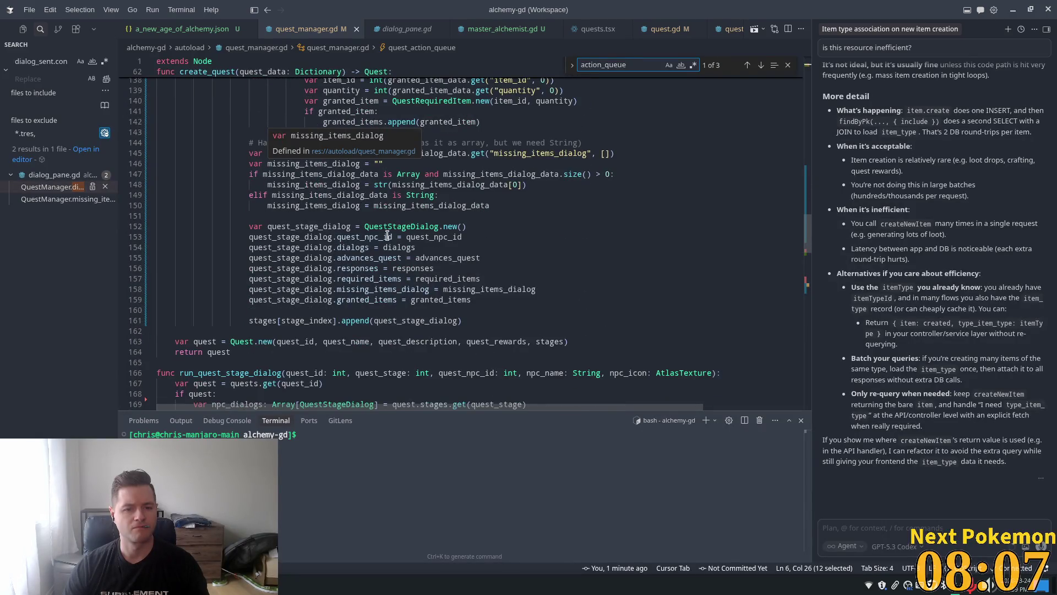
Add an action_queue assignment line below the granted_items assignment in create_quest
left_click(529, 299)
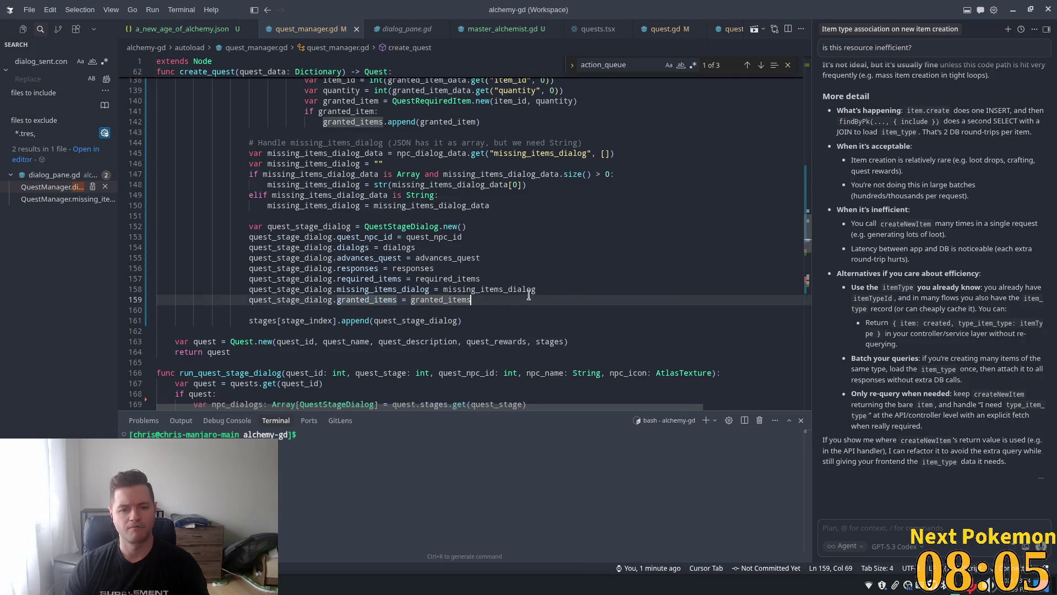
key("Return")
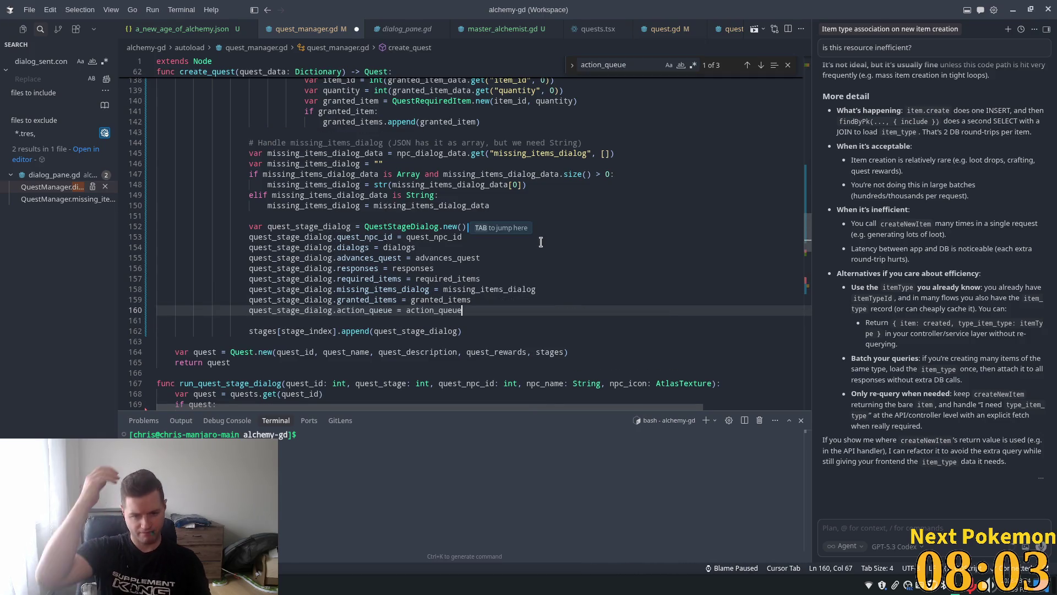
key("Tab")
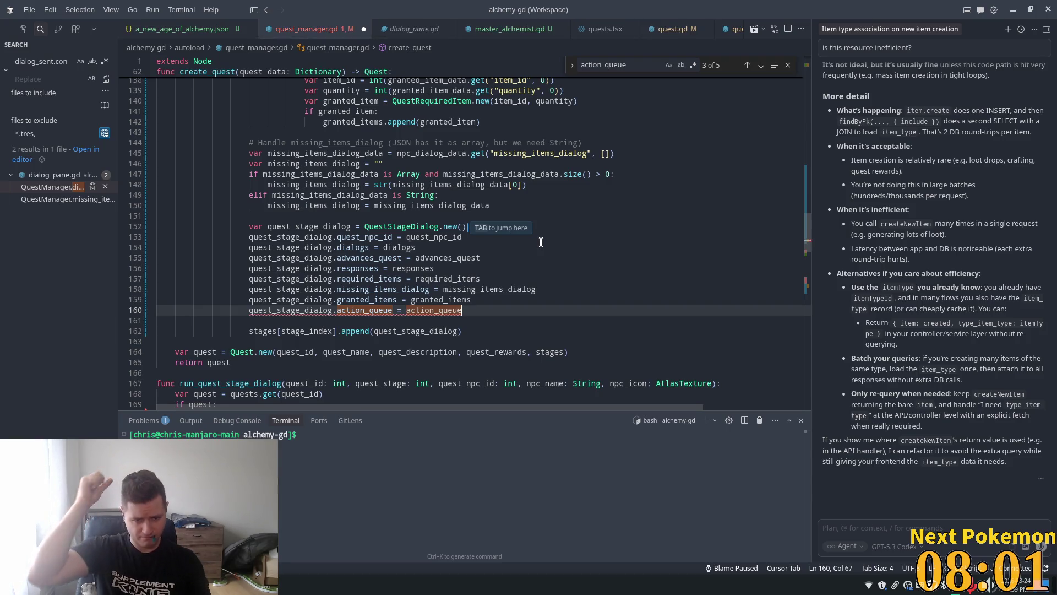
key("ctrl+Left")
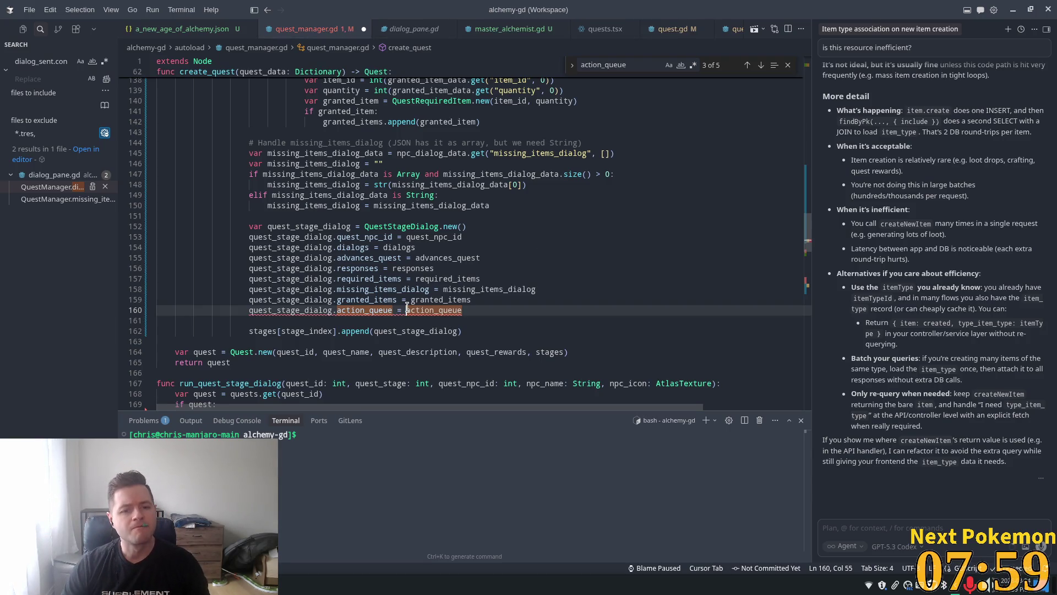
mouse_move(434, 308)
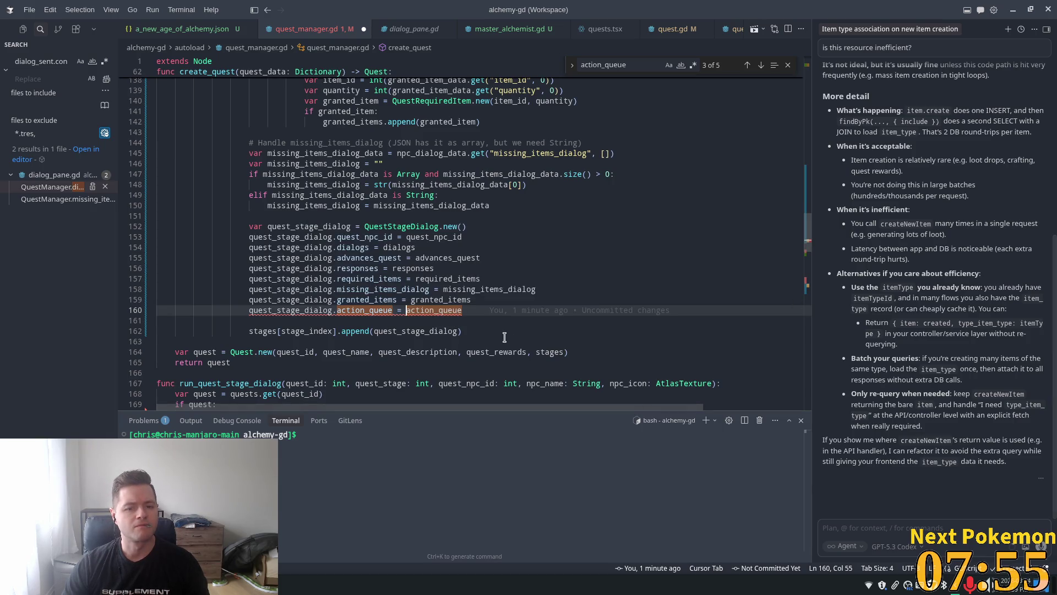
double_click(436, 258)
Copy line 105's advances_quest bool-parsing expression into line 160's action_queue value
scroll(575, 282, "up", 10)
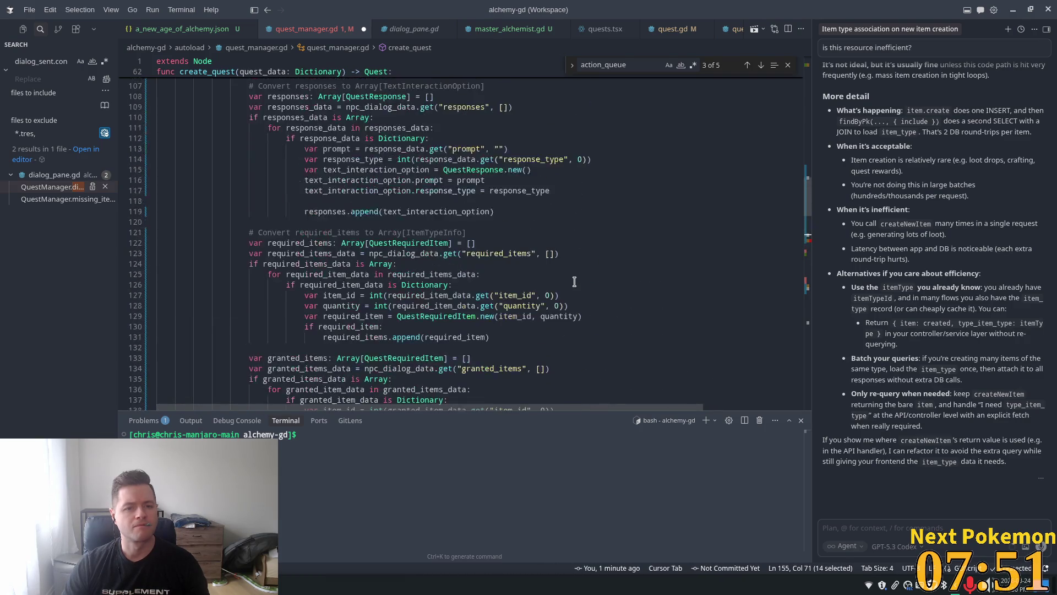
scroll(574, 281, "up", 5)
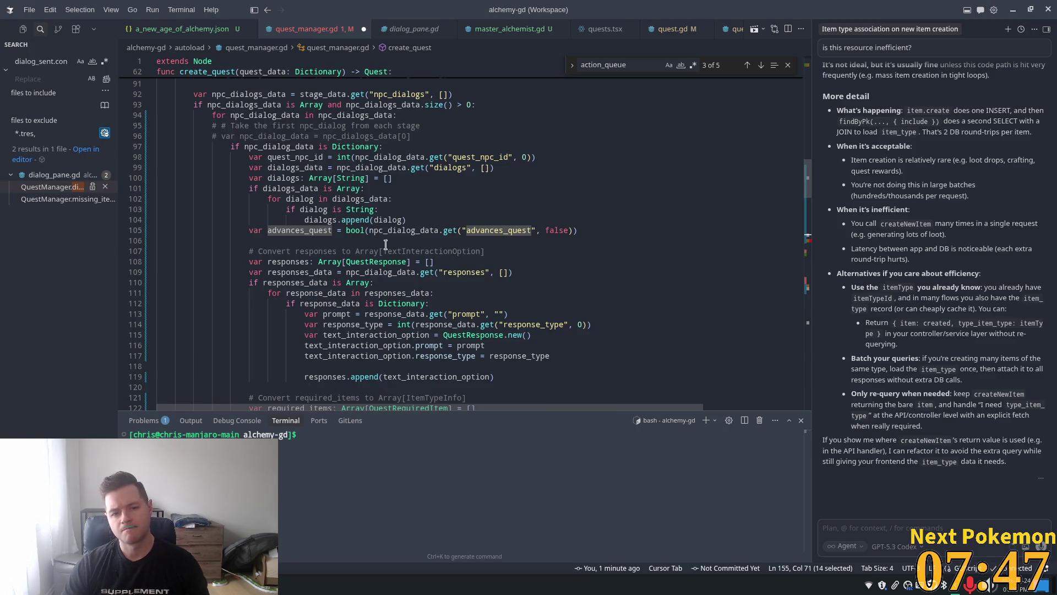
left_click(345, 230)
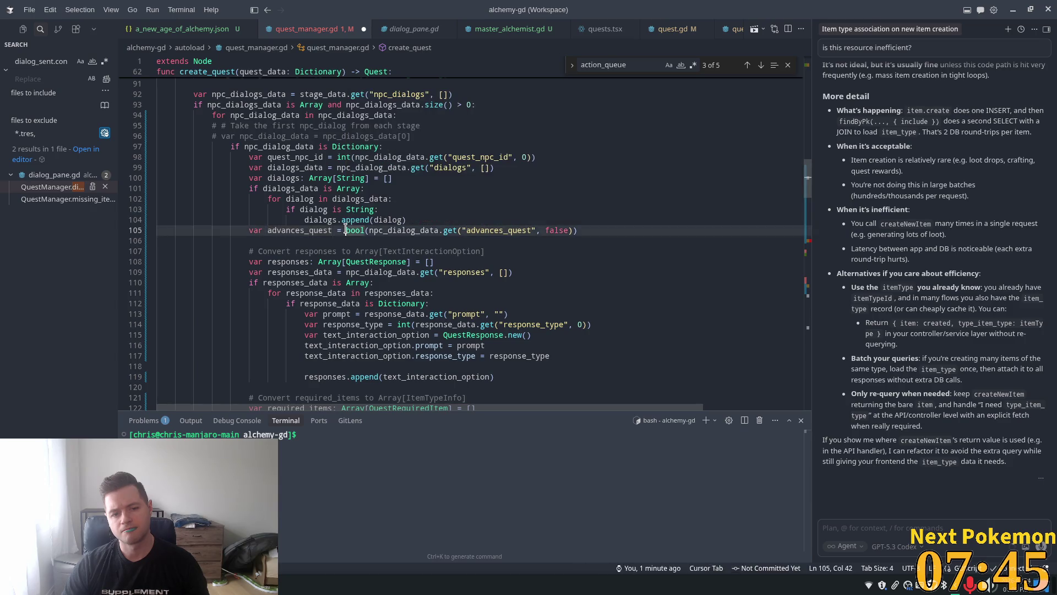
left_click_drag(346, 230, 571, 230)
scroll(484, 350, "down", 10)
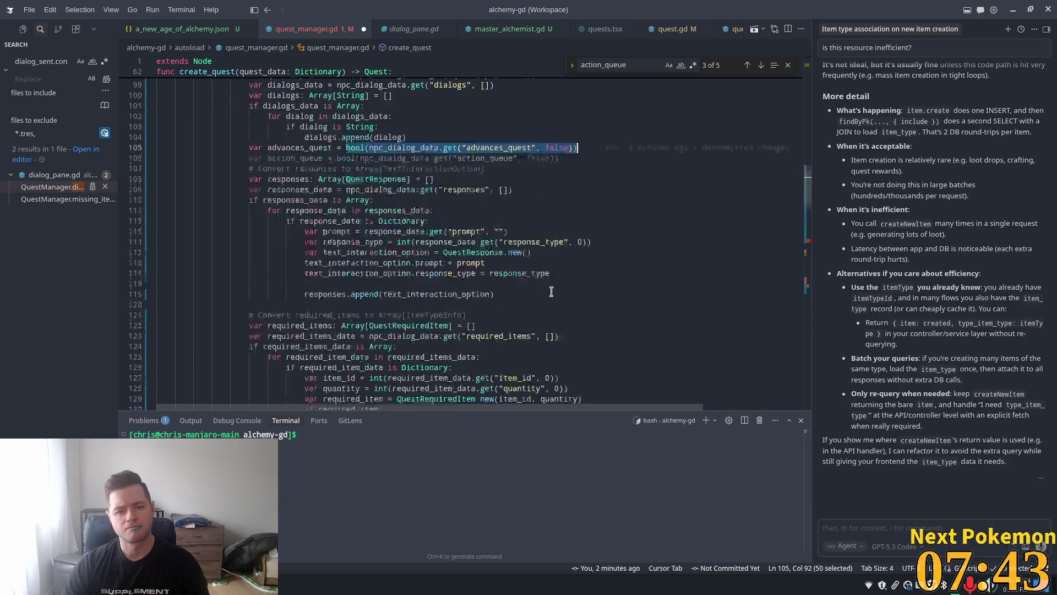
scroll(484, 350, "down", 5)
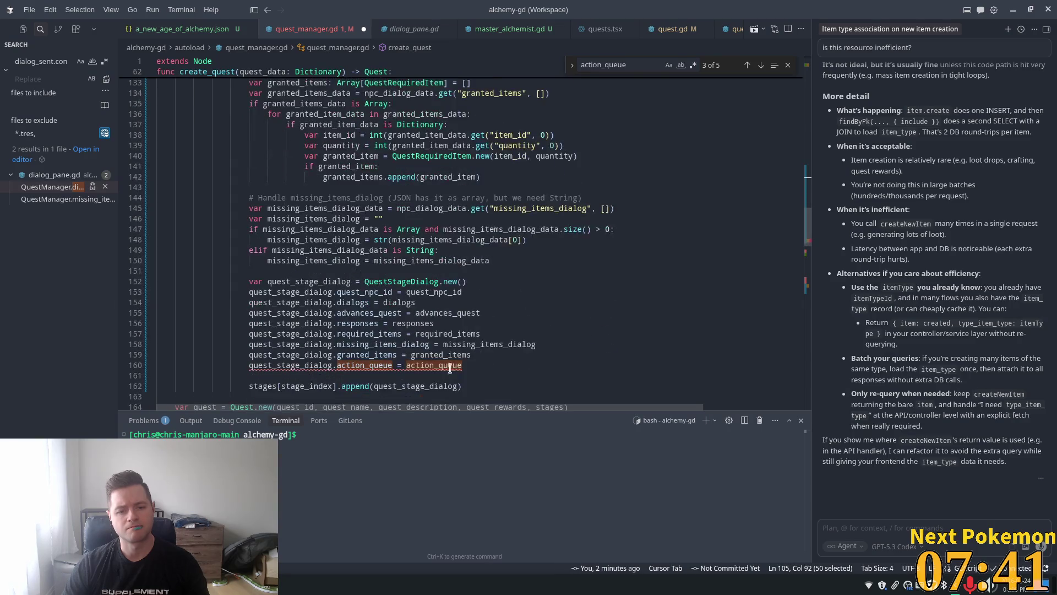
double_click(452, 365)
type("bool(npc_dialog_data.get(\"advances_quest\", false))")
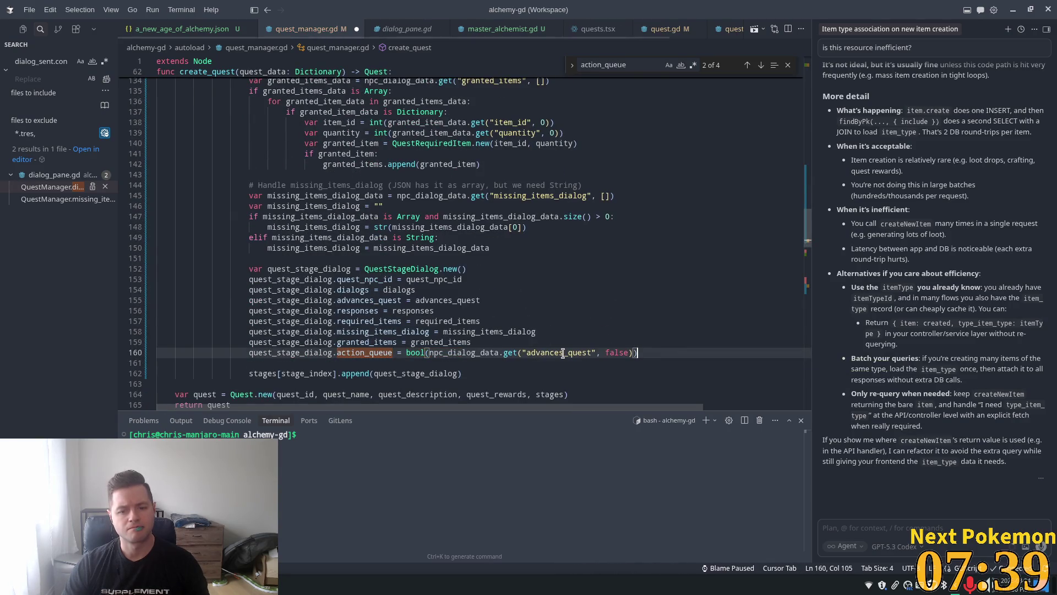
Change line 160's lookup key to "action_queue" and review the neighbouring stage-dialog assignments
double_click(563, 353)
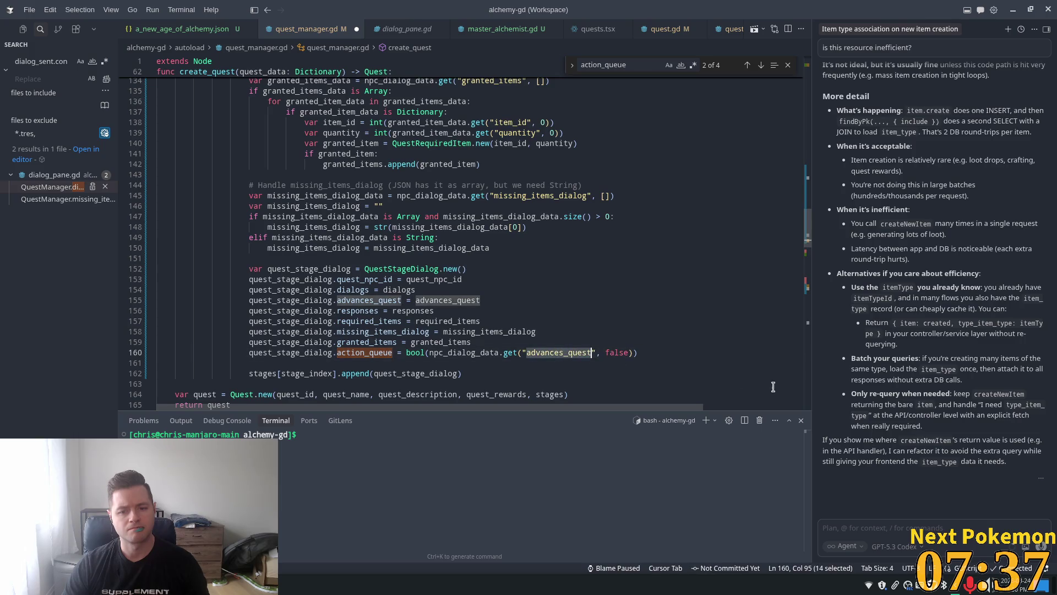
type("action_queue")
key("Up")
key("Up")
key("Up")
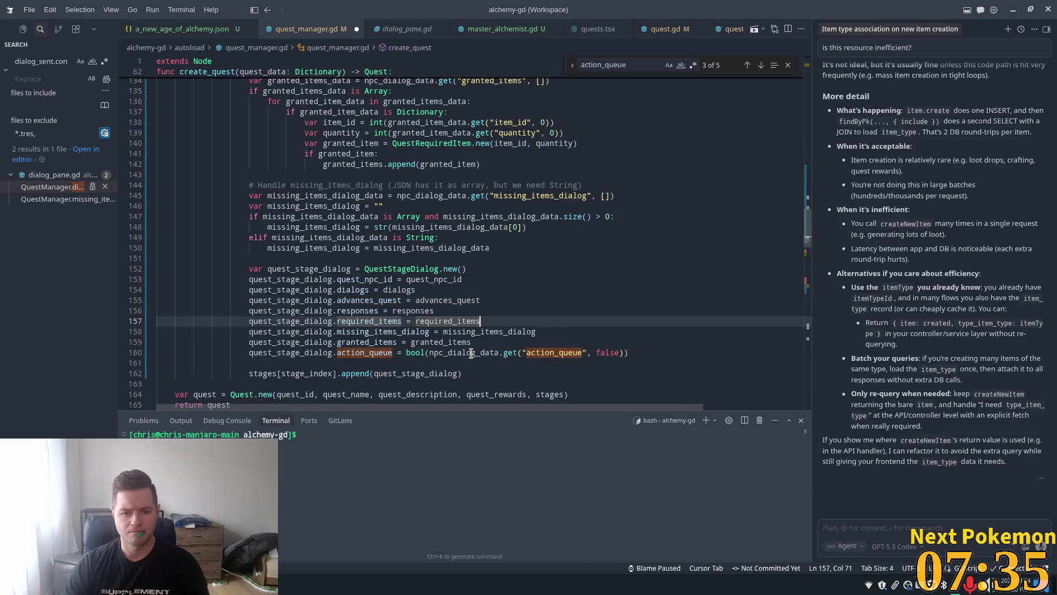
left_click(472, 353)
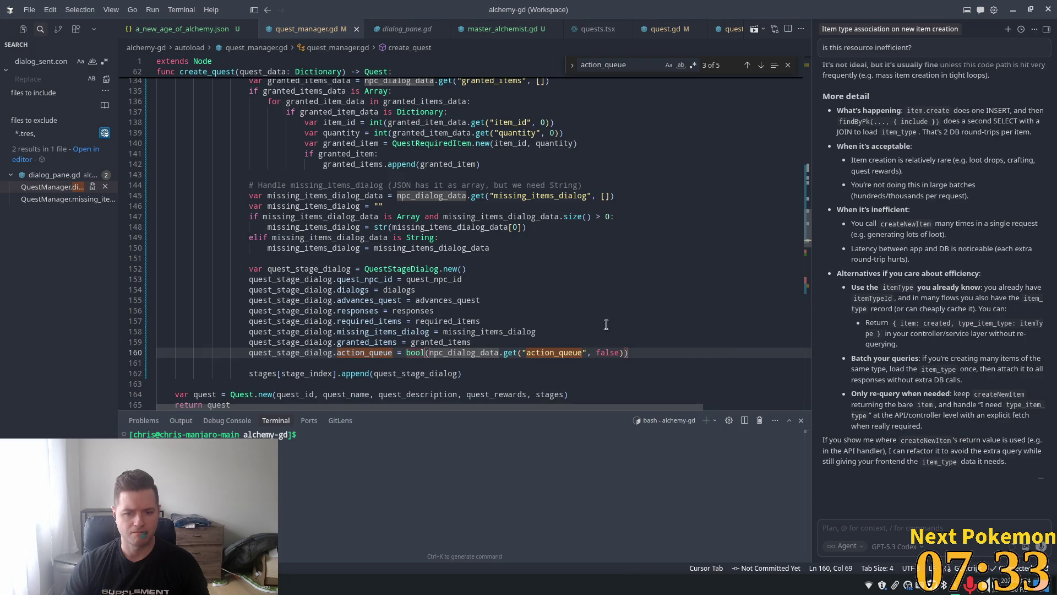
left_click(625, 301)
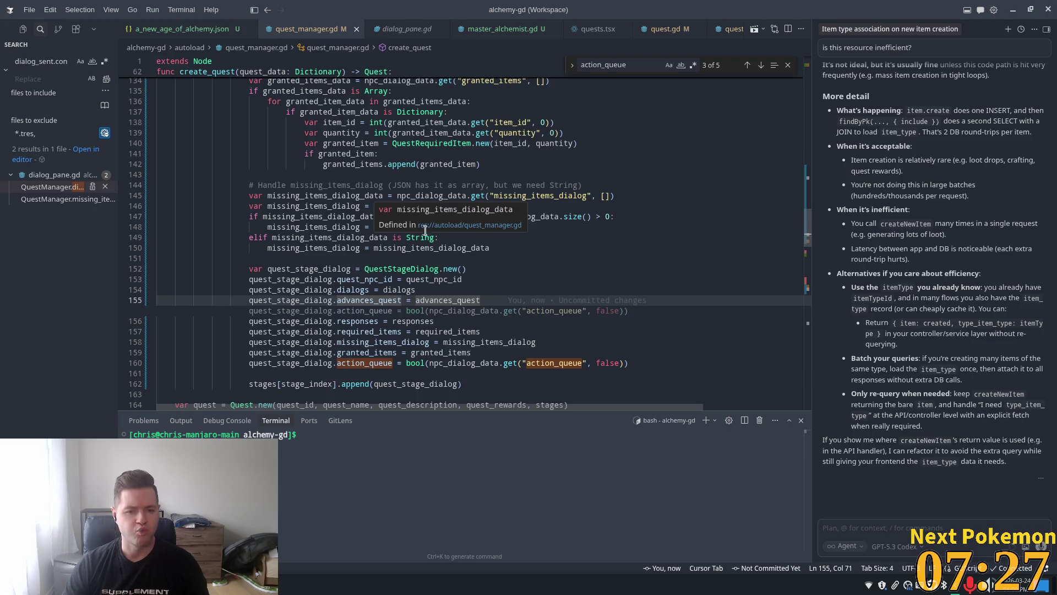
left_click(542, 185)
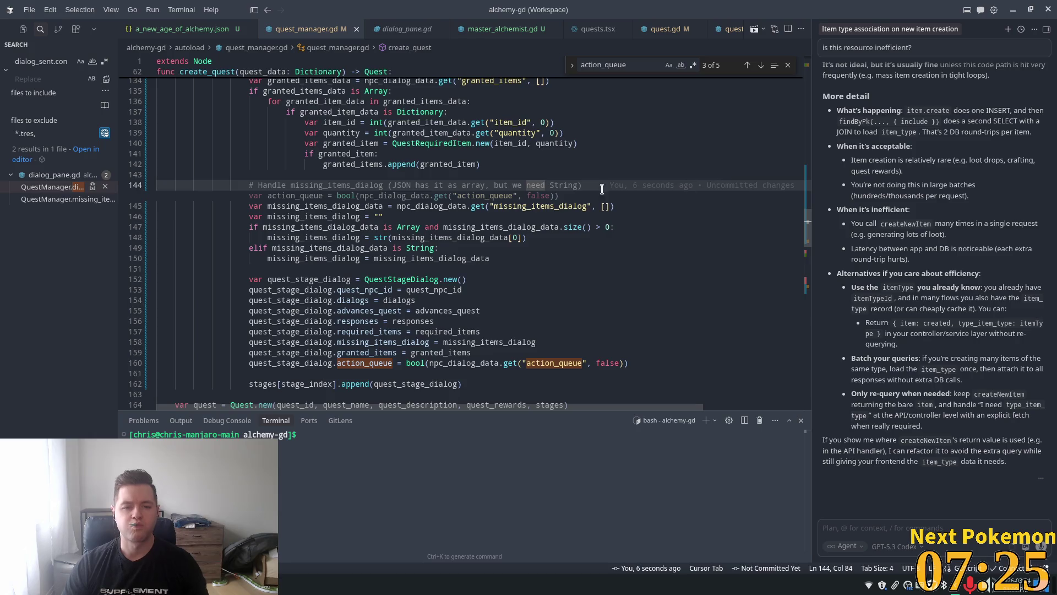
key("alt+Tab")
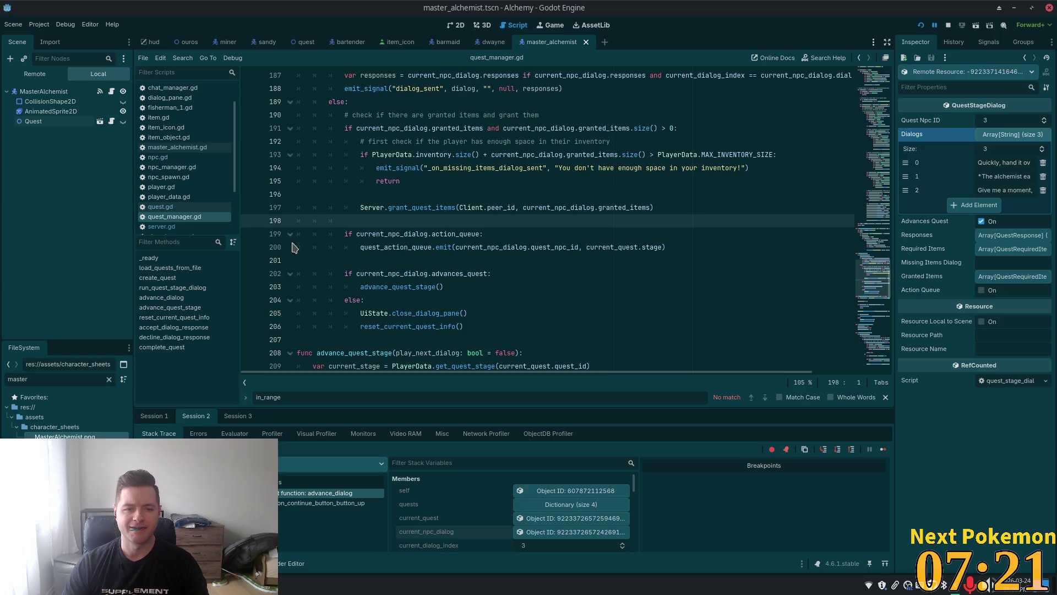
Step to line 198, stop the game, clear the breakpoint, and refresh player_quests in phpMyAdmin
key("F10")
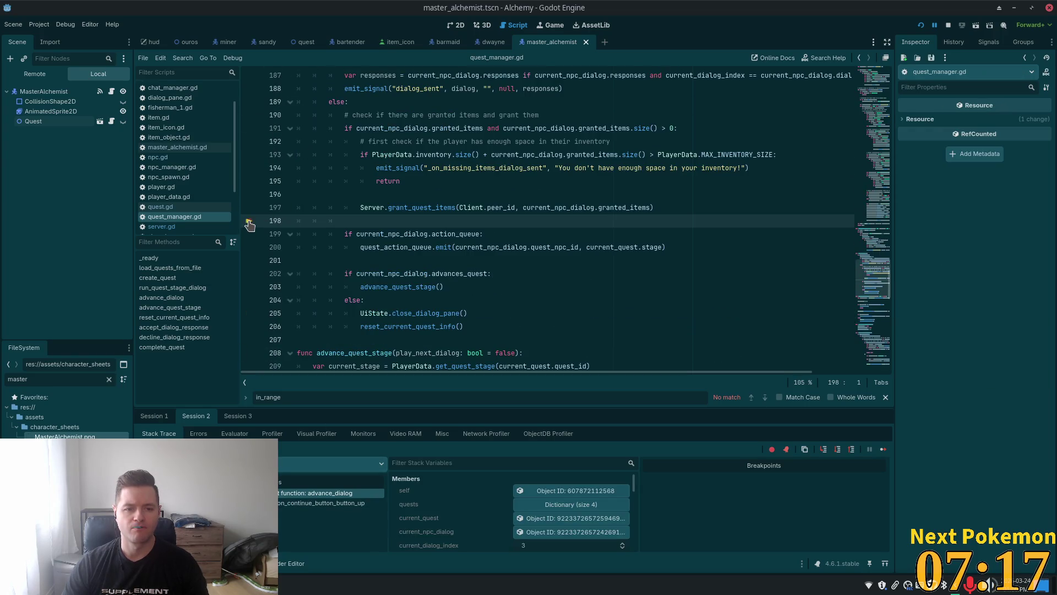
left_click(249, 221)
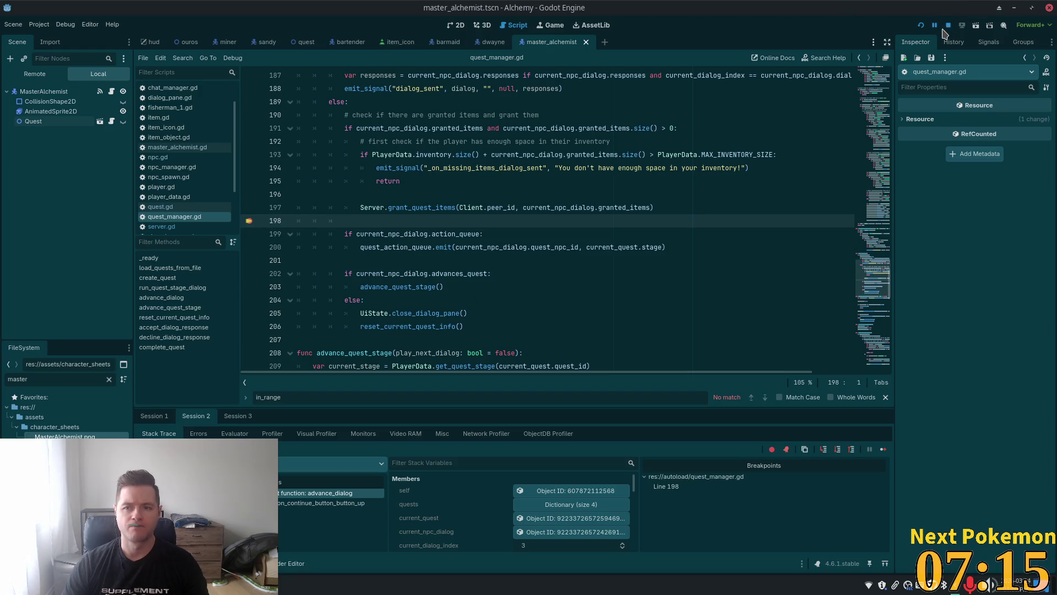
left_click(947, 25)
left_click(249, 221)
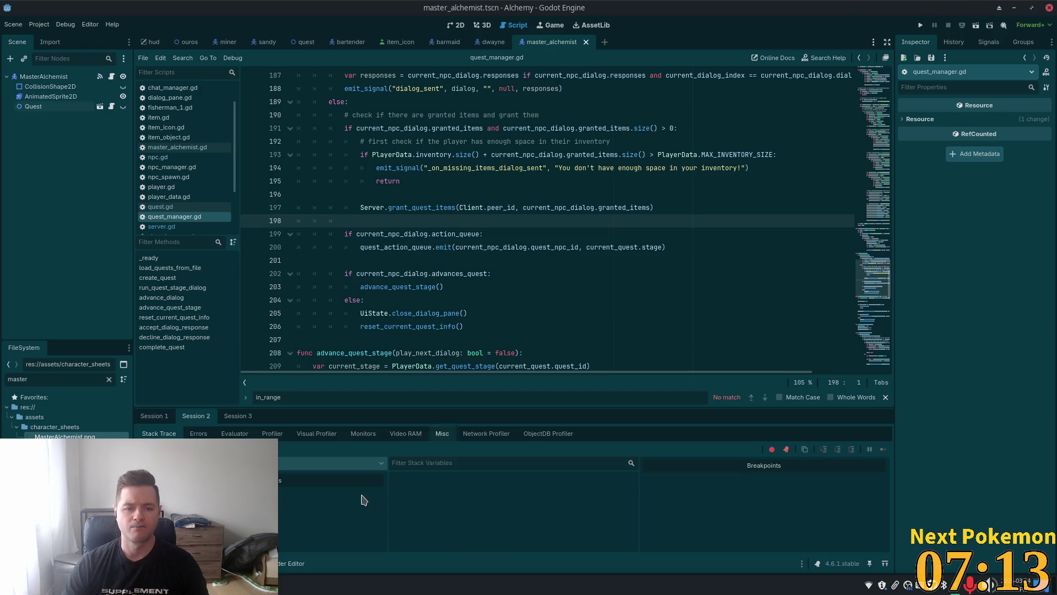
key("alt+Tab")
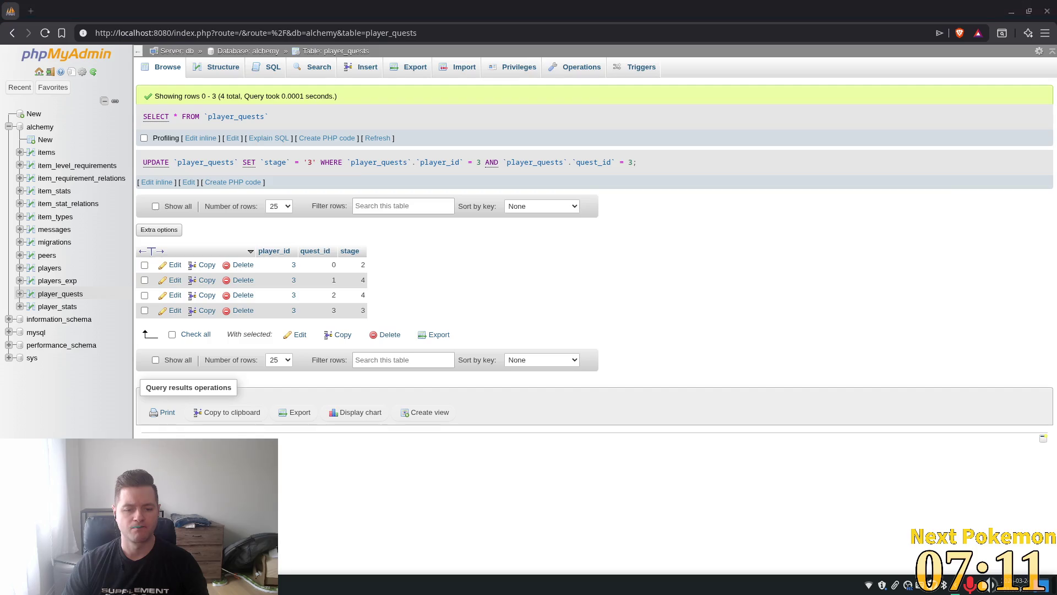
left_click(379, 139)
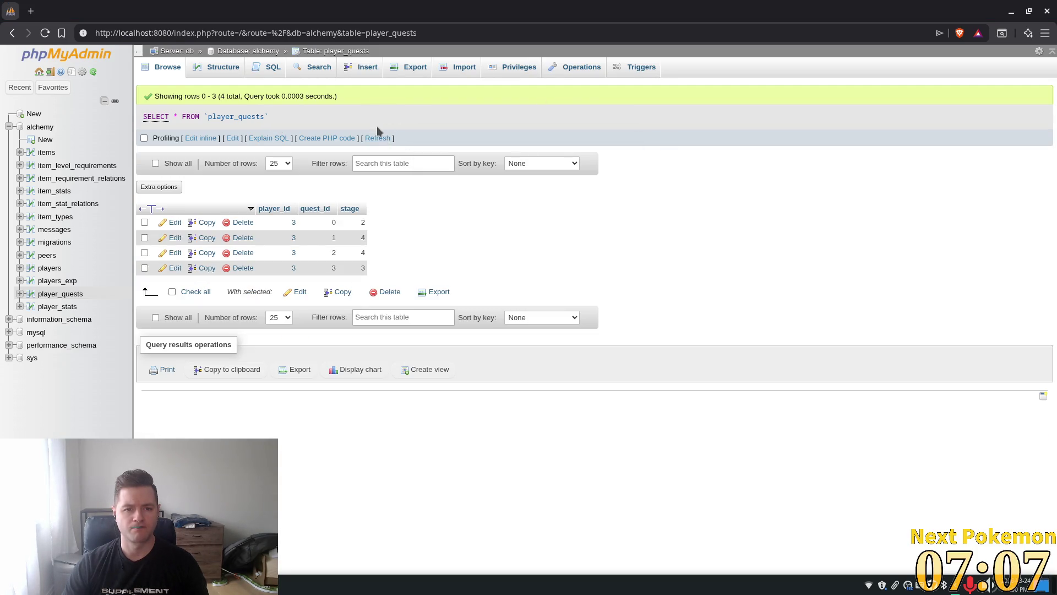
key("alt+Tab")
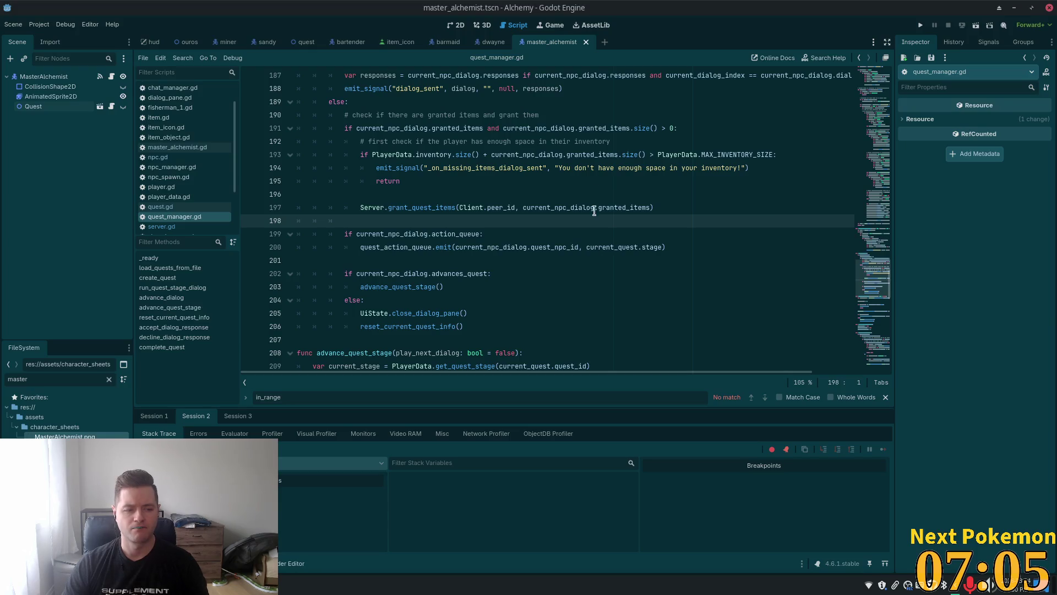
Run the project and play the Master Alchemist dialog until it pauses at line 200's emit
left_click(927, 25)
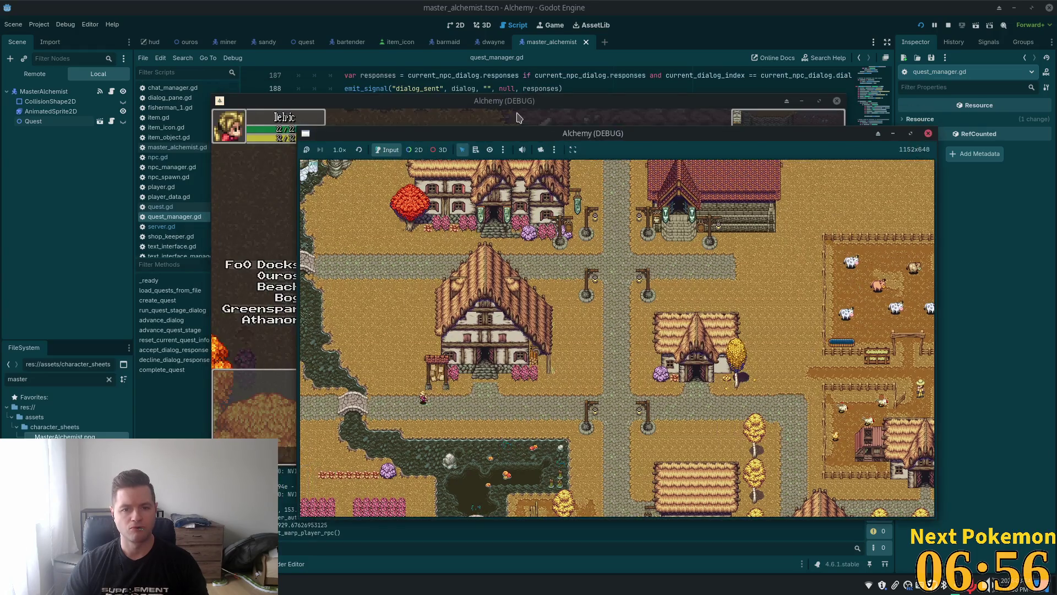
left_click(518, 117)
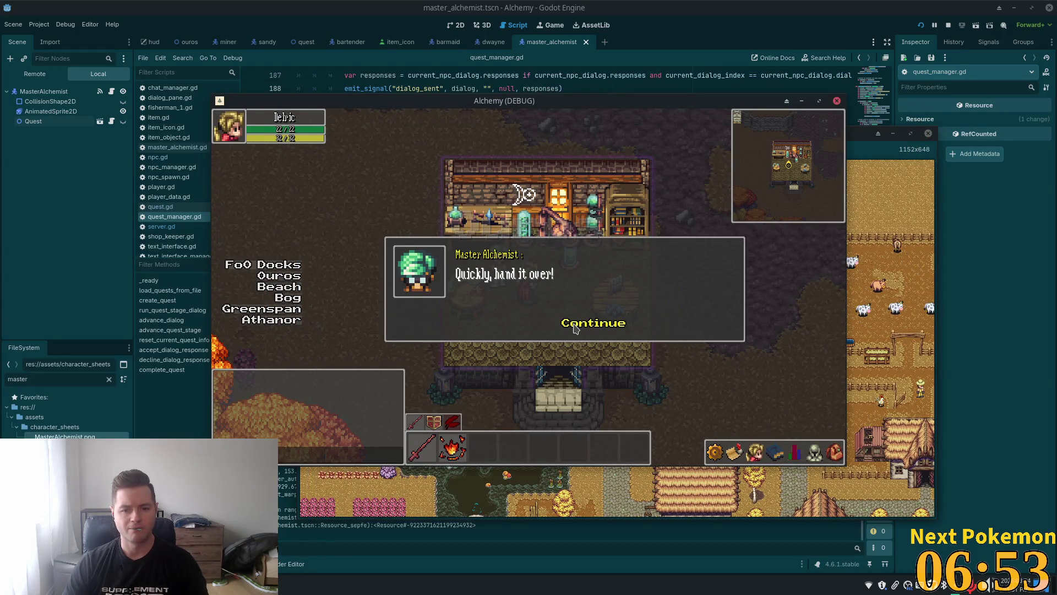
left_click(576, 327)
left_click(575, 326)
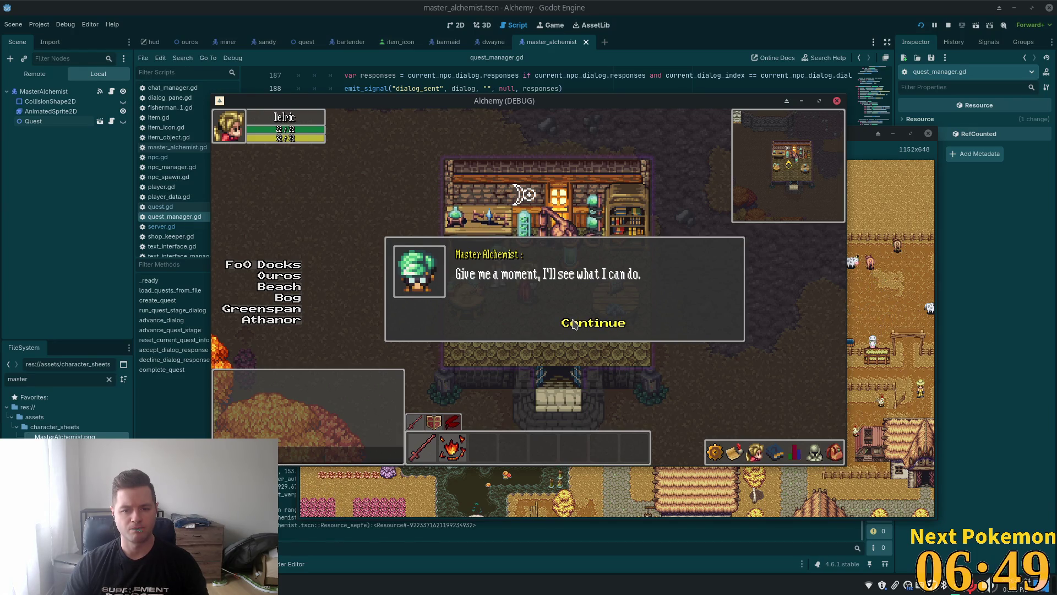
left_click(583, 327)
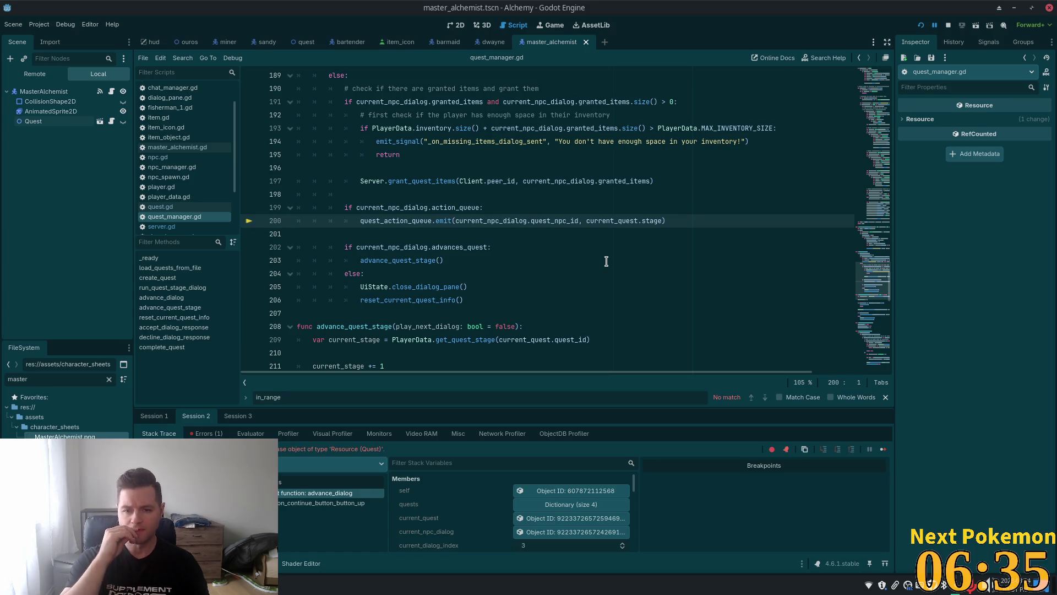
Search the script for '.stage' and select the PlayerData.get_quest_stage call on line 209
left_click(532, 111)
left_click(544, 141)
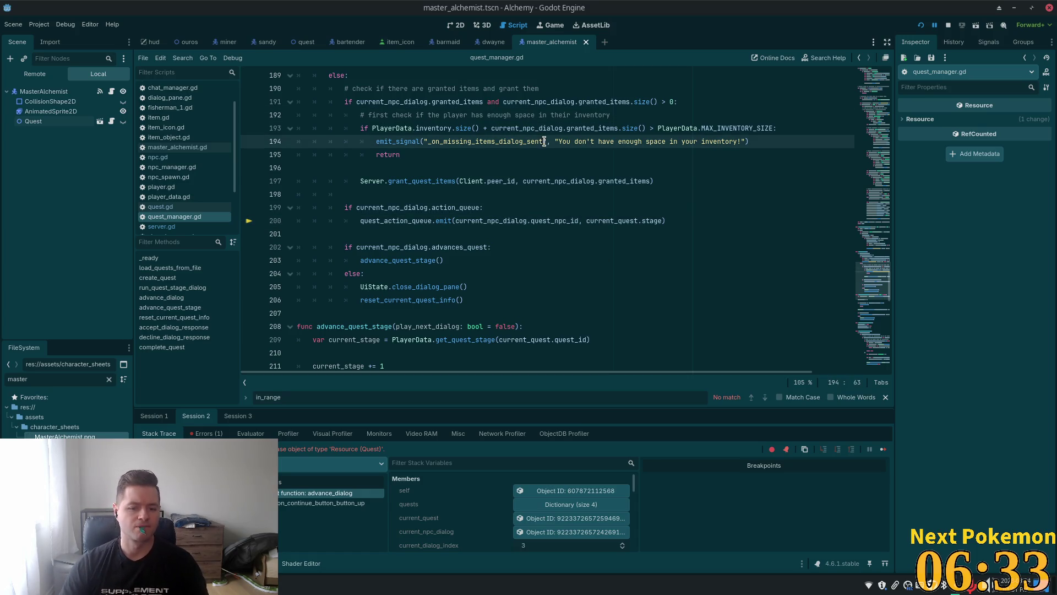
key("ctrl+f")
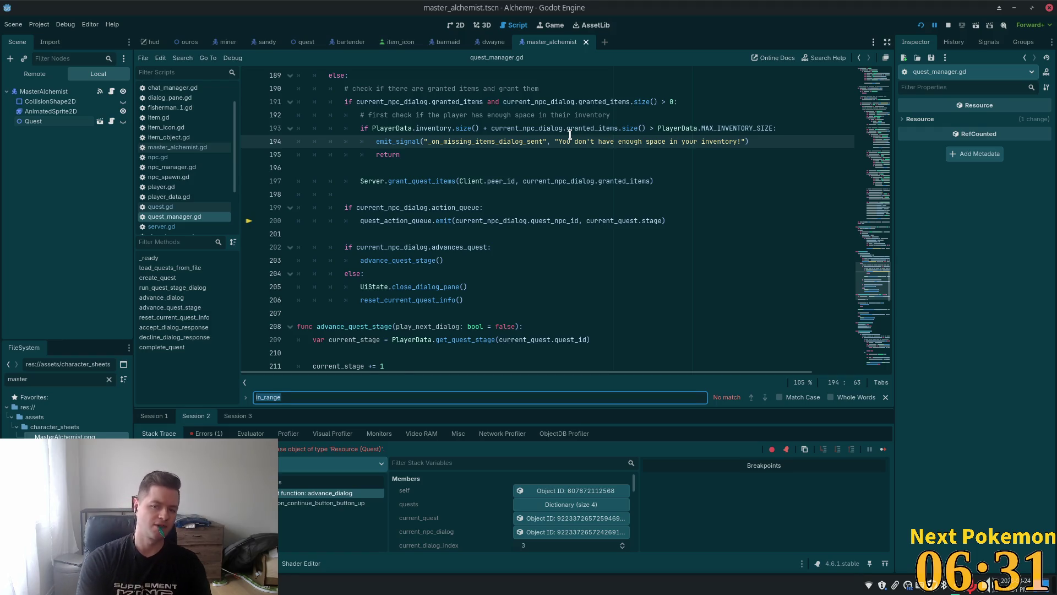
type("stage")
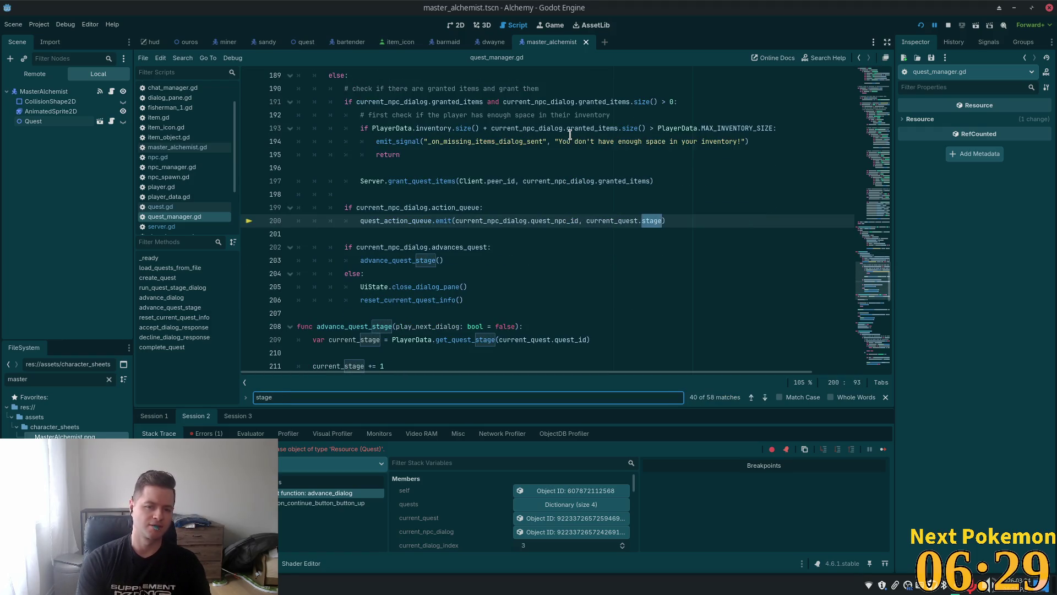
key("Home")
type(".")
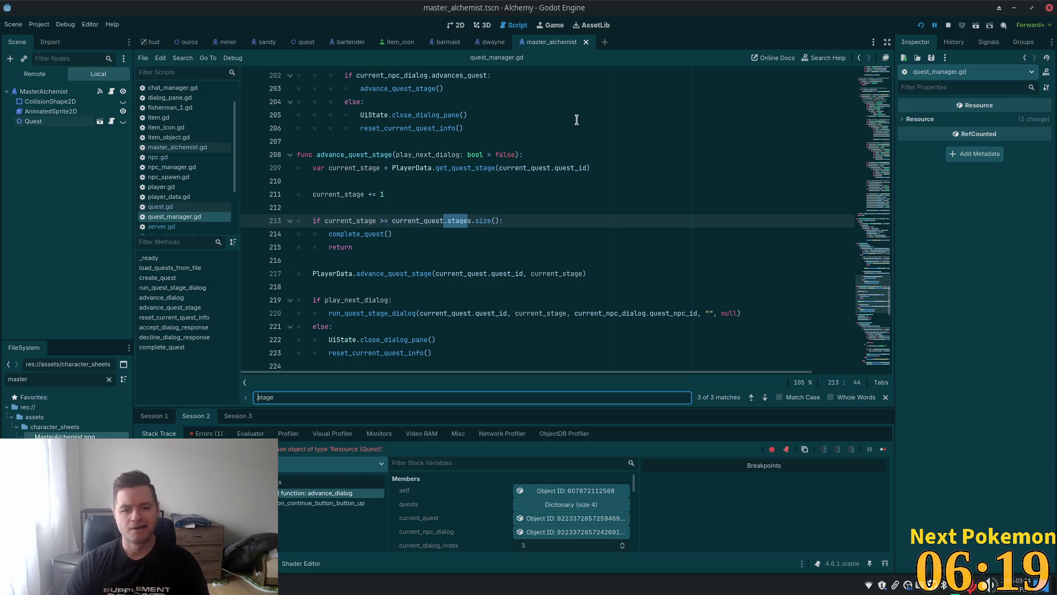
left_click_drag(392, 168, 600, 169)
key("ctrl+c")
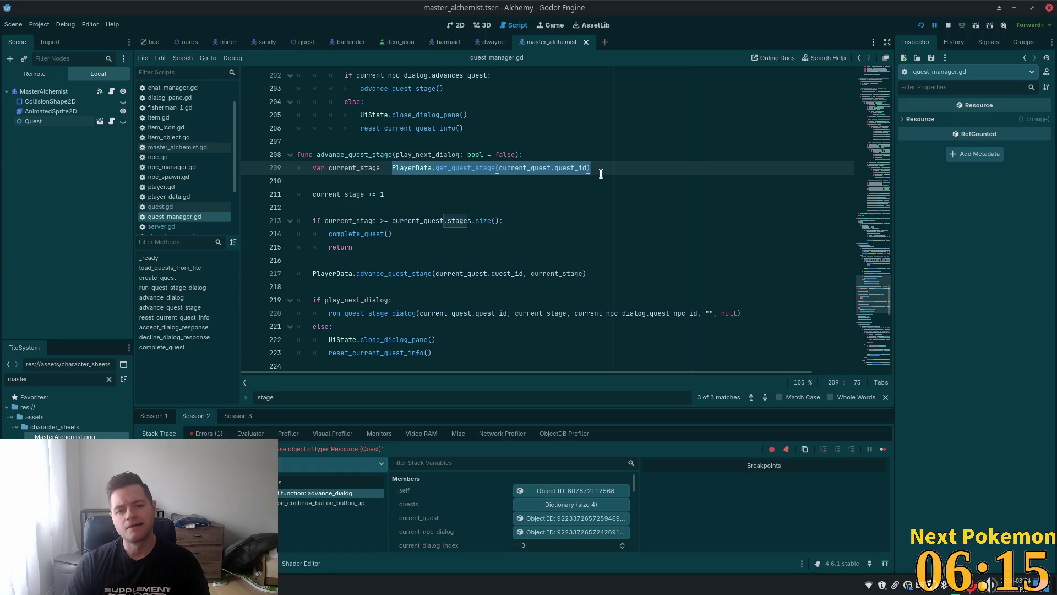
Replace current_quest.stage on line 200 with PlayerData.get_quest_stage(current_quest.quest_id)
scroll(358, 222, "down", 10)
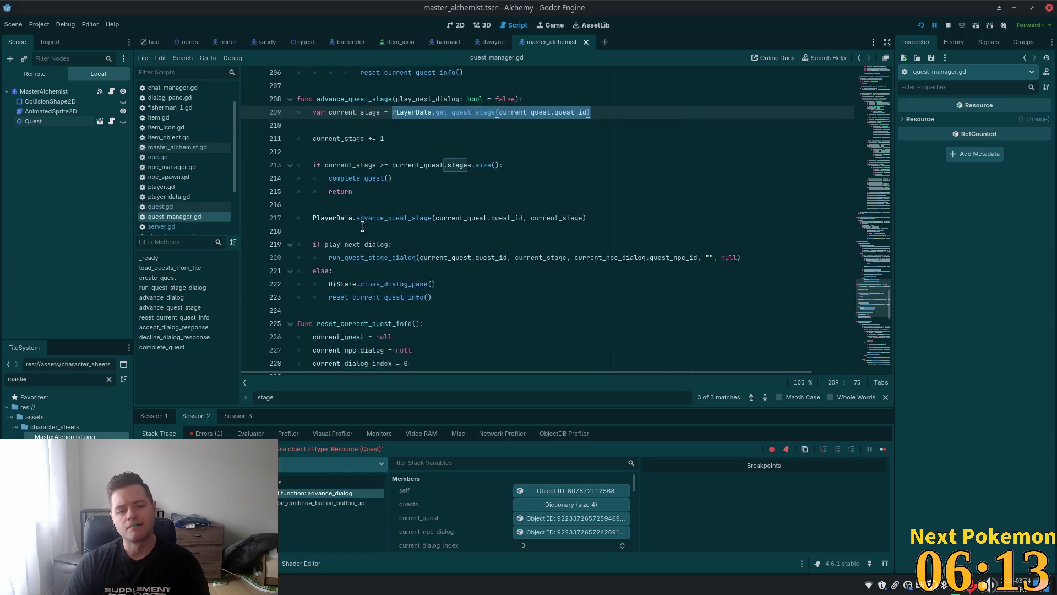
scroll(412, 239, "up", 2)
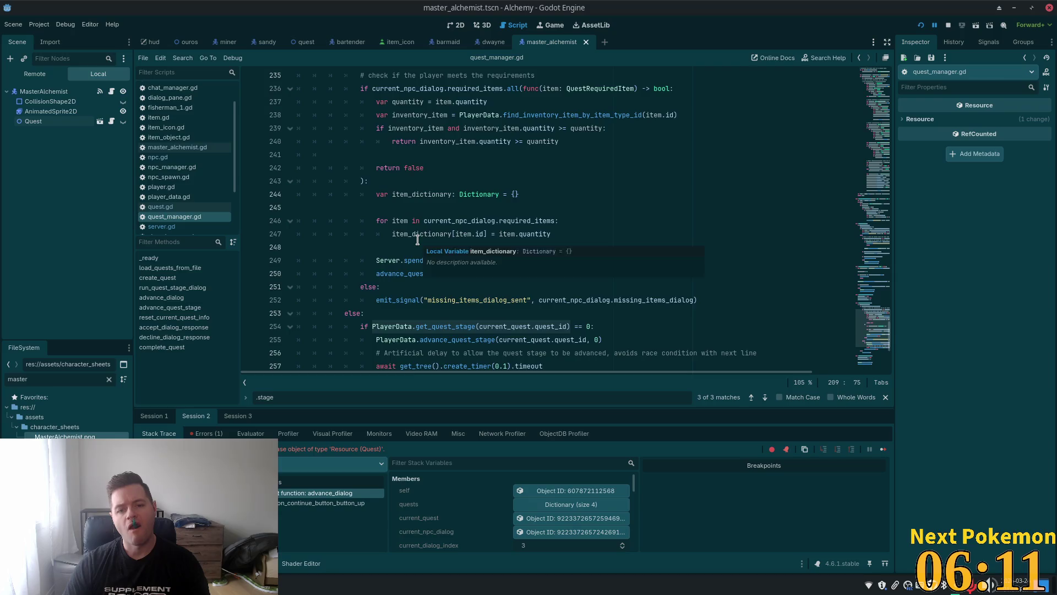
scroll(414, 234, "up", 1)
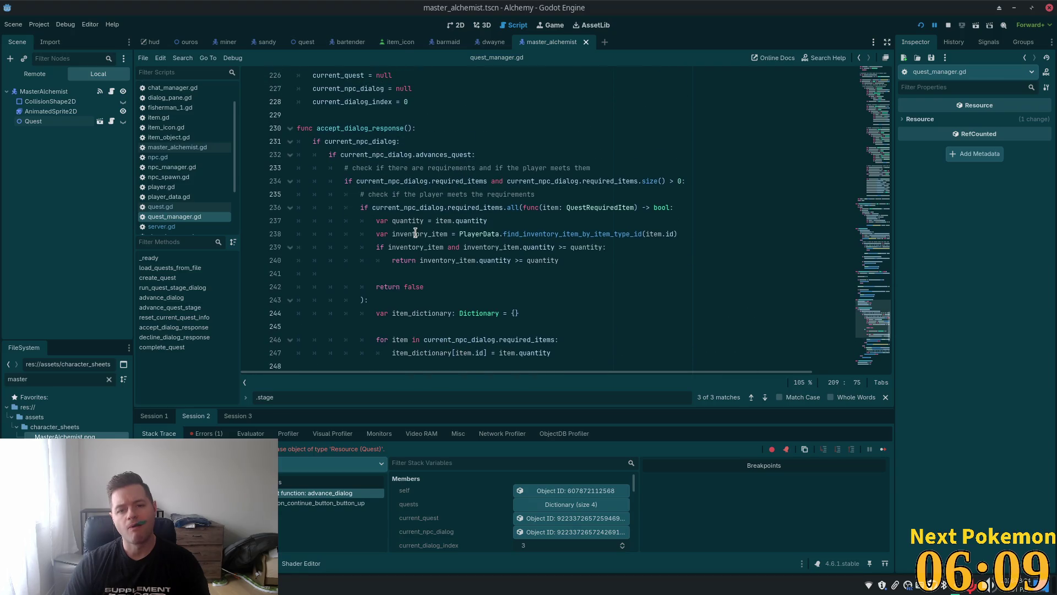
scroll(415, 232, "down", 3)
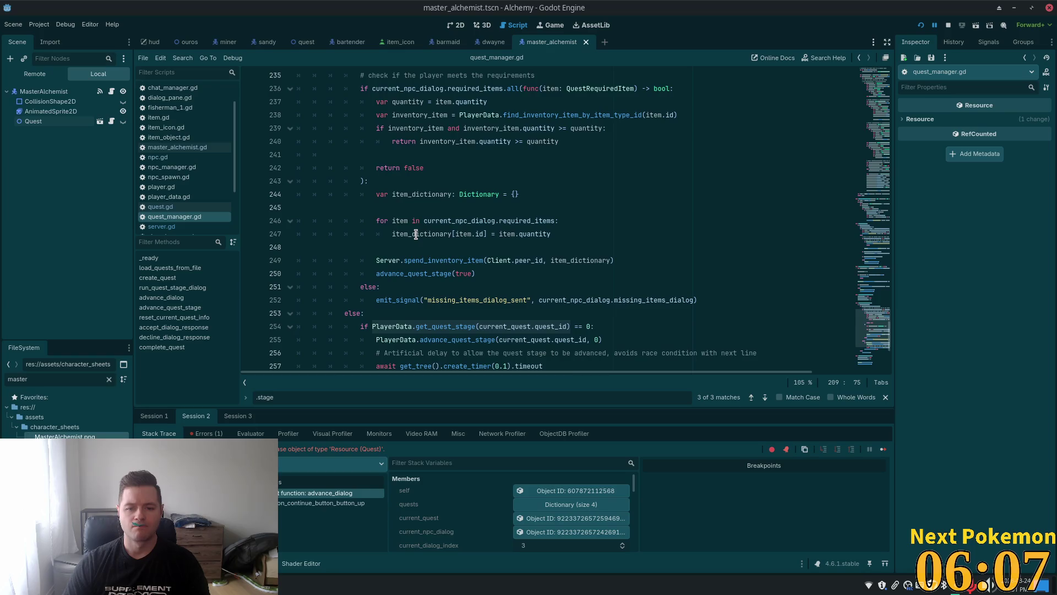
left_click(507, 399)
key("Return")
key("Return")
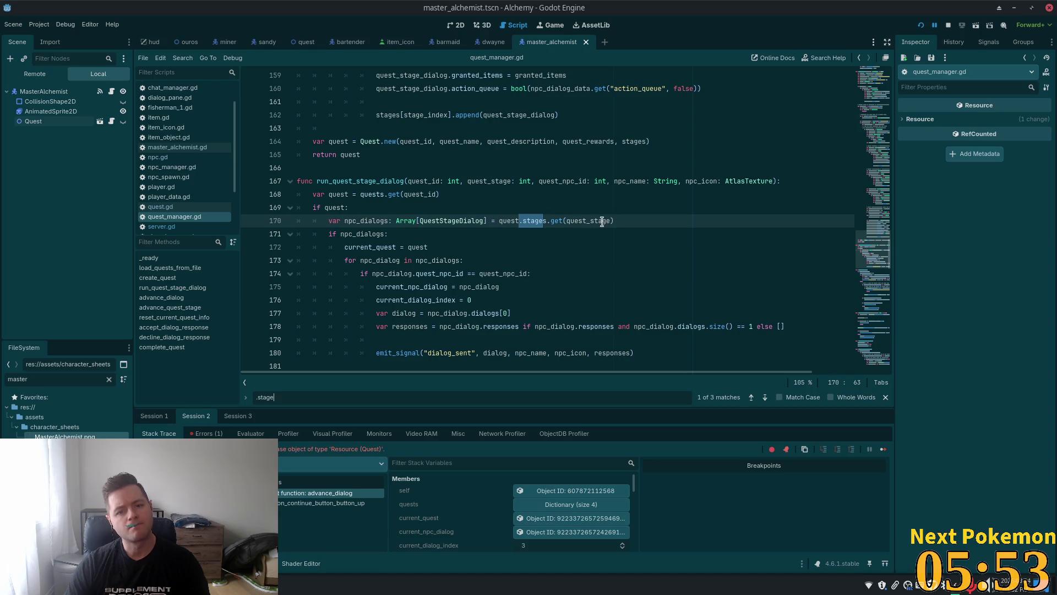
double_click(364, 179)
scroll(646, 229, "down", 7)
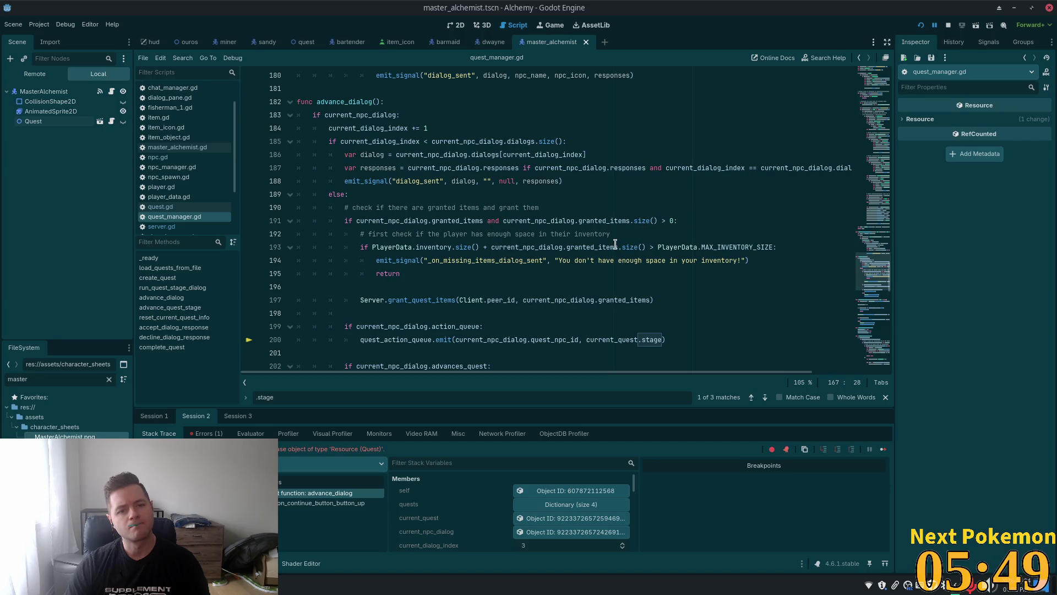
scroll(615, 243, "up", 5)
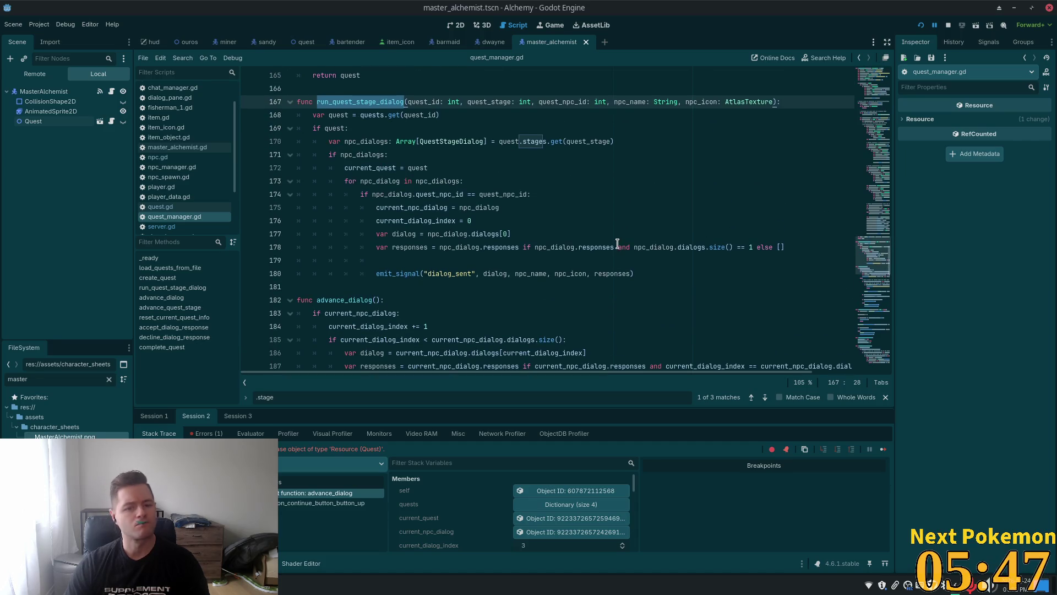
scroll(617, 243, "up", 1)
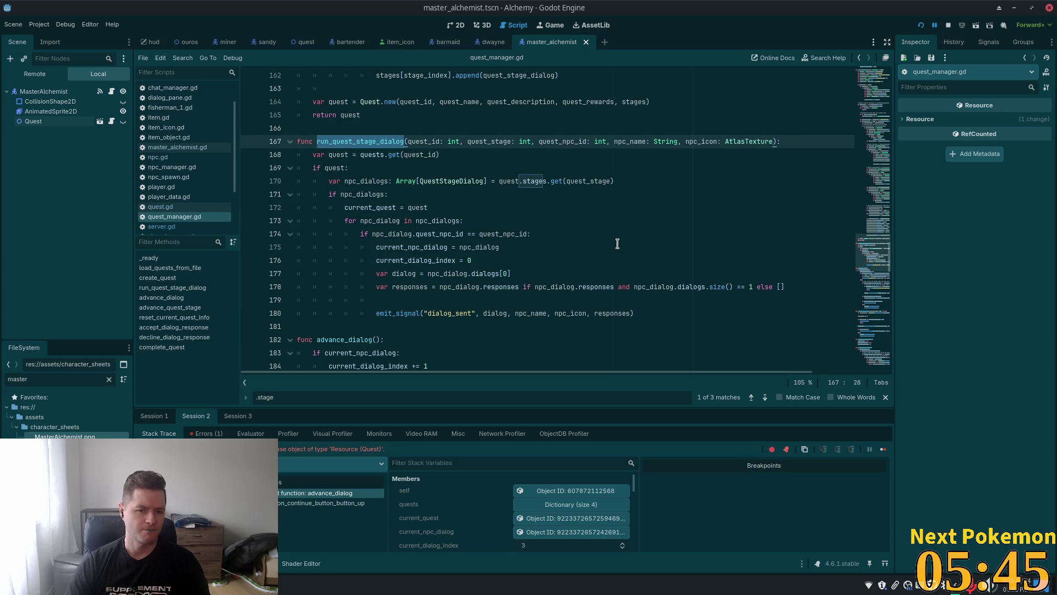
scroll(616, 246, "down", 9)
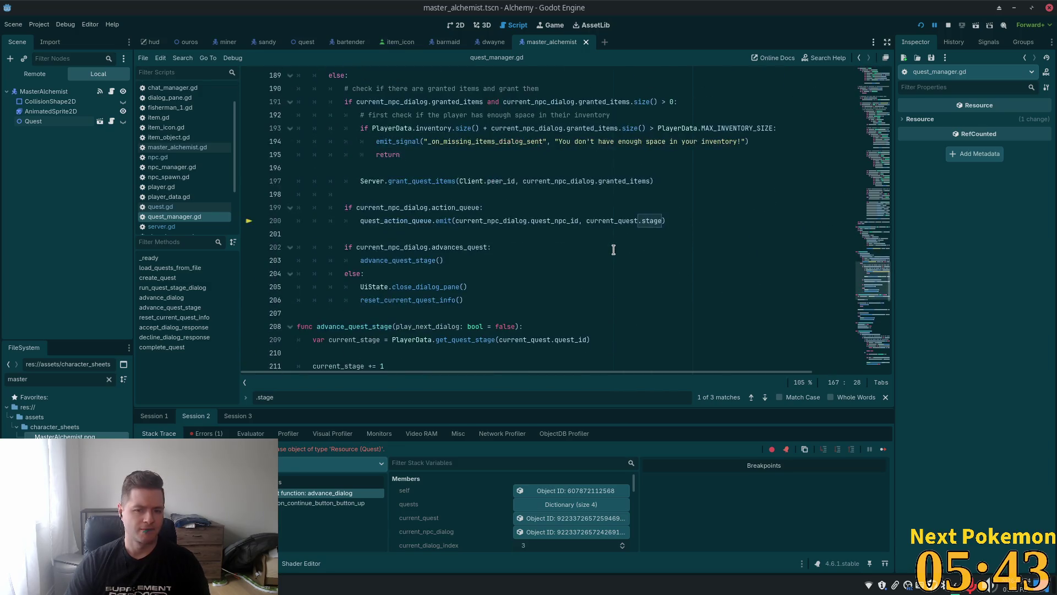
left_click(621, 234)
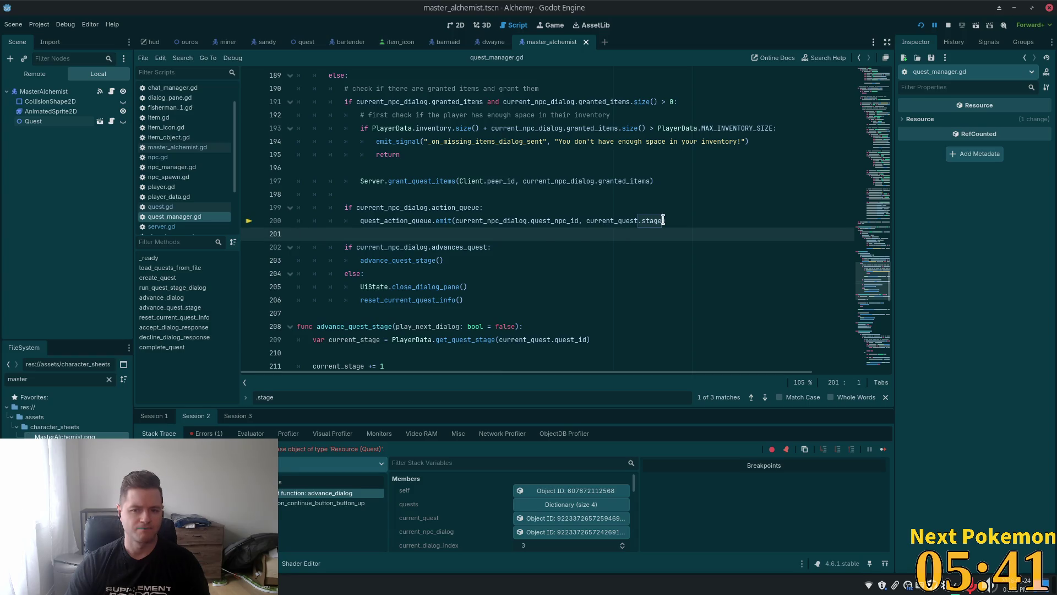
mouse_move(663, 221)
left_mouse_down()
mouse_move(564, 221)
mouse_move(585, 224)
left_mouse_up()
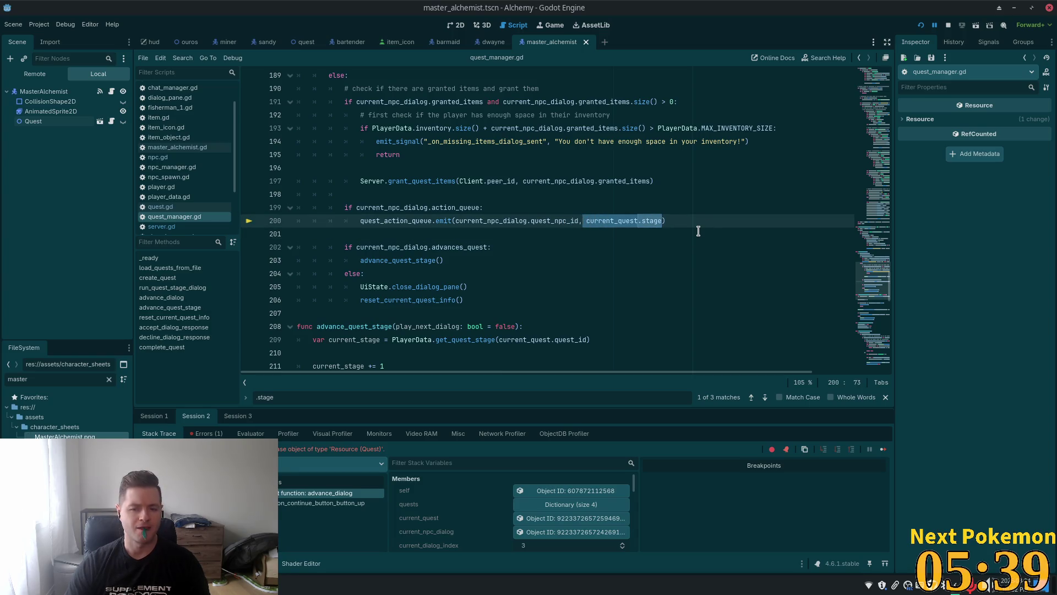
key("ctrl+v")
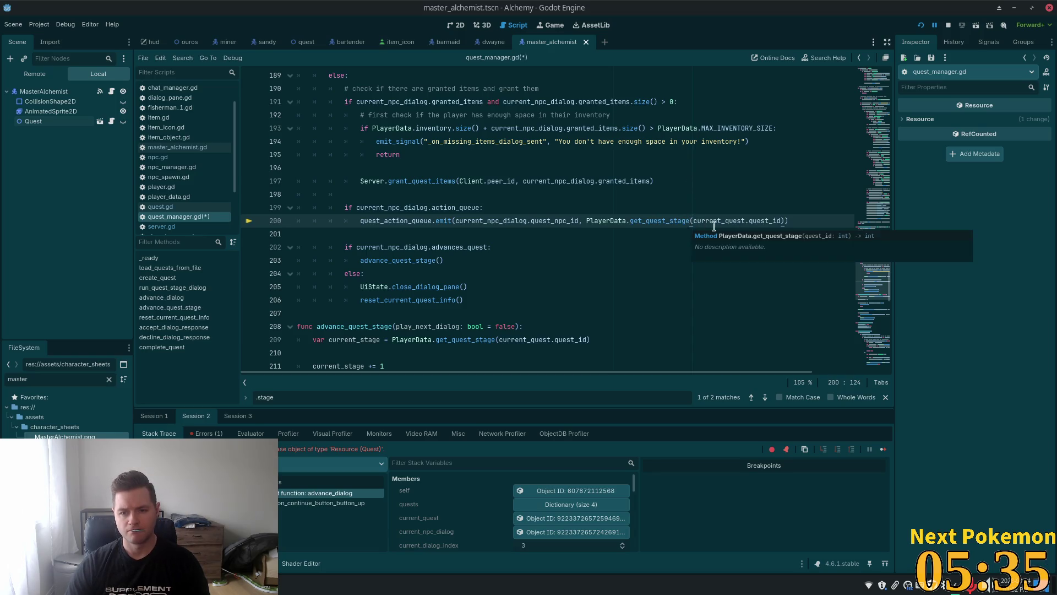
Save quest_manager.gd and restart the game to test the change
left_click(703, 197)
left_click(581, 209)
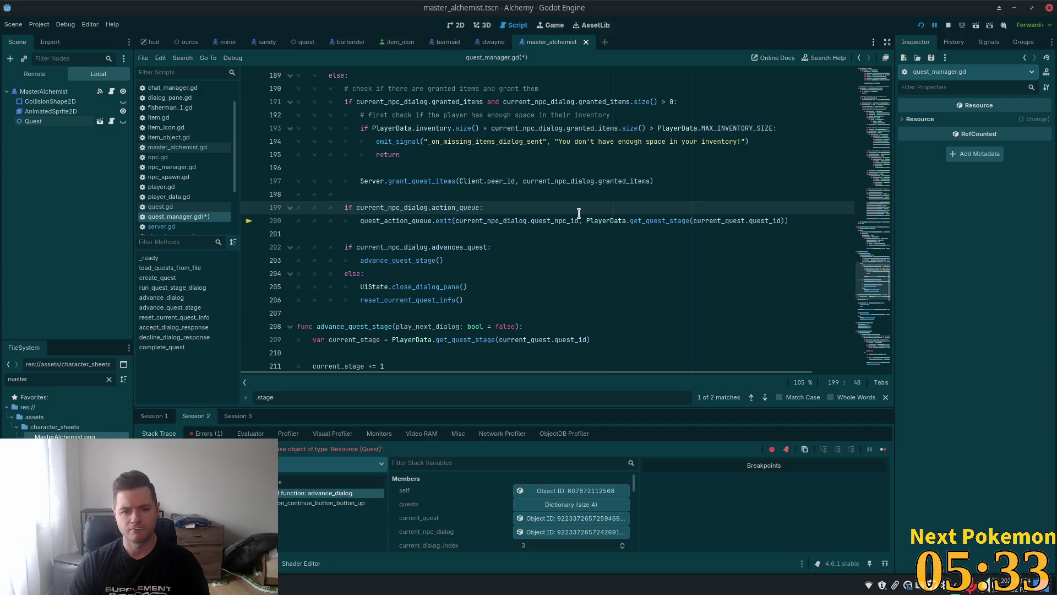
key("ctrl+s")
left_click(531, 197)
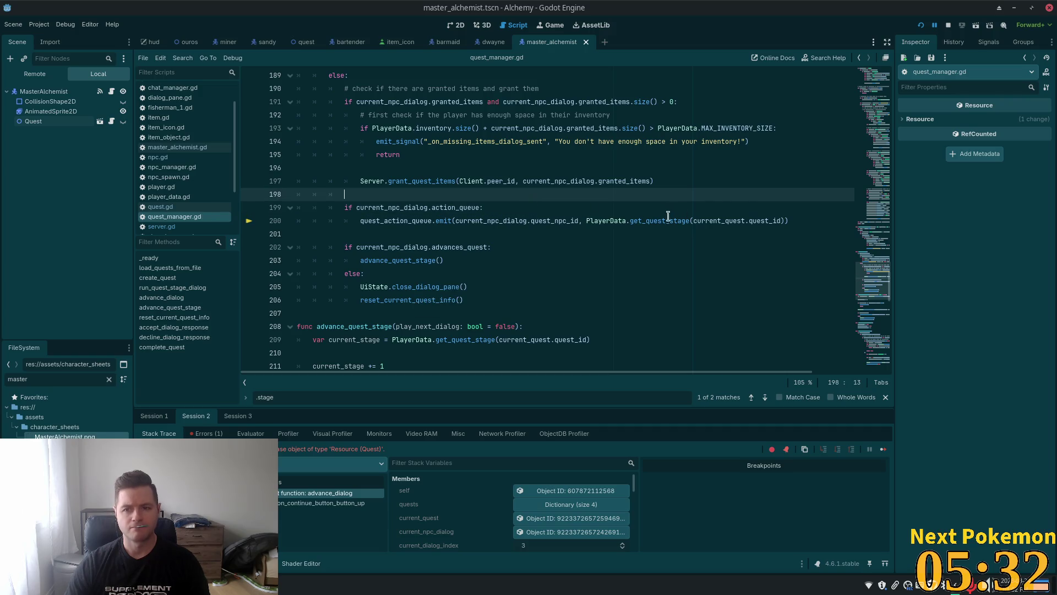
left_click(921, 25)
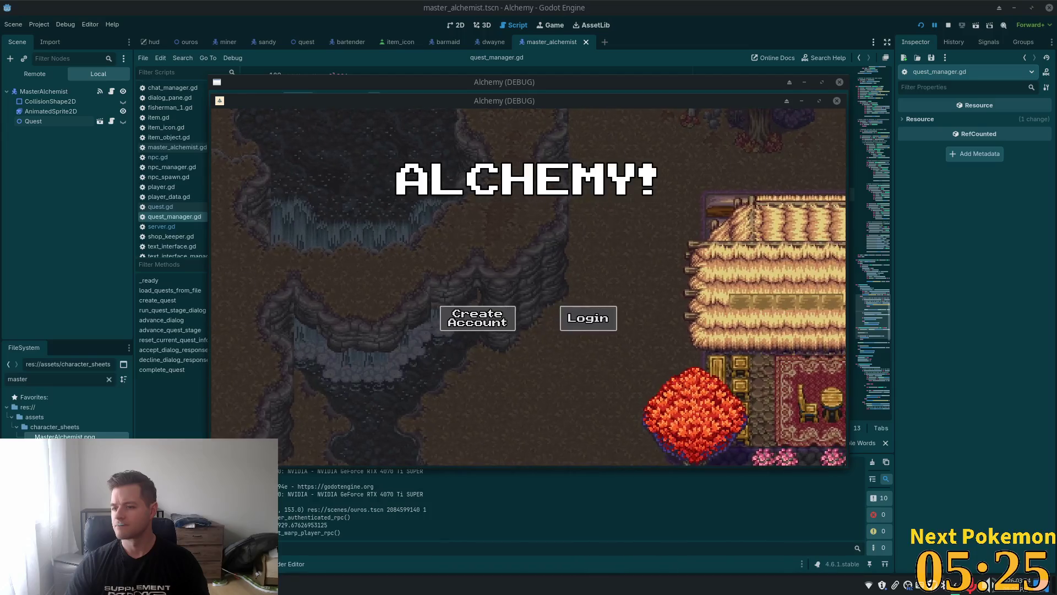
Log in and finish the Master Alchemist dialog, completing the copper-bar handover quest
left_click(584, 326)
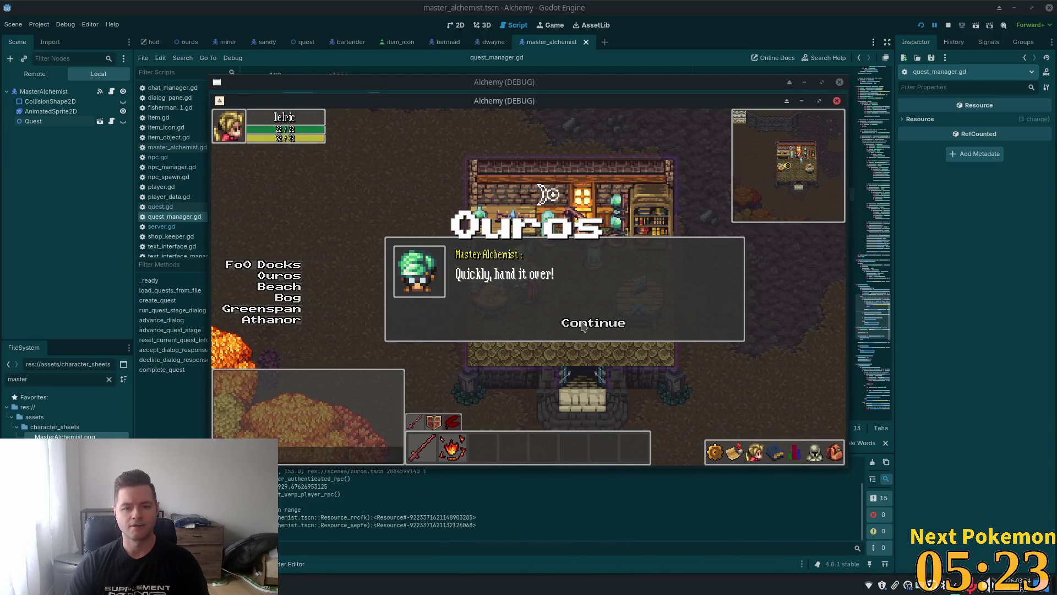
left_click(587, 327)
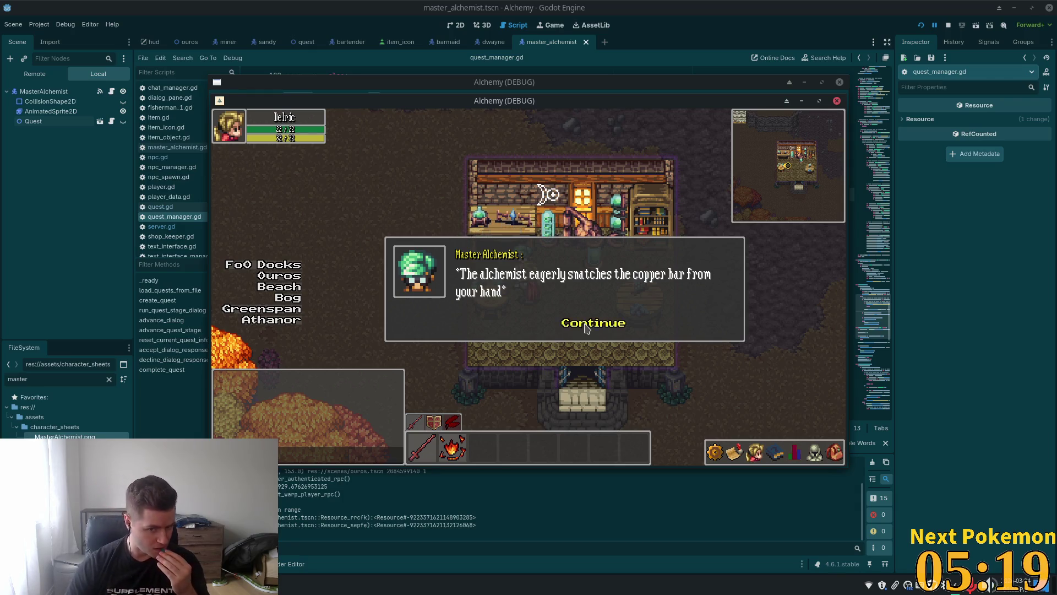
left_click(590, 327)
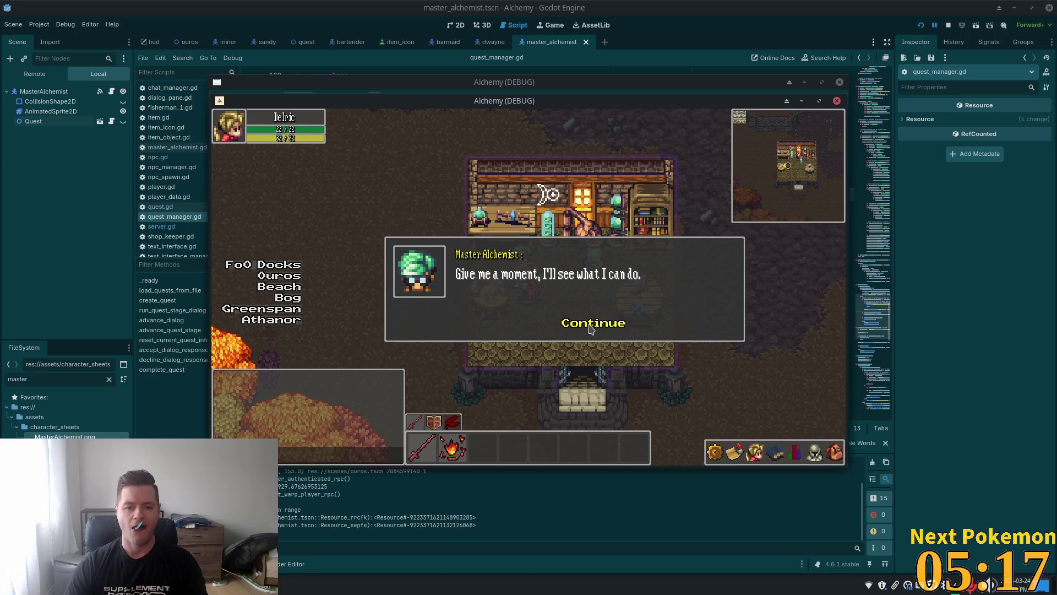
left_click(590, 327)
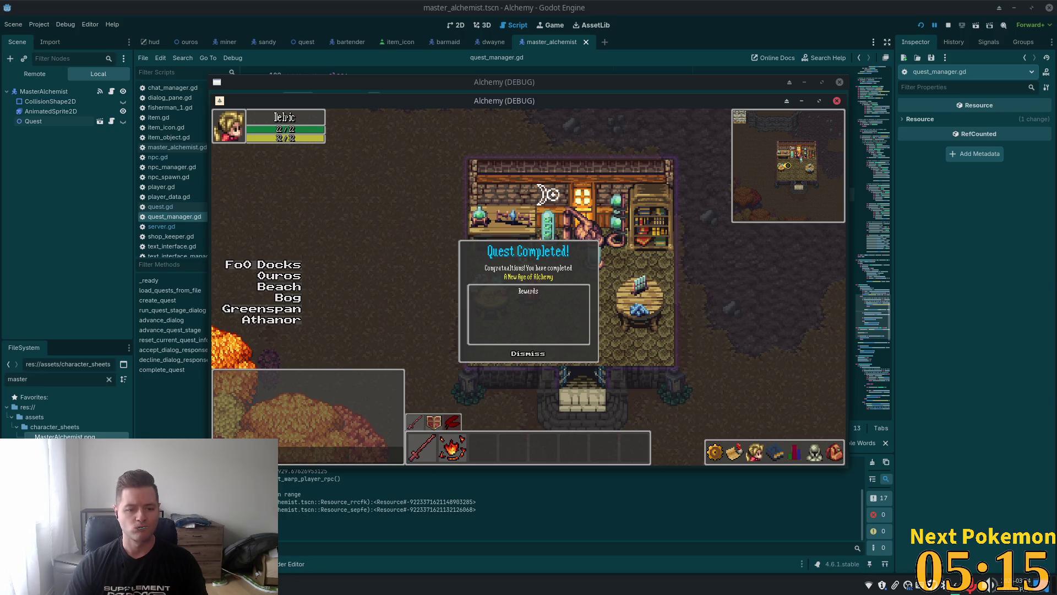
key("alt+Tab")
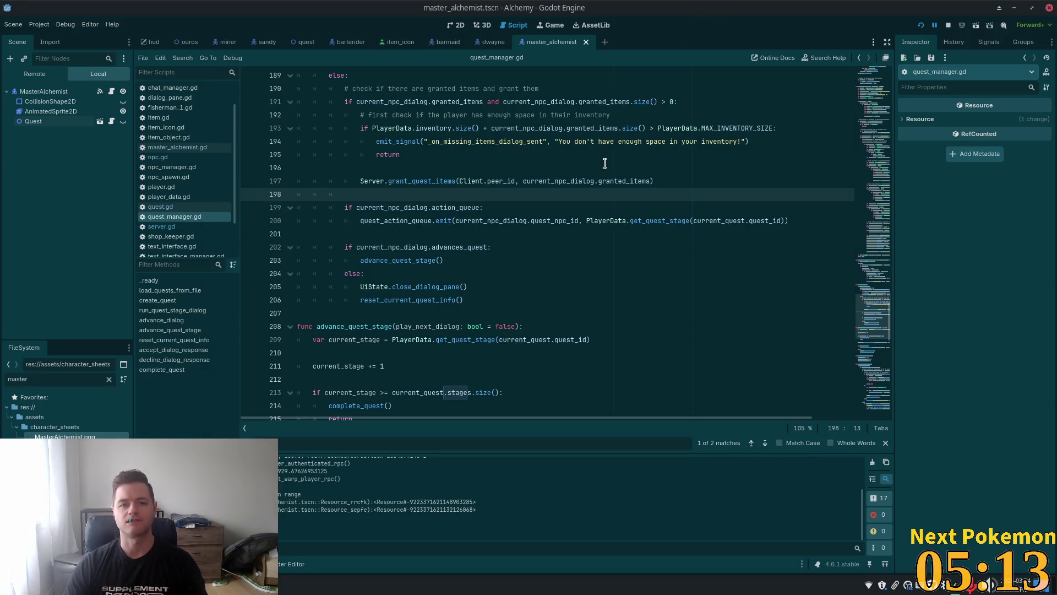
key("alt+Tab")
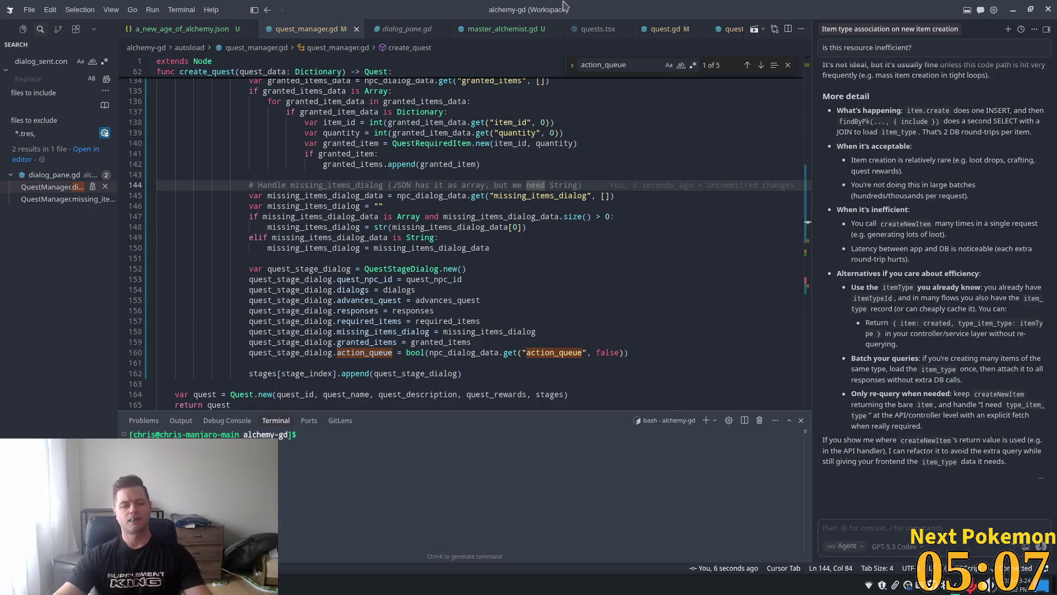
left_click(172, 31)
Select the final copper-bar stage block, lines 81–94, in a_new_age_of_alchemy.json
left_click(378, 182)
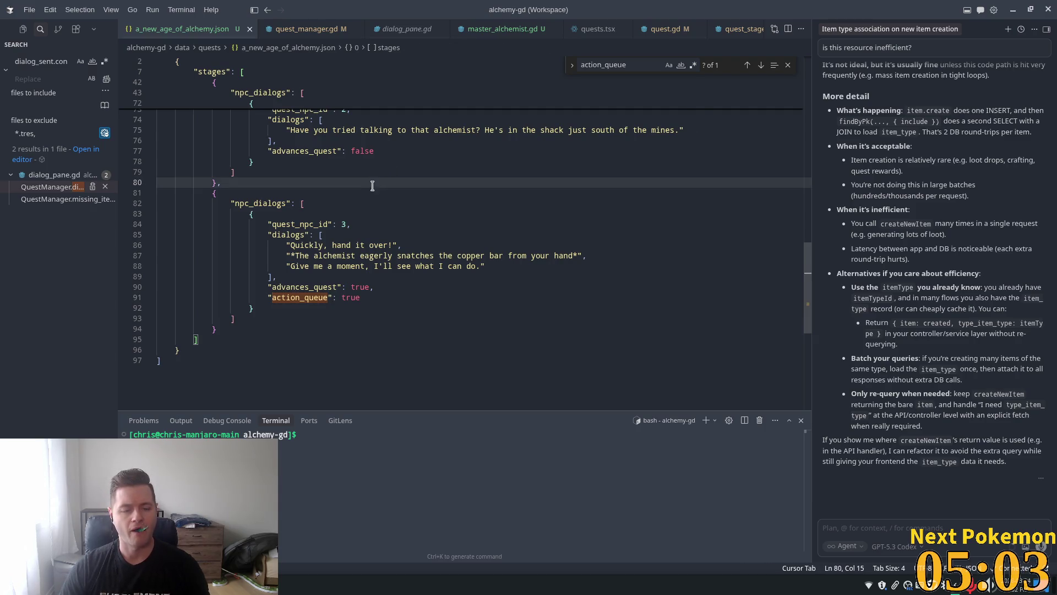
left_click(386, 304)
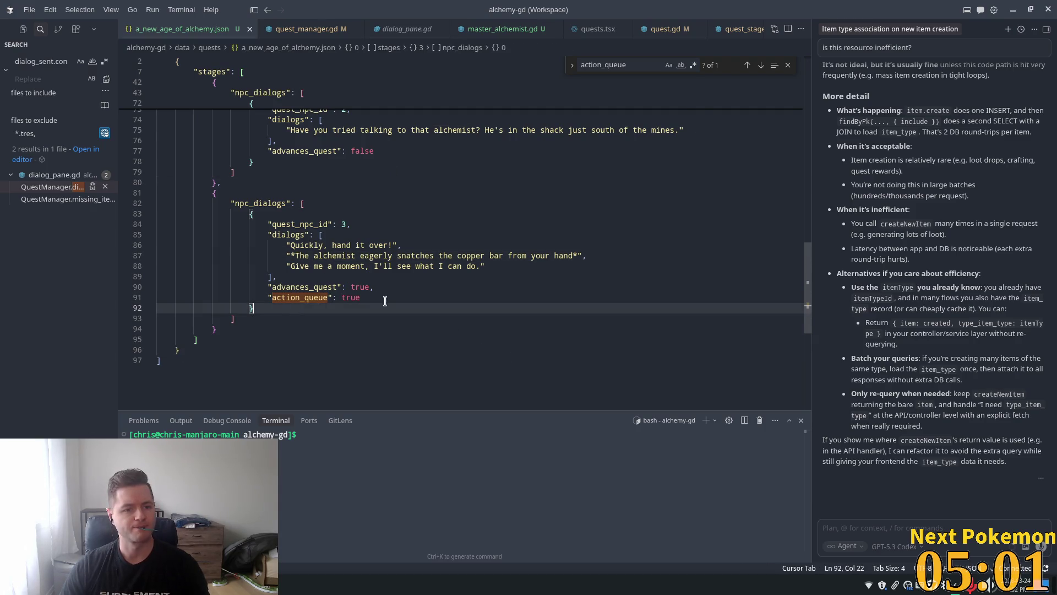
scroll(314, 269, "up", 5)
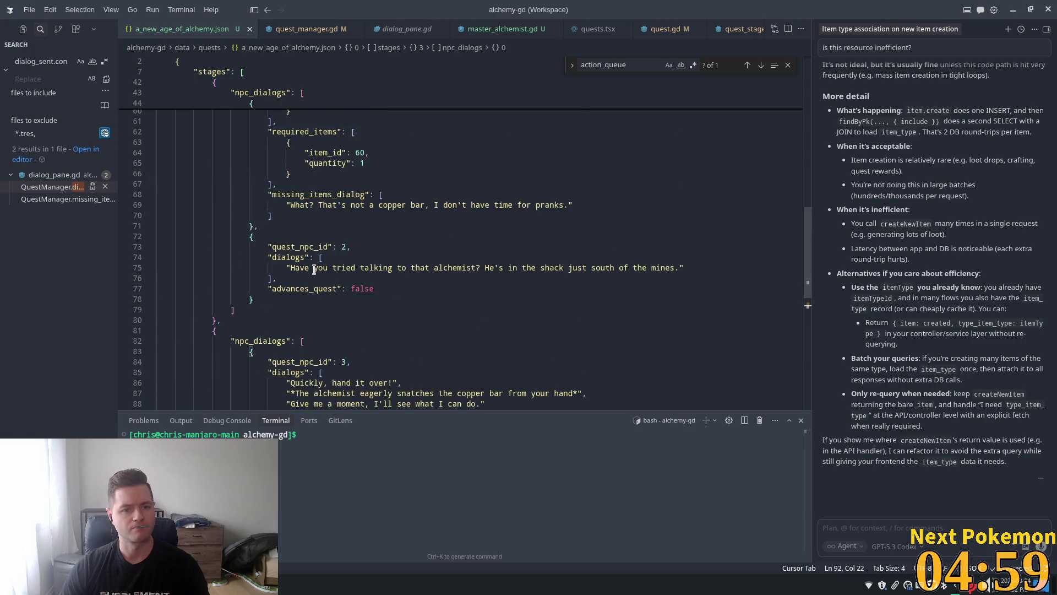
scroll(314, 269, "down", 5)
left_click(272, 276)
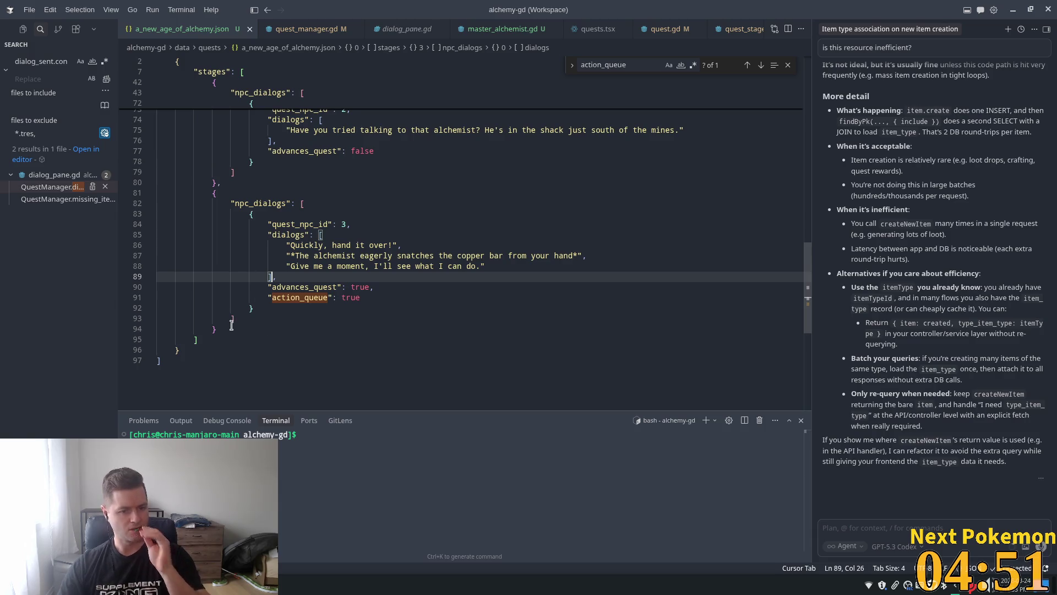
left_click_drag(218, 329, 213, 191)
key("ctrl+c")
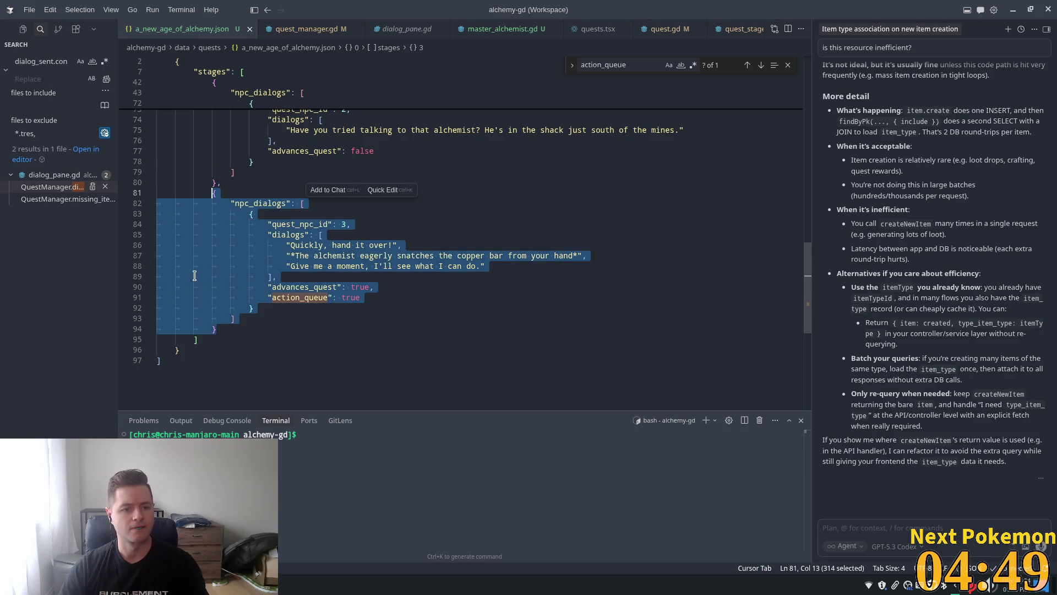
scroll(194, 265, "up", 8)
scroll(194, 265, "up", 6)
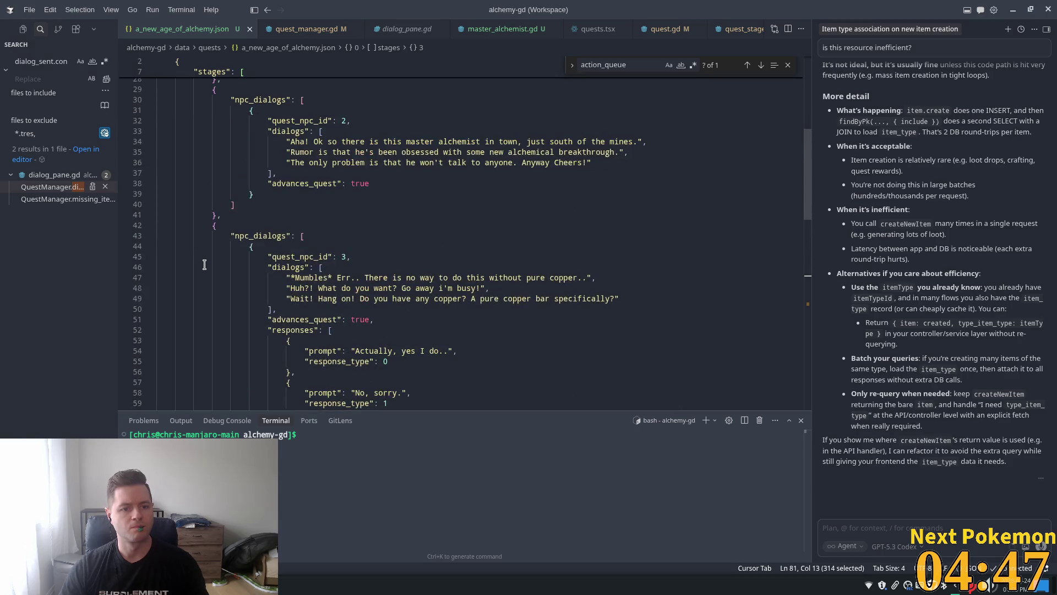
scroll(210, 238, "up", 7)
scroll(212, 235, "down", 11)
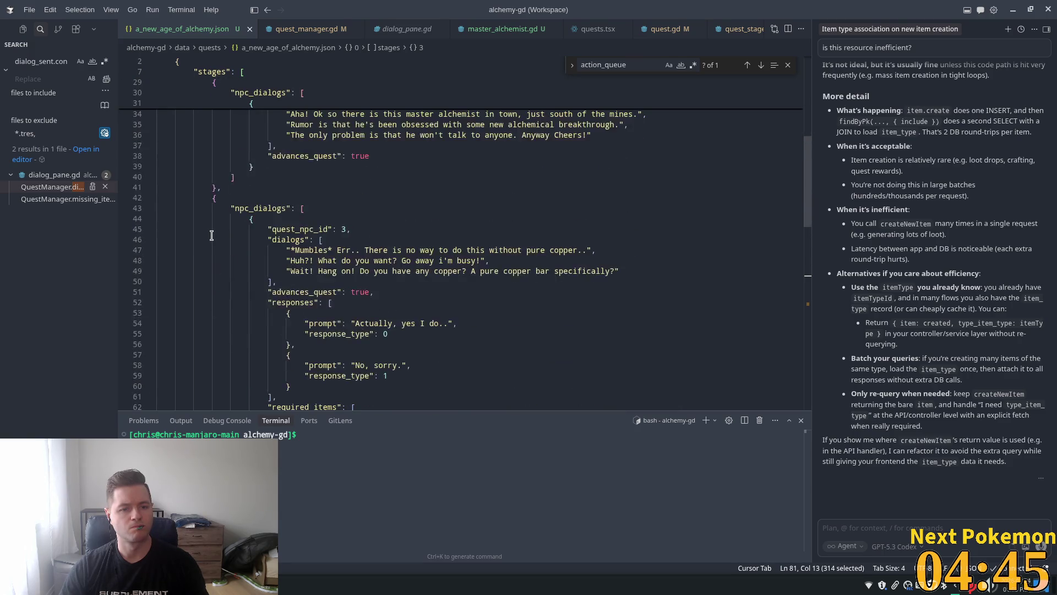
scroll(211, 235, "down", 5)
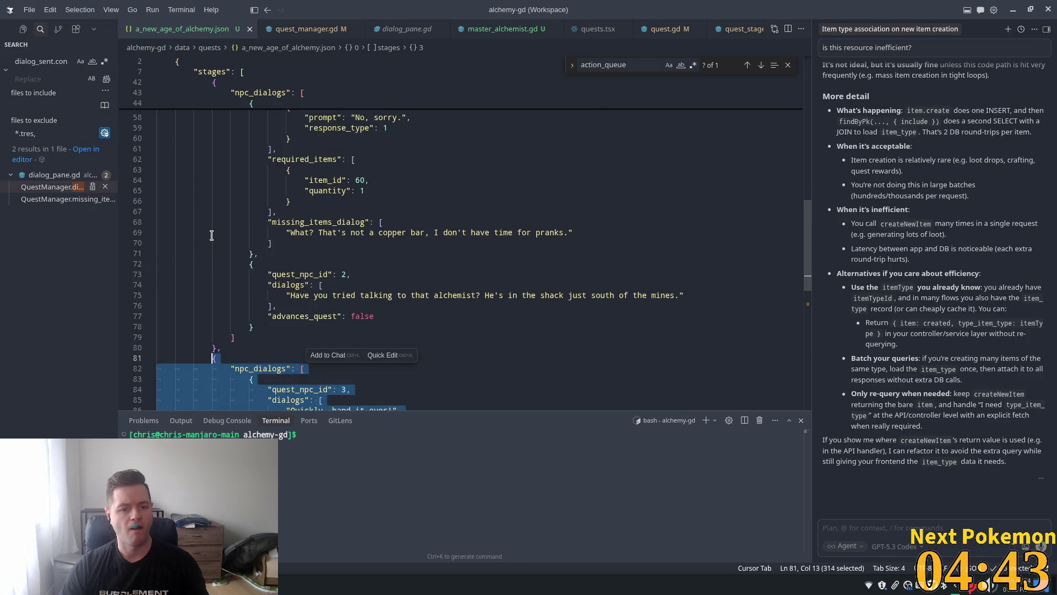
scroll(235, 258, "down", 5)
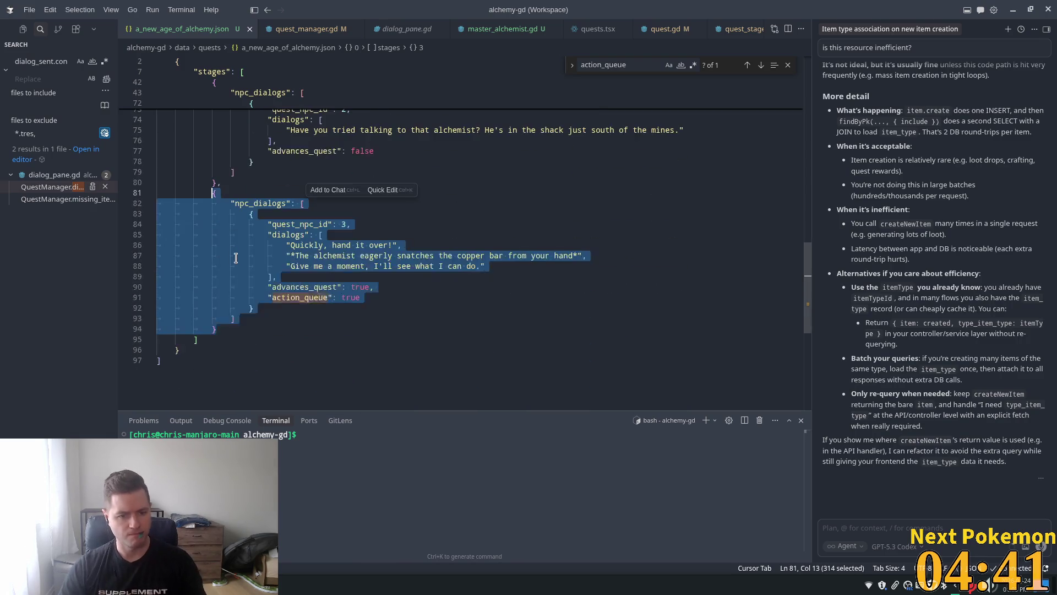
key("Right")
Paste a copy of the copper-bar stage as a new stage at the end of the quest JSON
type(",")
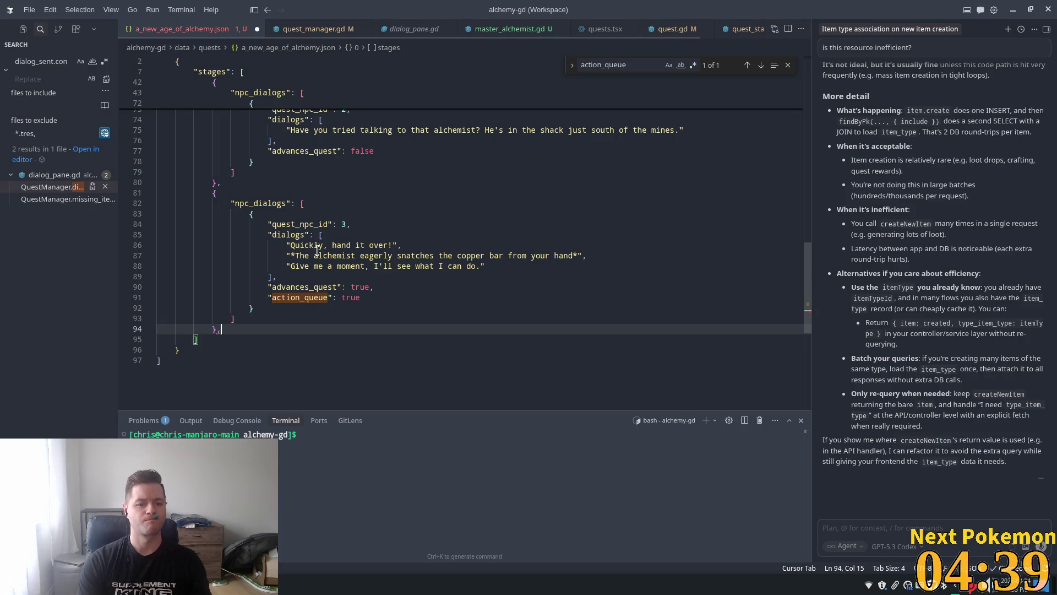
key("Return")
key("ctrl+v")
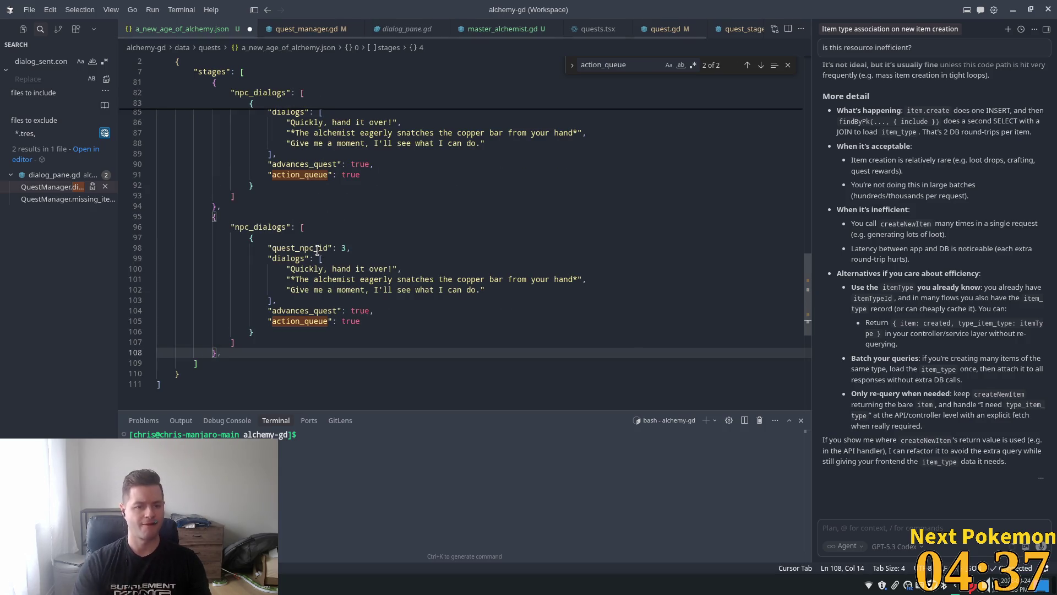
Delete the three dialog lines from the copied stage
left_click(317, 248)
left_click(335, 269)
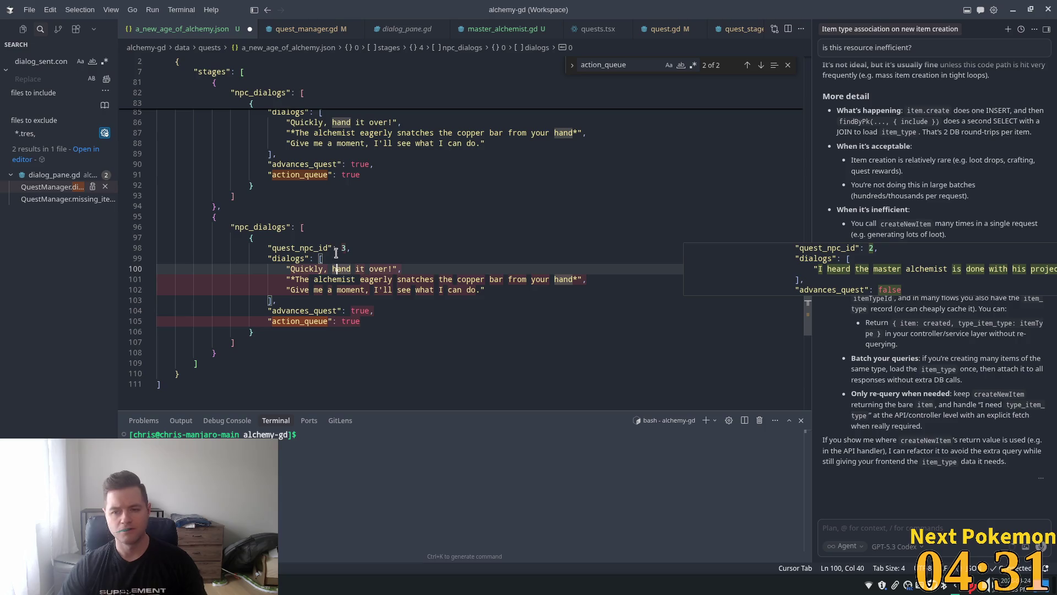
double_click(374, 283)
key("Up")
key("Up")
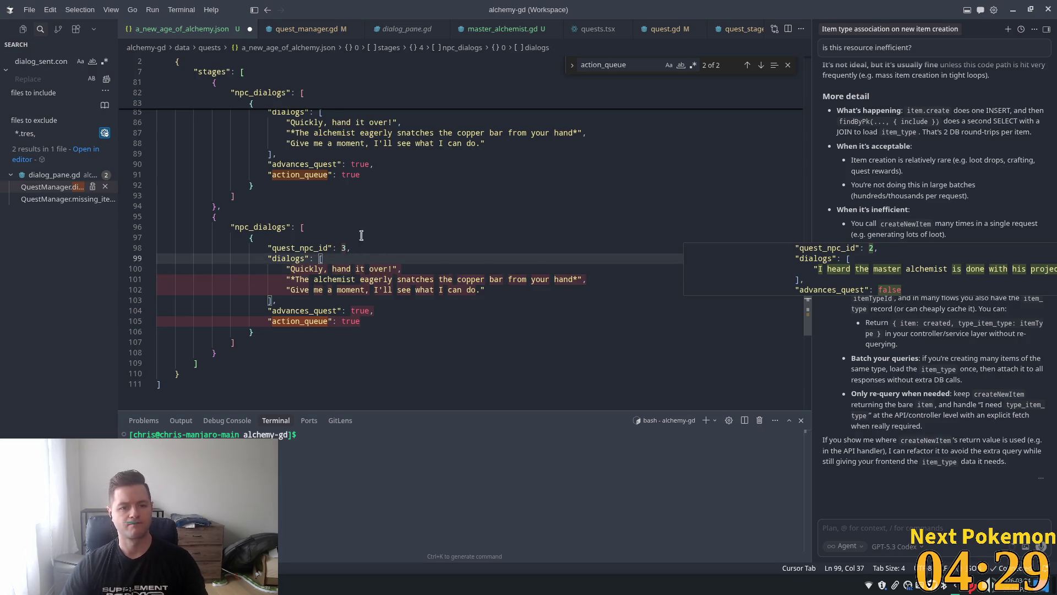
mouse_move(499, 300)
left_mouse_down()
mouse_move(281, 260)
mouse_move(296, 262)
mouse_move(286, 270)
left_mouse_up()
key("BackSpace")
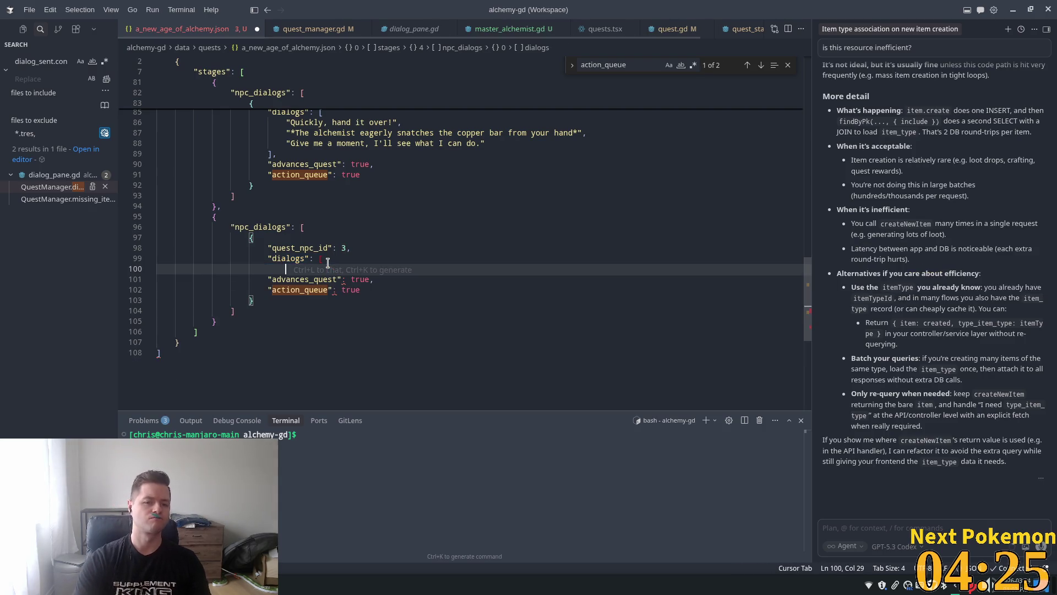
Write the new final stage's dialog as "It worked! I've created a new alchemical substance!" and close the list
type("\"\"")
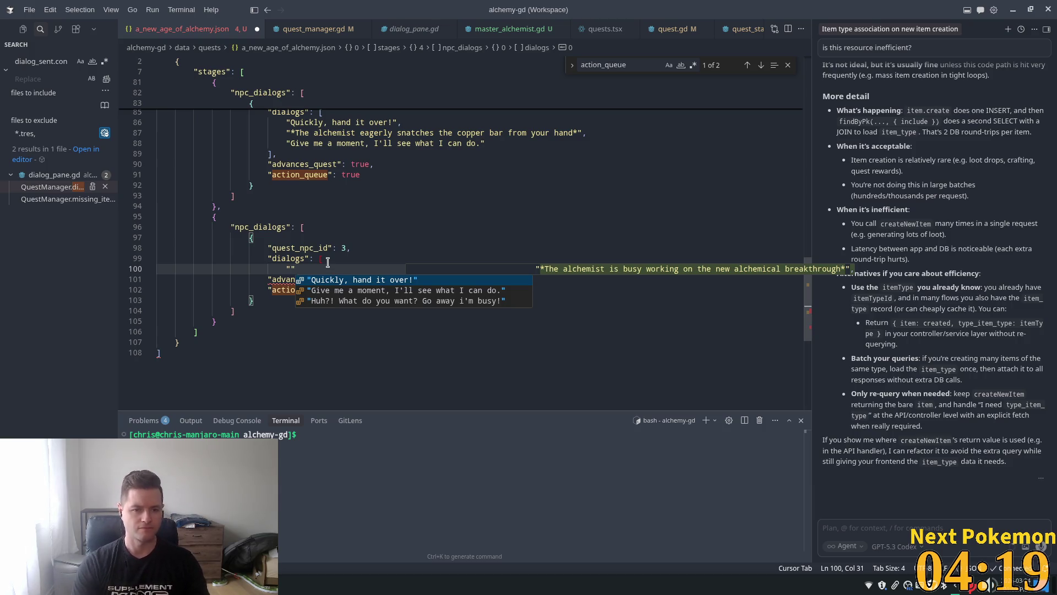
key("Return")
type(", hand it over!")
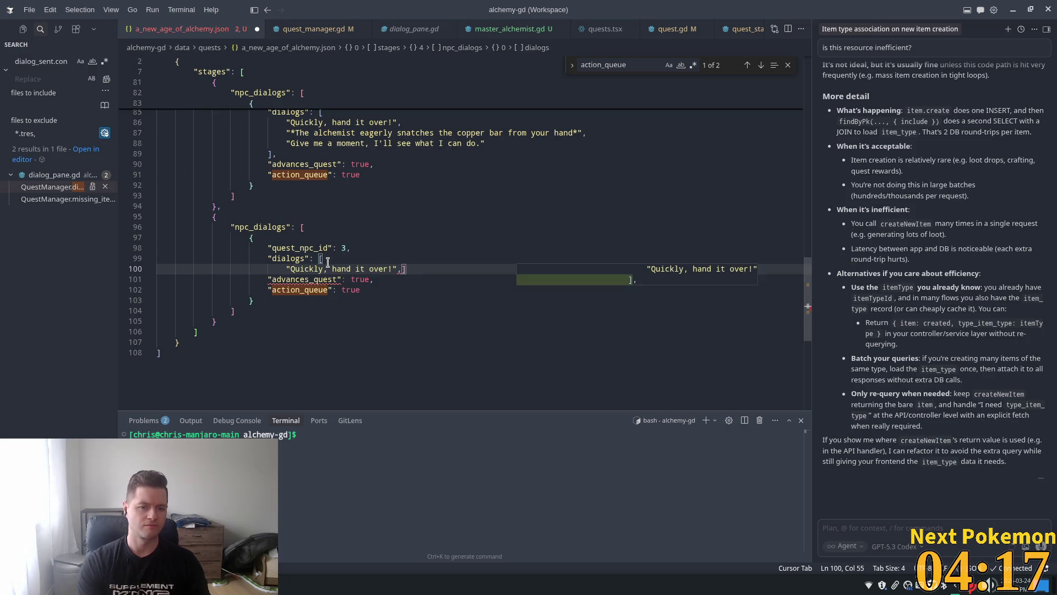
key("BackSpace")
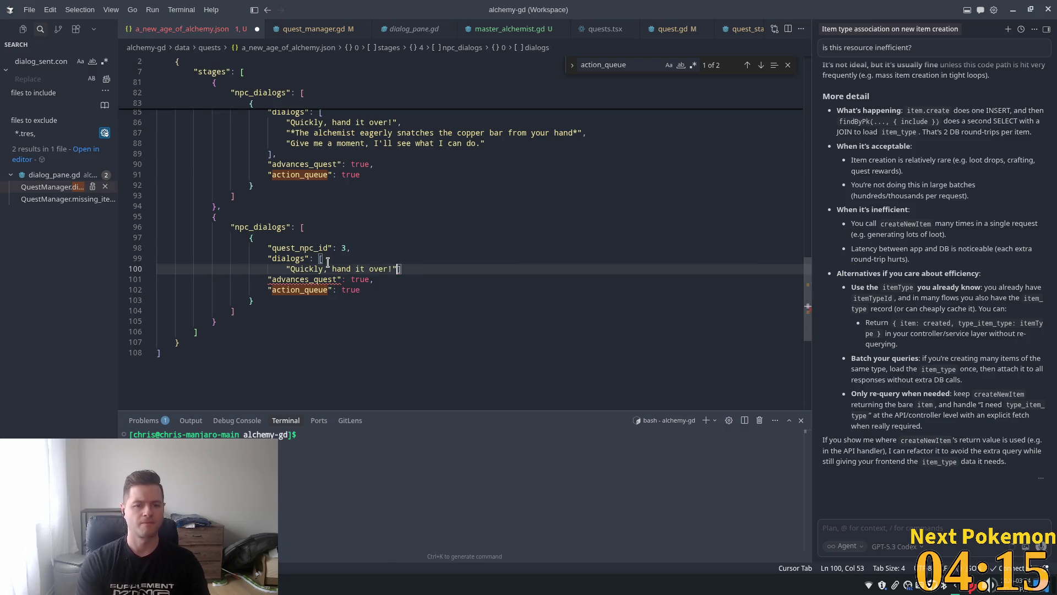
key("Return")
type(",")
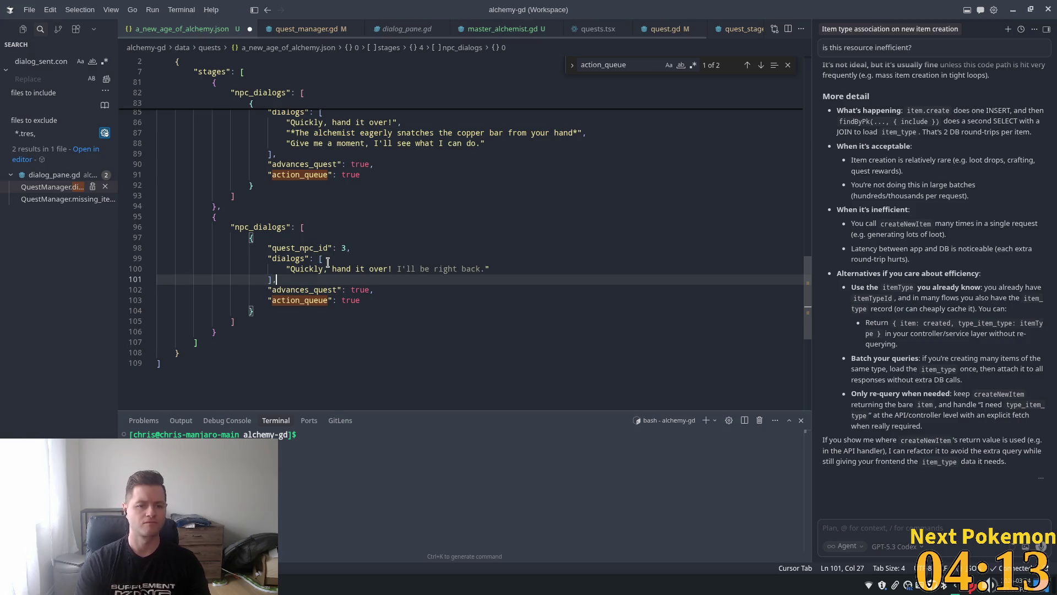
left_click(398, 123)
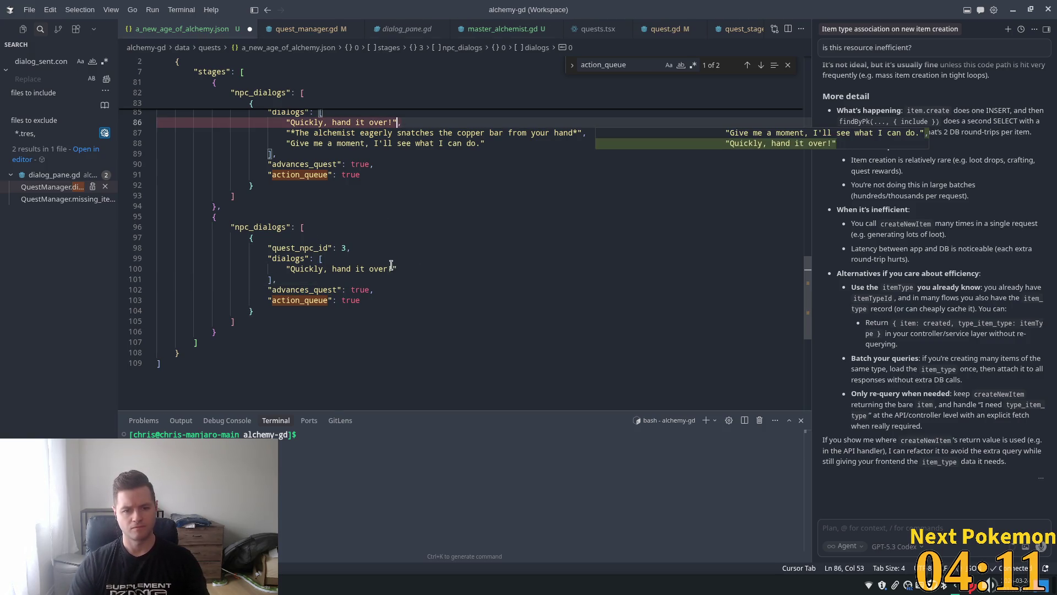
left_click_drag(392, 270, 292, 272)
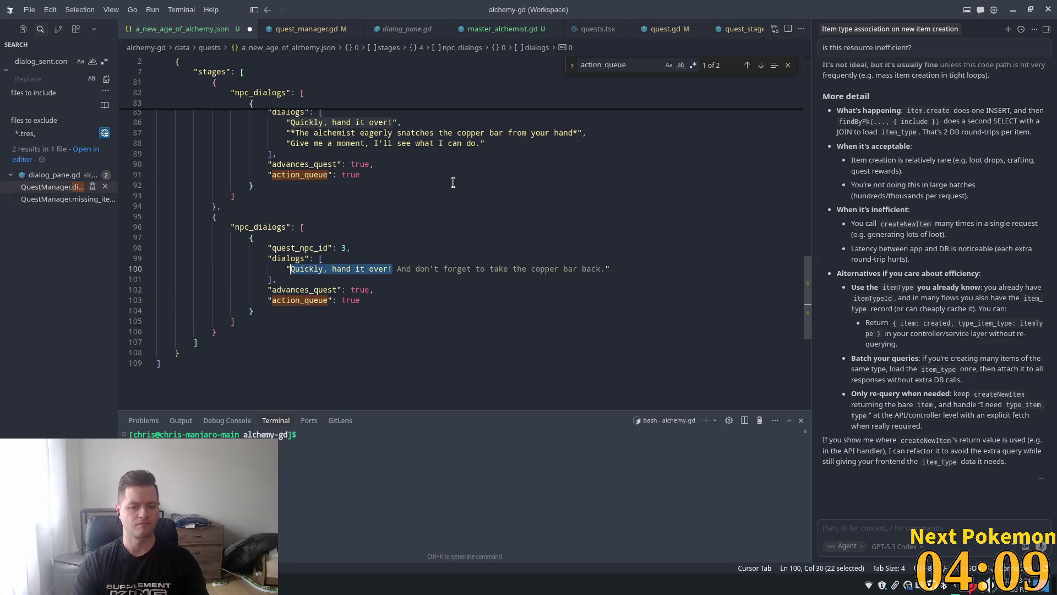
type("It wor")
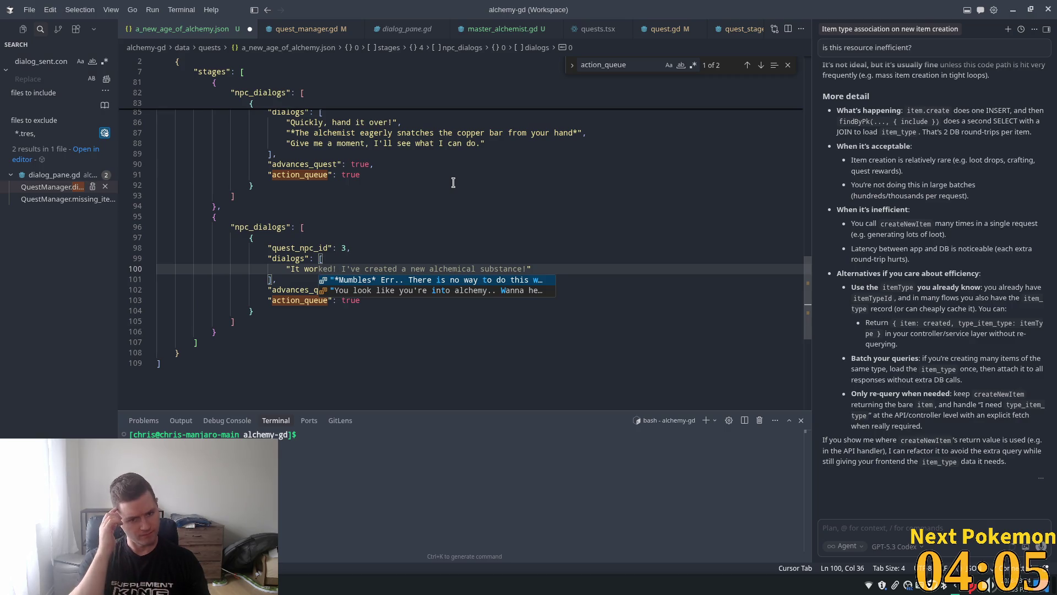
key("Tab")
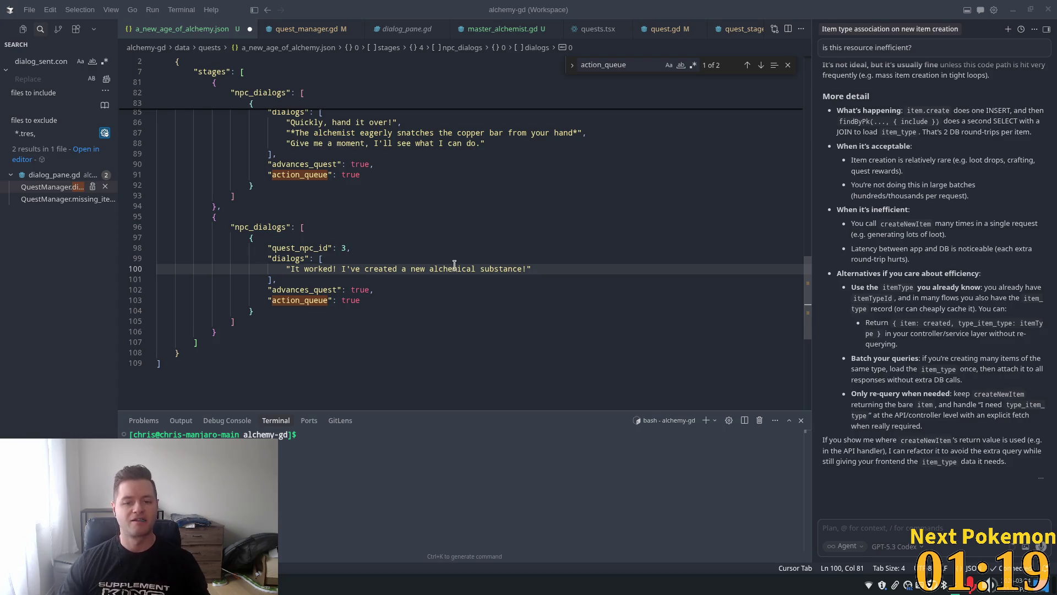
left_click(503, 270)
Add the dialog line "Now all that is left to do is activate it!" after line 100
left_click(547, 271)
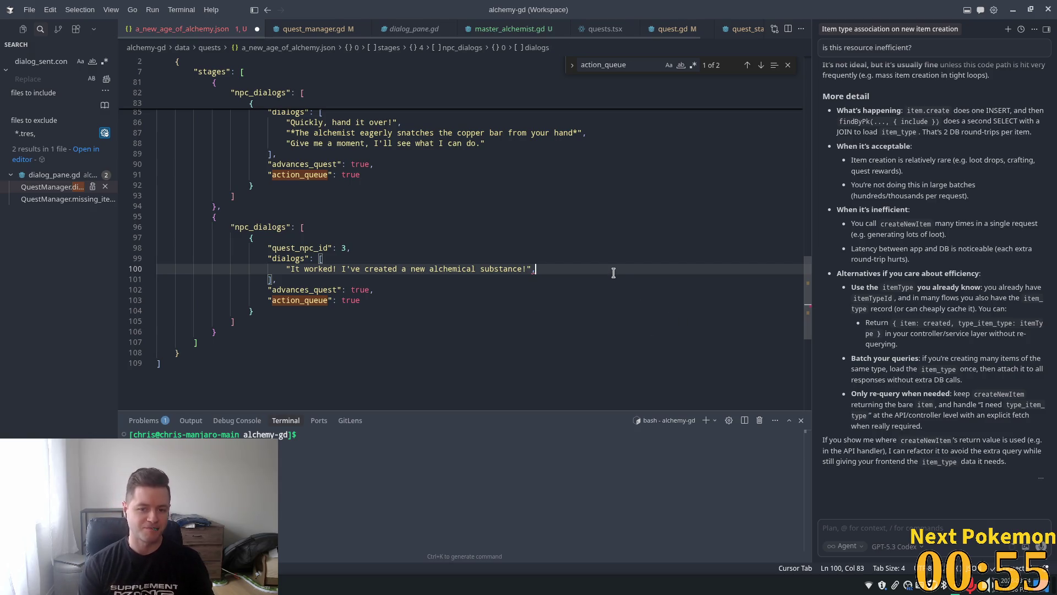
type(",")
key("Return")
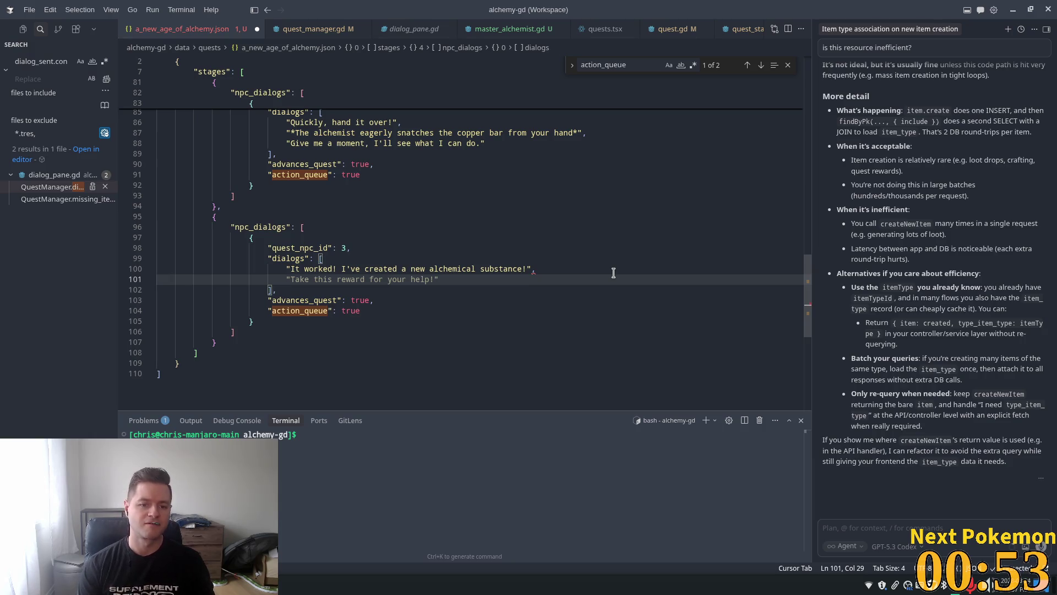
type("\"")
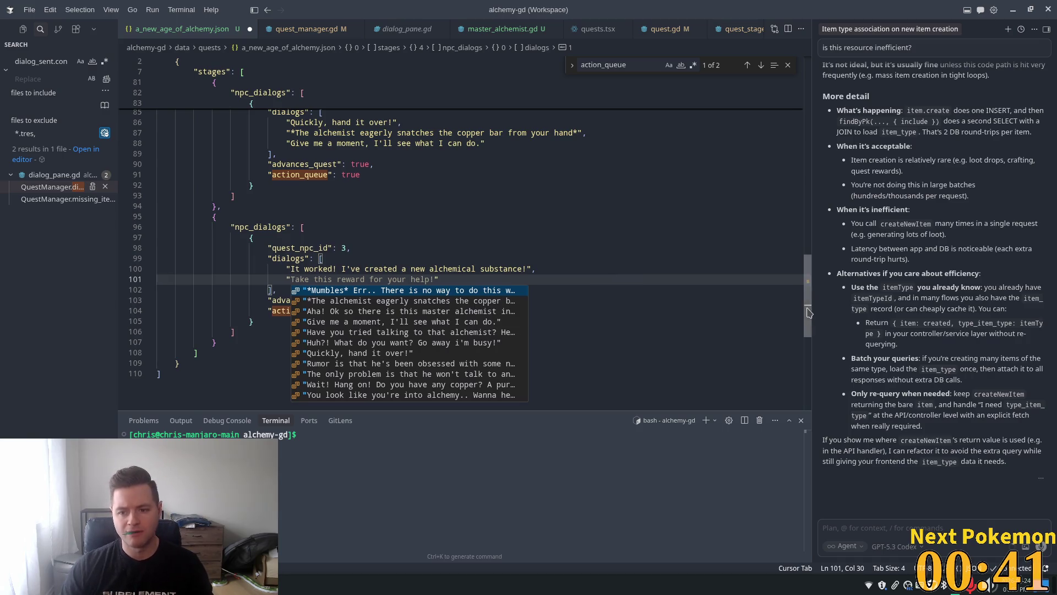
mouse_move(808, 312)
left_mouse_down()
mouse_move(817, 158)
mouse_move(824, 336)
mouse_move(820, 300)
left_mouse_up()
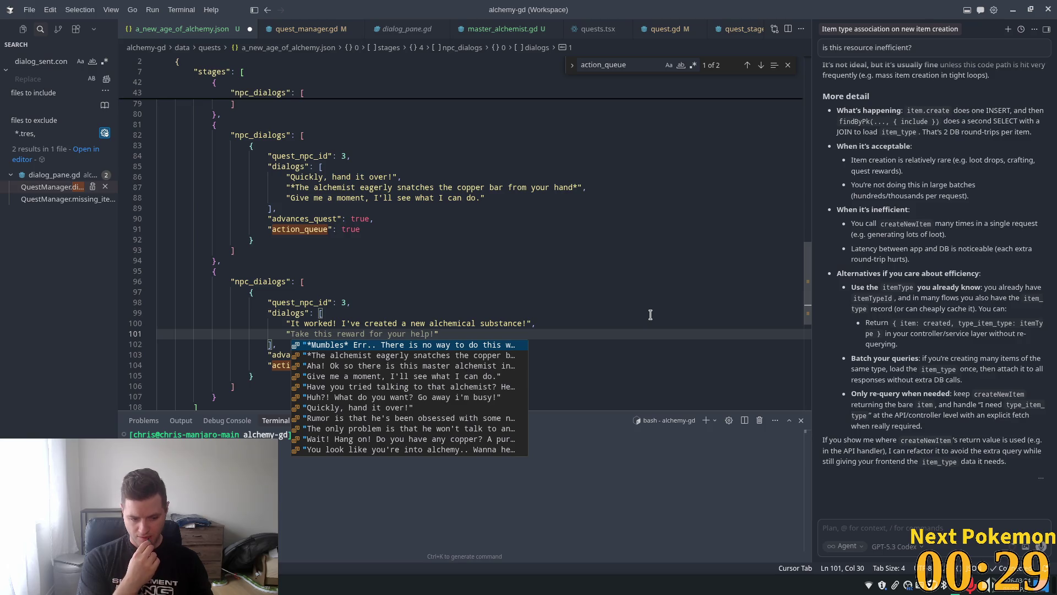
type("Now all ")
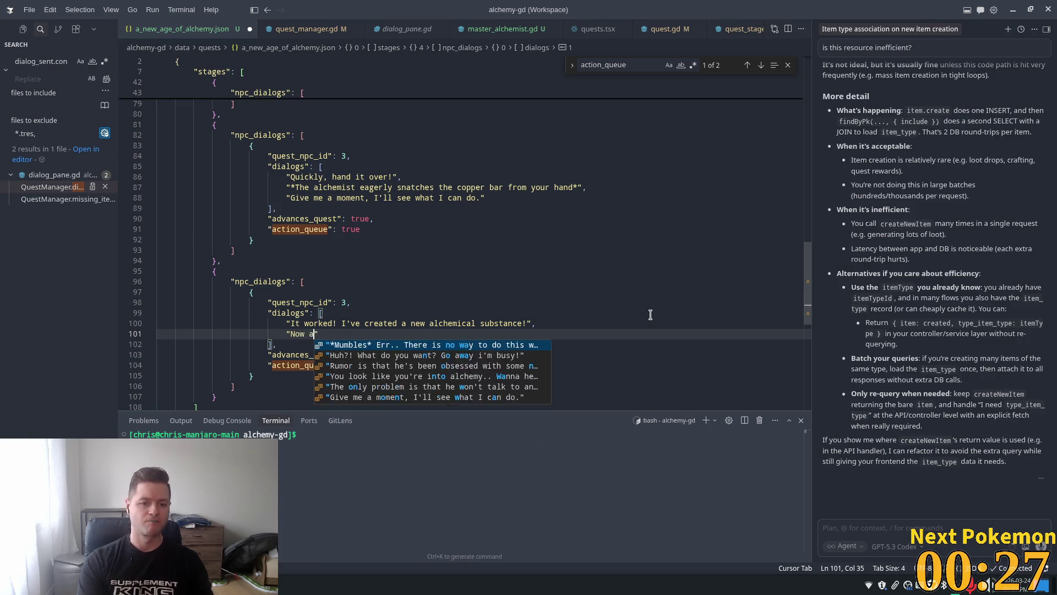
type("that is le")
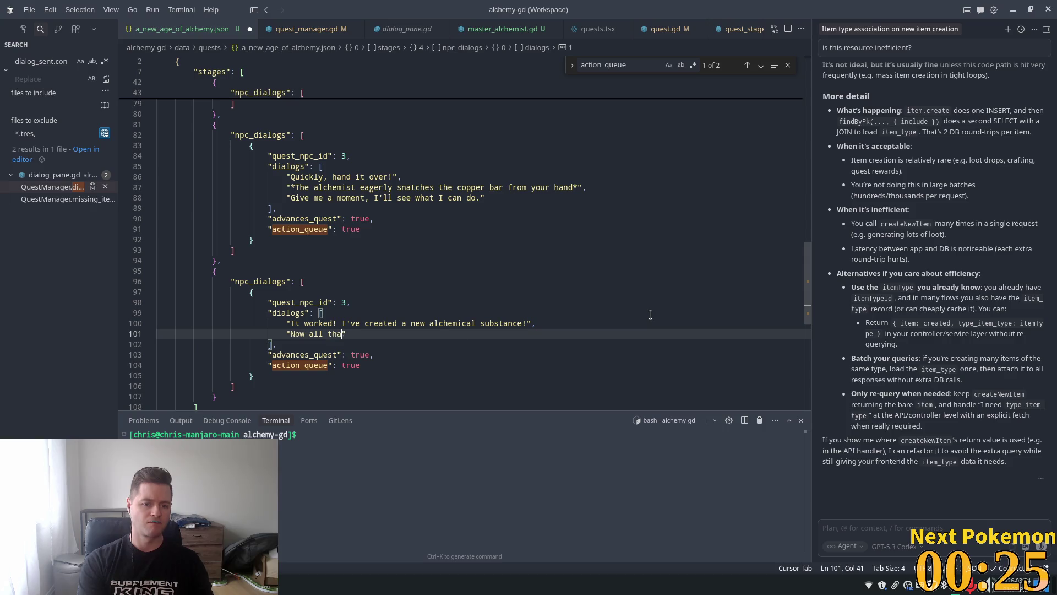
type("ft to do ")
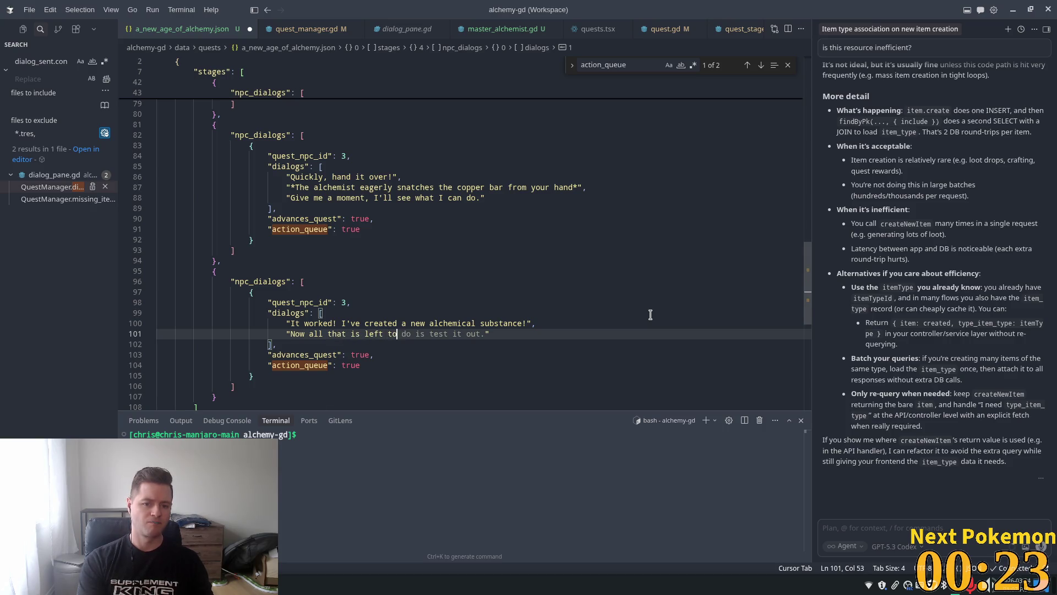
type("is ")
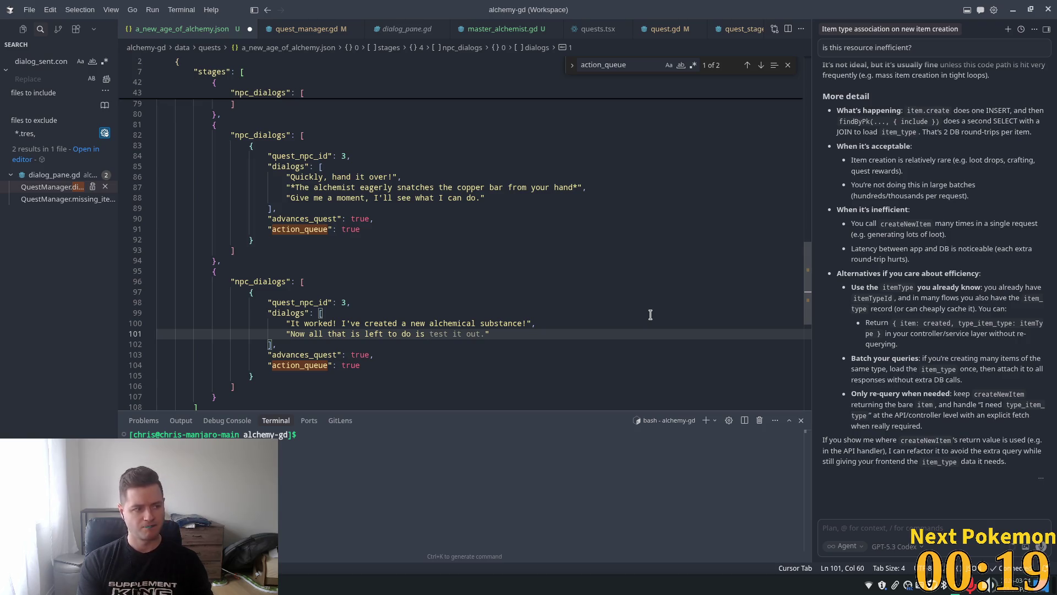
type("activa")
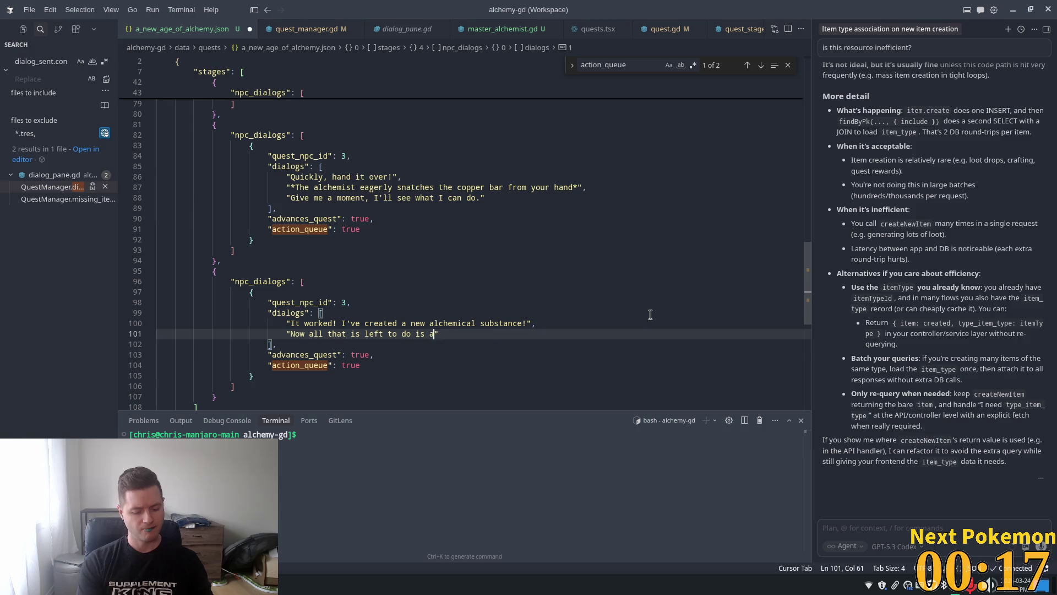
type("te it!")
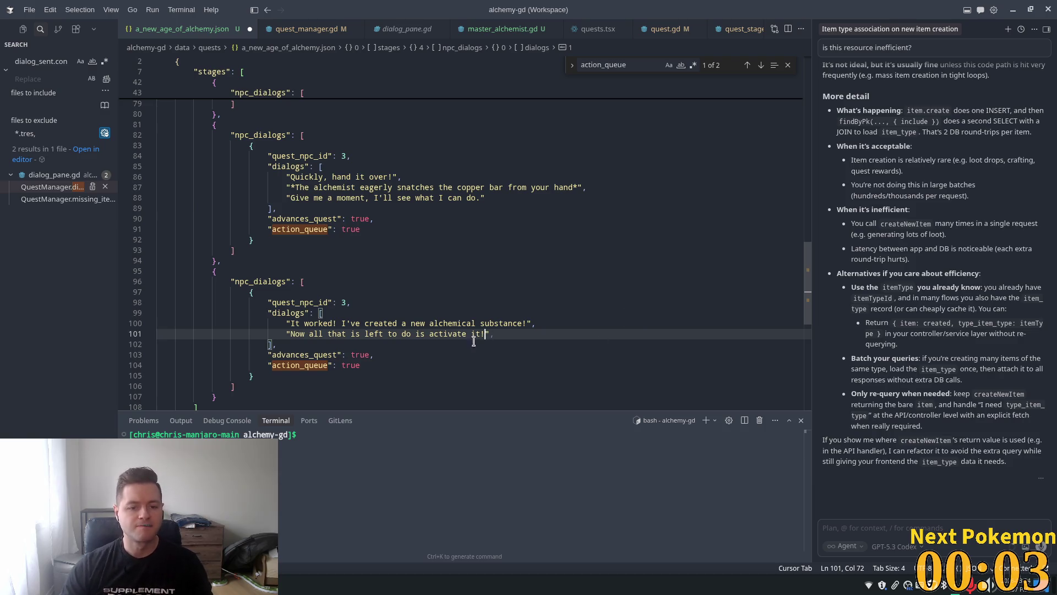
Delete the action_queue line from the last stage
scroll(307, 283, "down", 2)
left_click_drag(382, 310, 157, 310)
key("BackSpace")
key("BackSpace")
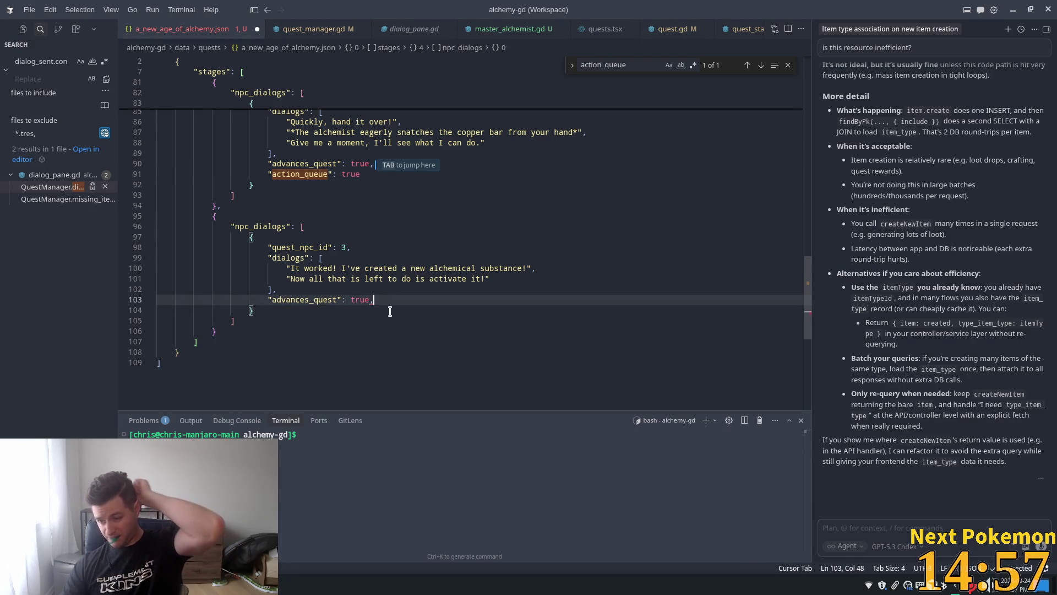
Remove the trailing comma after the final stage's "advances_quest": true
key("alt+Tab")
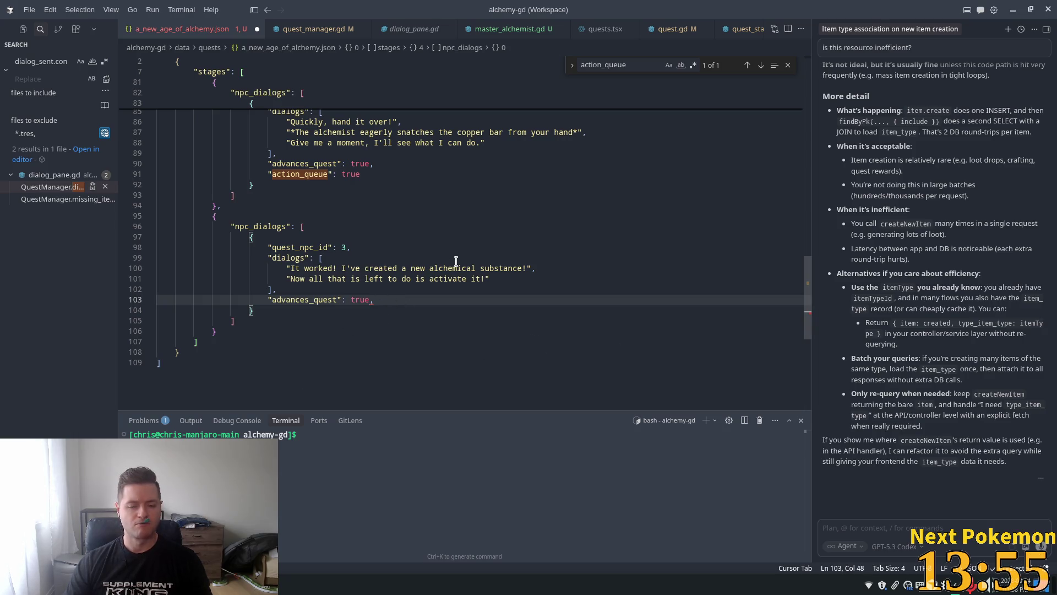
key("BackSpace")
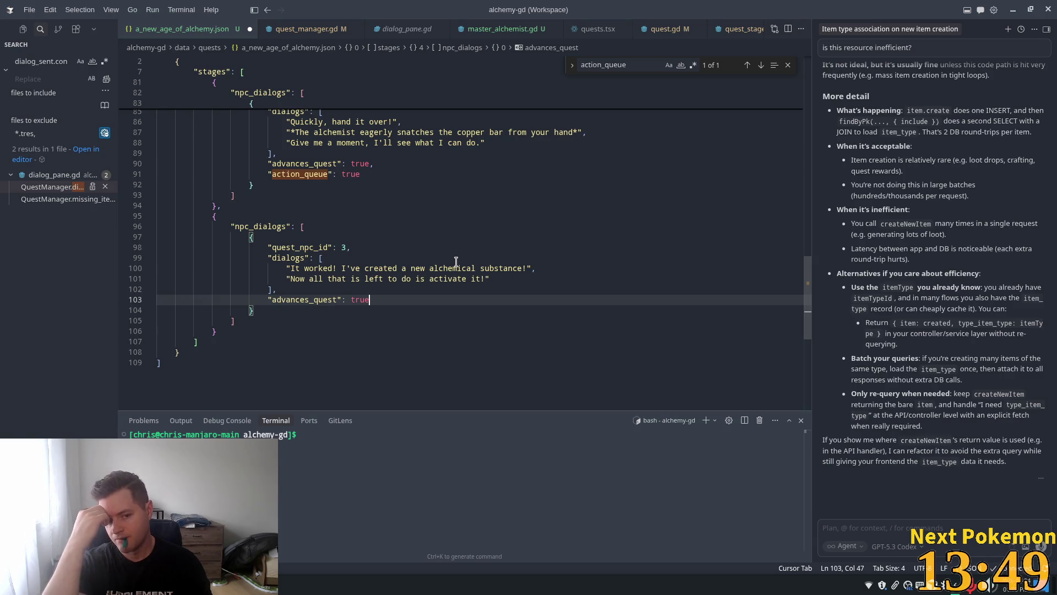
scroll(378, 265, "up", 4)
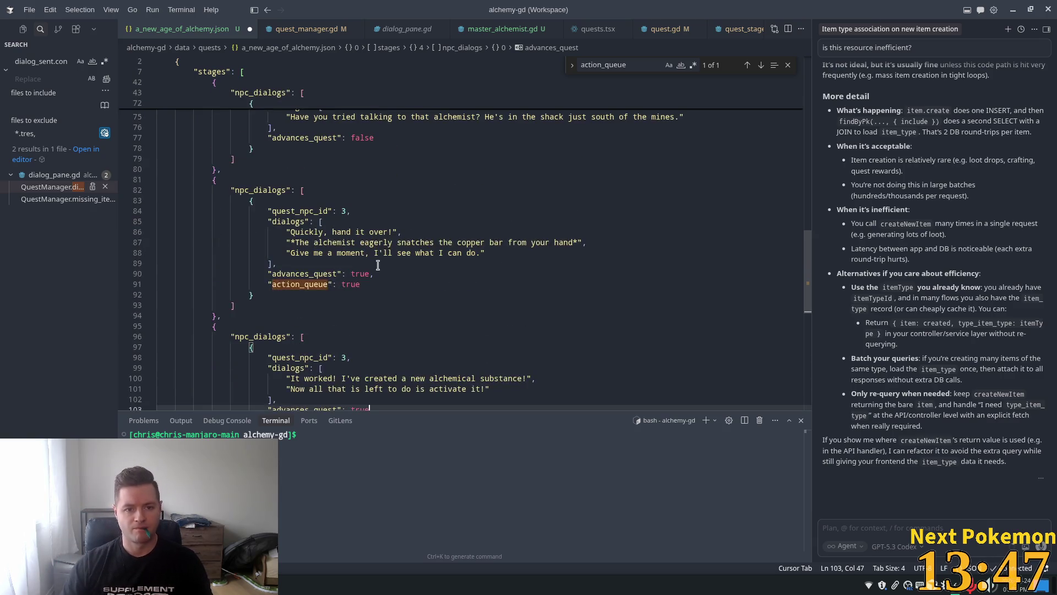
Copy stage 2's "Actually, yes I do.." responses block into the last stage above advances_quest
scroll(358, 263, "up", 4)
scroll(343, 260, "up", 4)
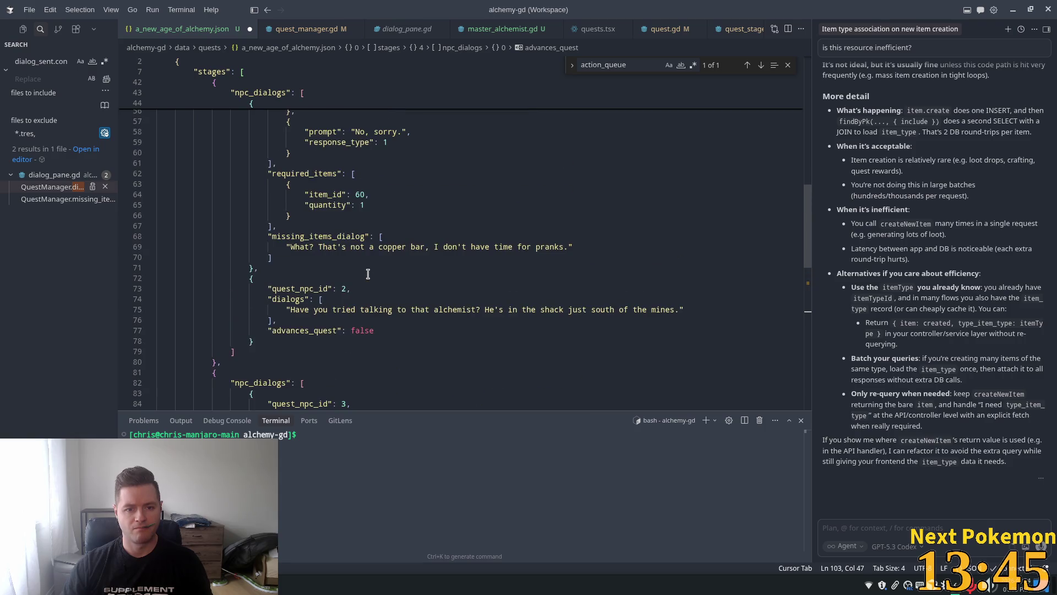
scroll(368, 274, "up", 2)
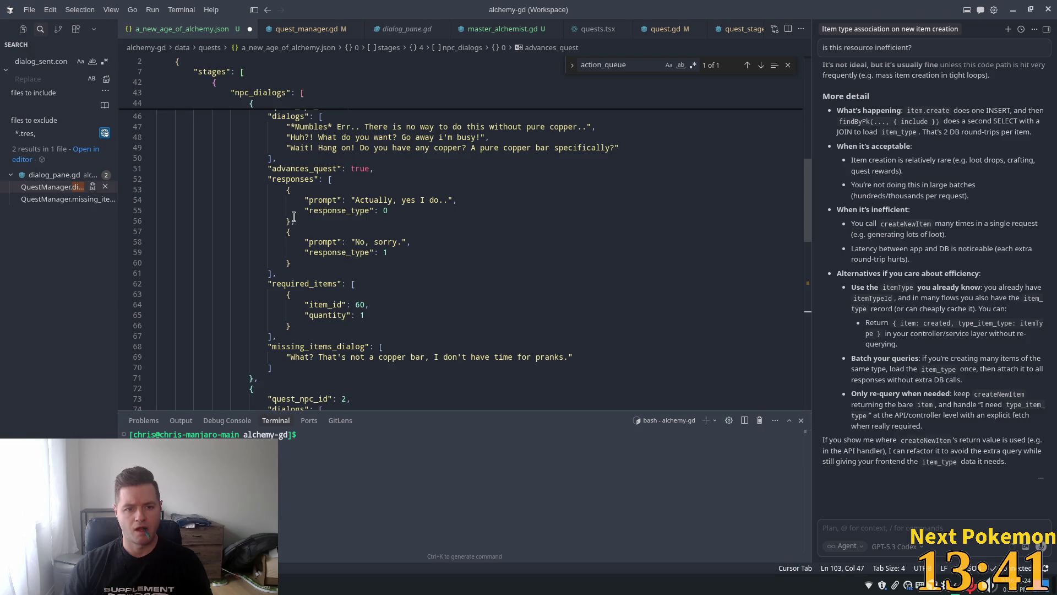
mouse_move(268, 179)
left_mouse_down()
mouse_move(389, 212)
mouse_move(297, 221)
left_mouse_up()
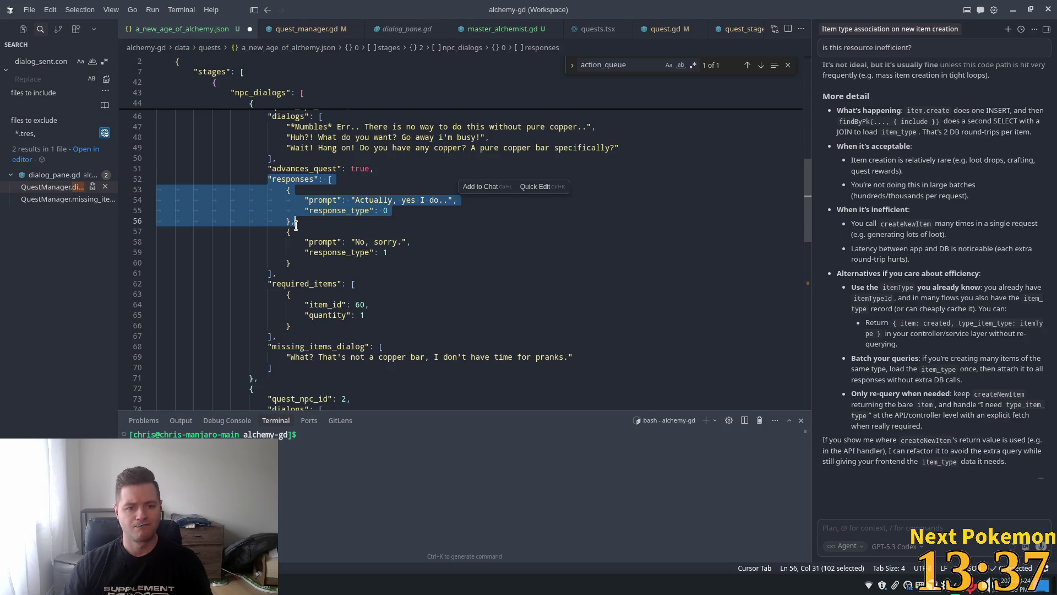
scroll(341, 293, "down", 3)
scroll(341, 292, "down", 7)
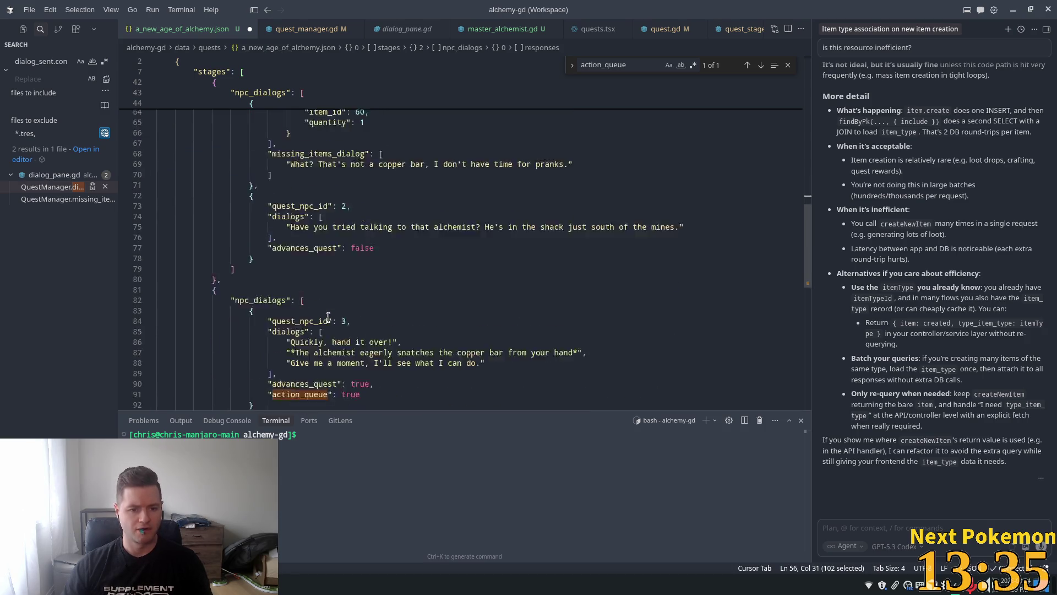
scroll(312, 384, "down", 4)
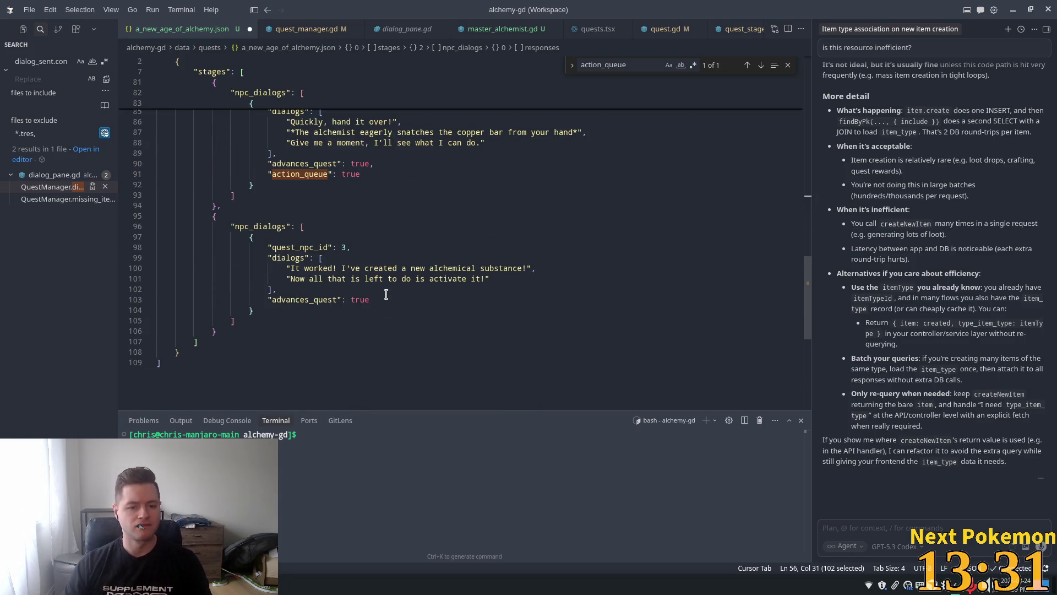
left_click(386, 297)
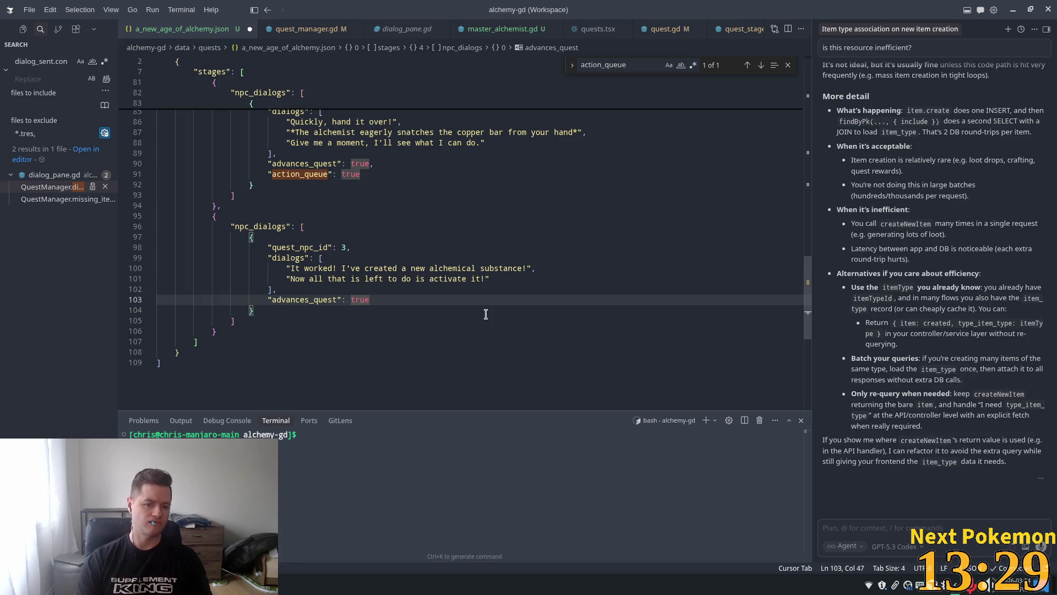
key("Up")
key("Return")
key("Tab")
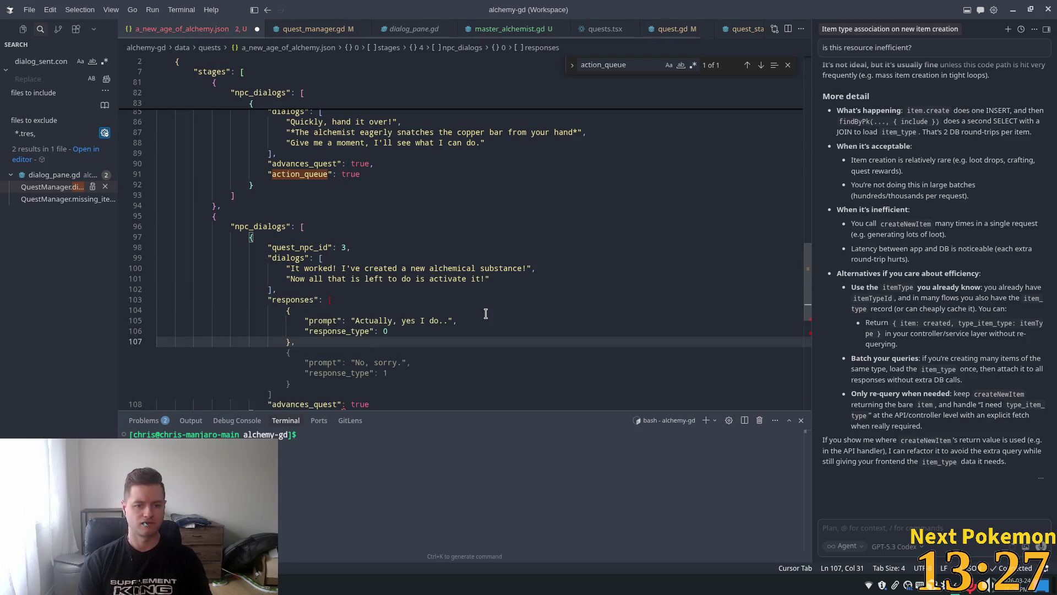
Close the last stage's responses list with ] and add a comma after the stage's brace
key("Return")
type("]")
key("End")
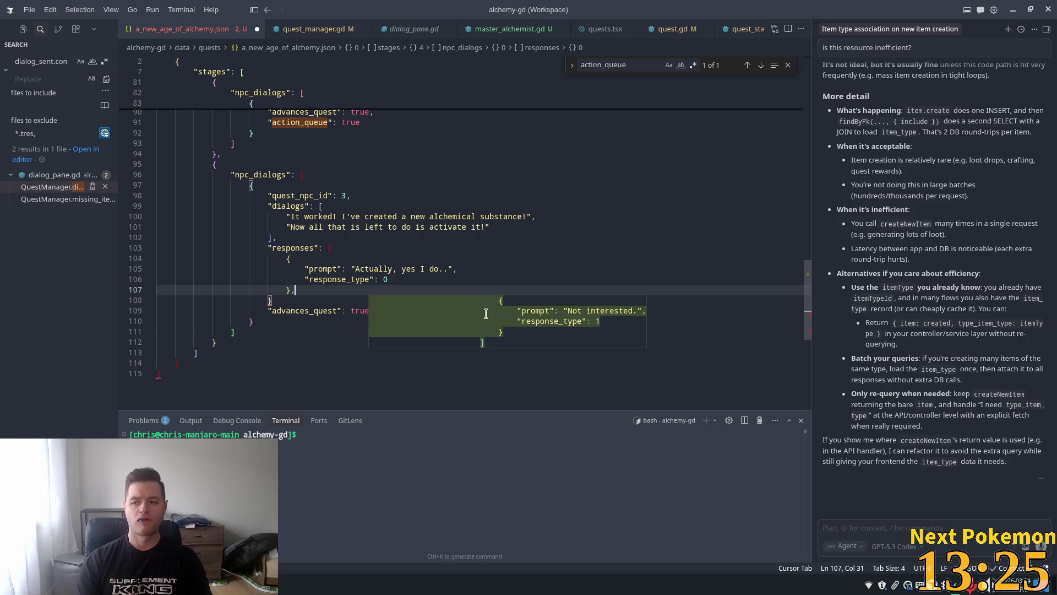
key("Escape")
key("BackSpace")
left_click(269, 300)
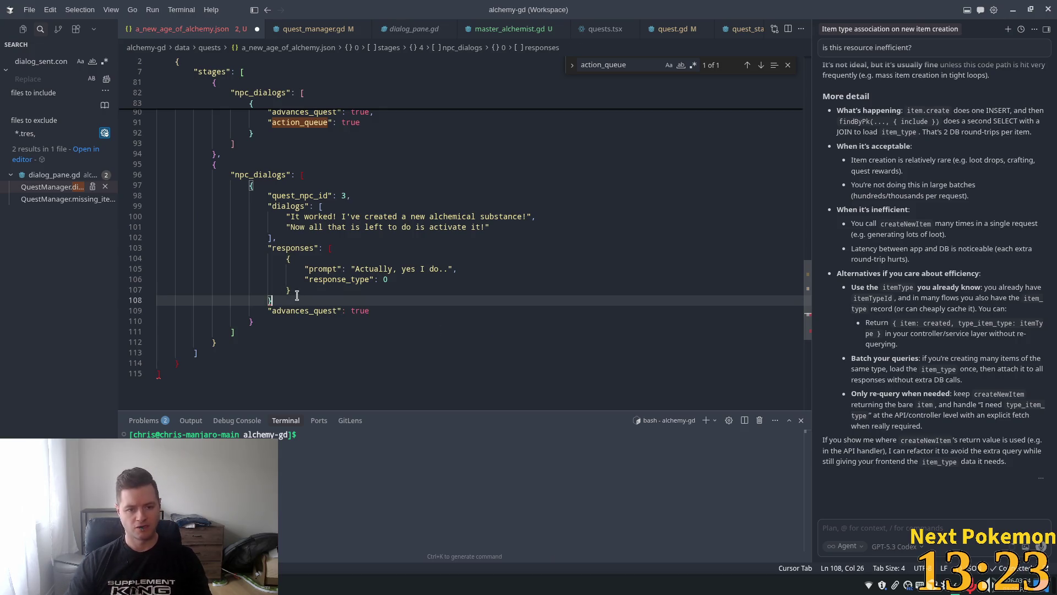
key("Tab")
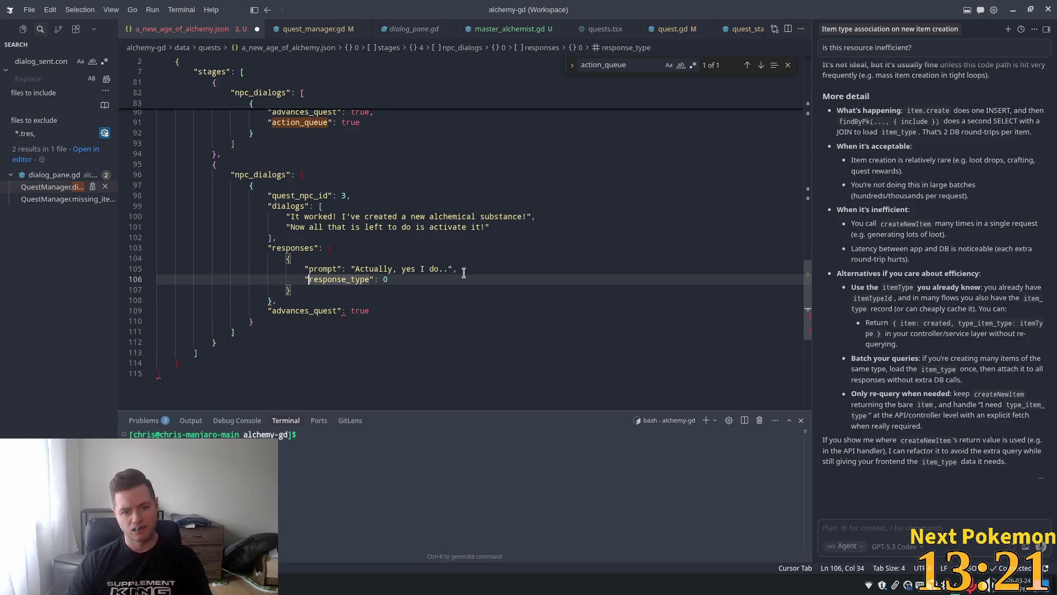
Reword the response prompt to "Great! How do you do you activate it?"
left_click_drag(355, 269, 449, 268)
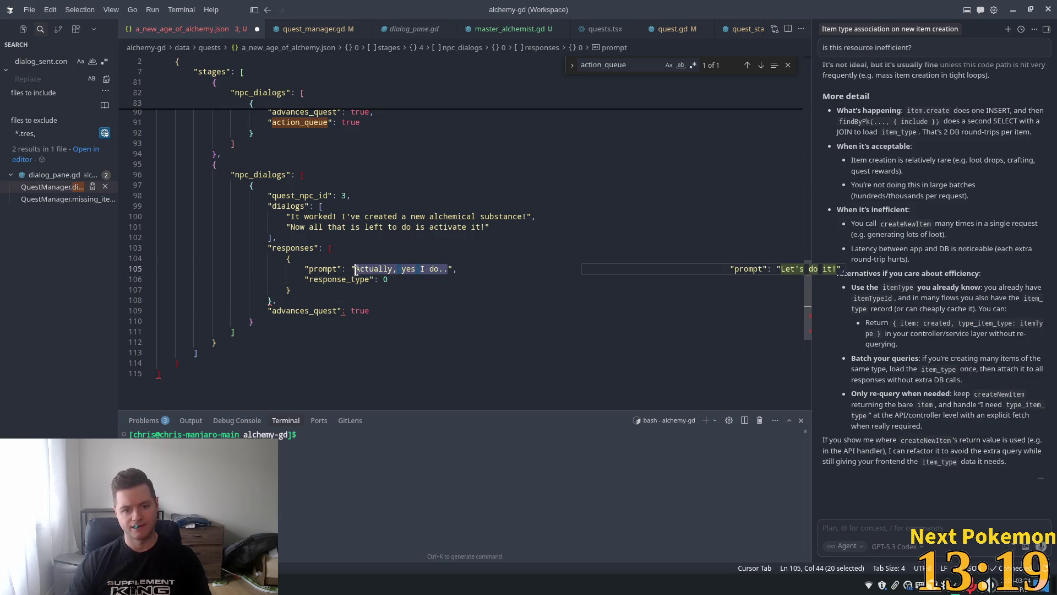
type("Great! ")
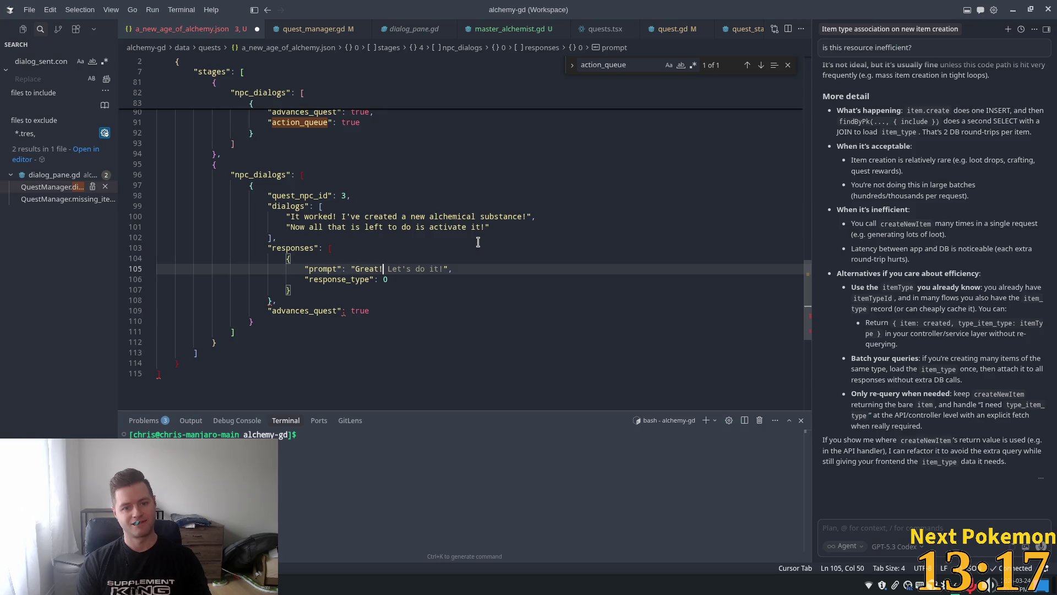
type("How do")
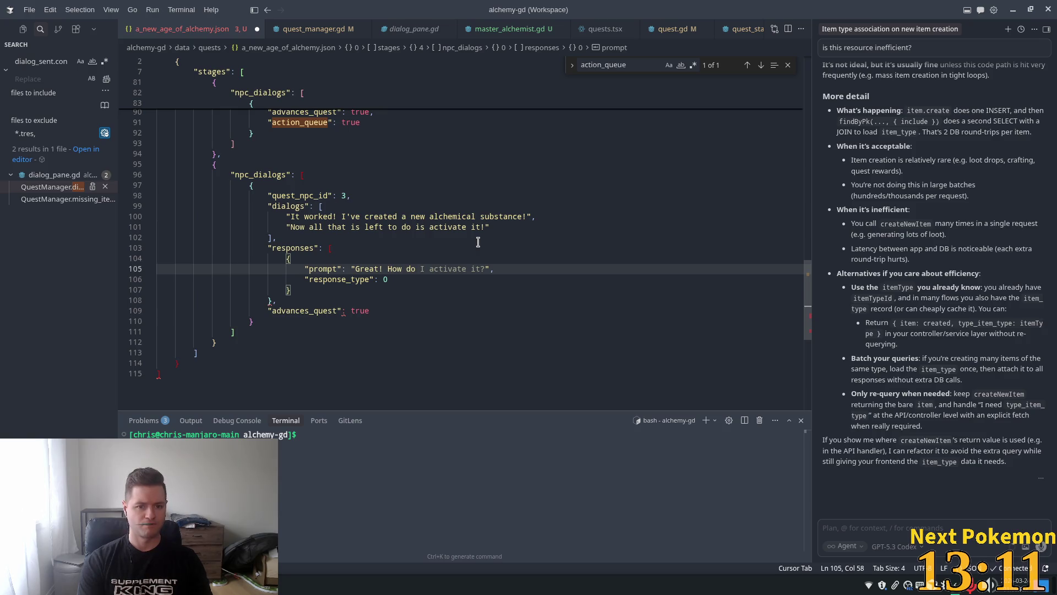
type("you do tha")
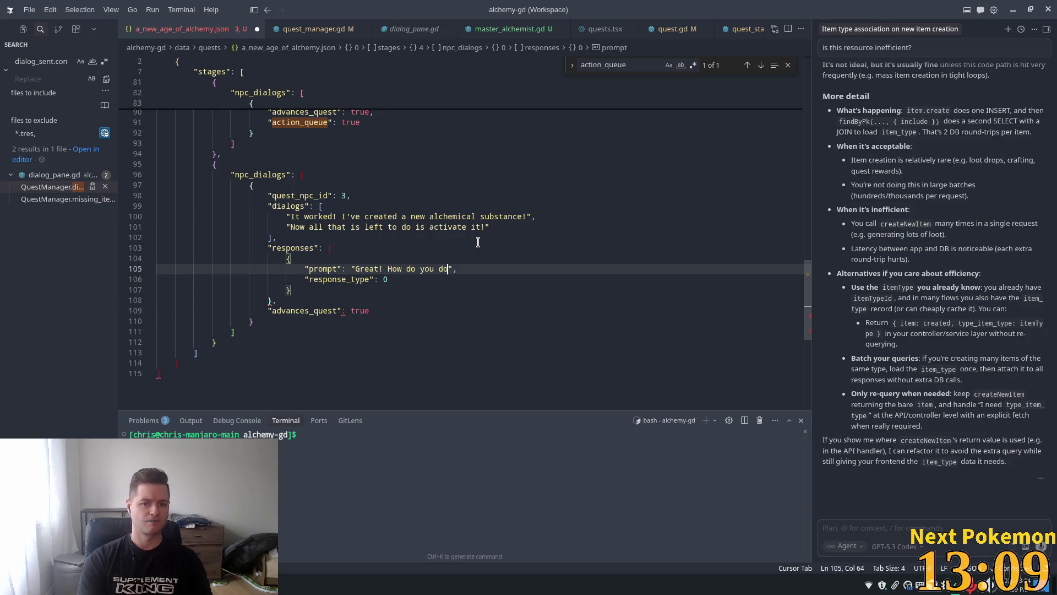
key("Tab")
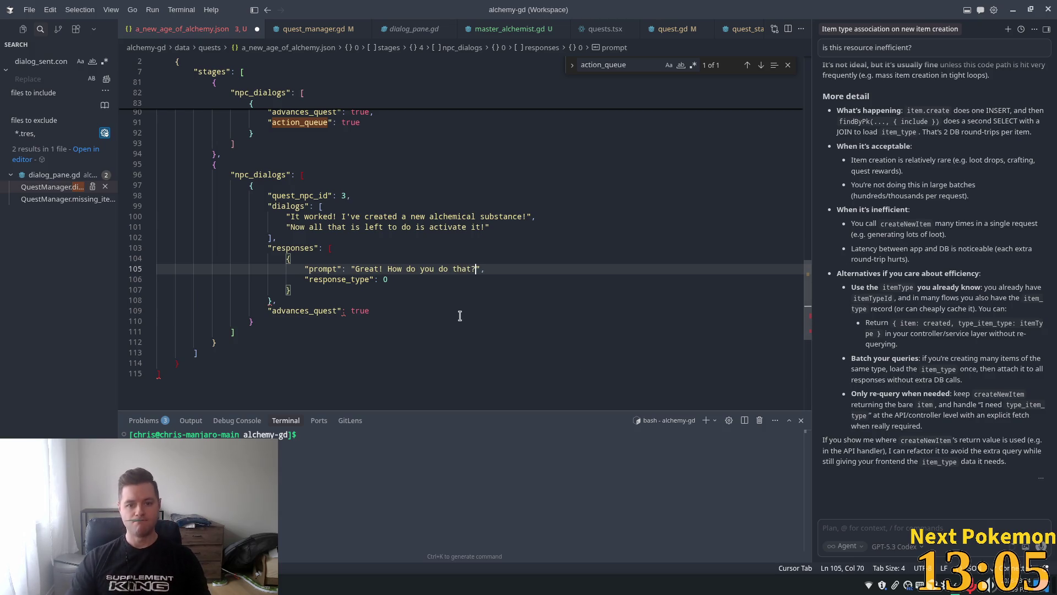
key("BackSpace")
key("BackSpace")
key("BackSpace")
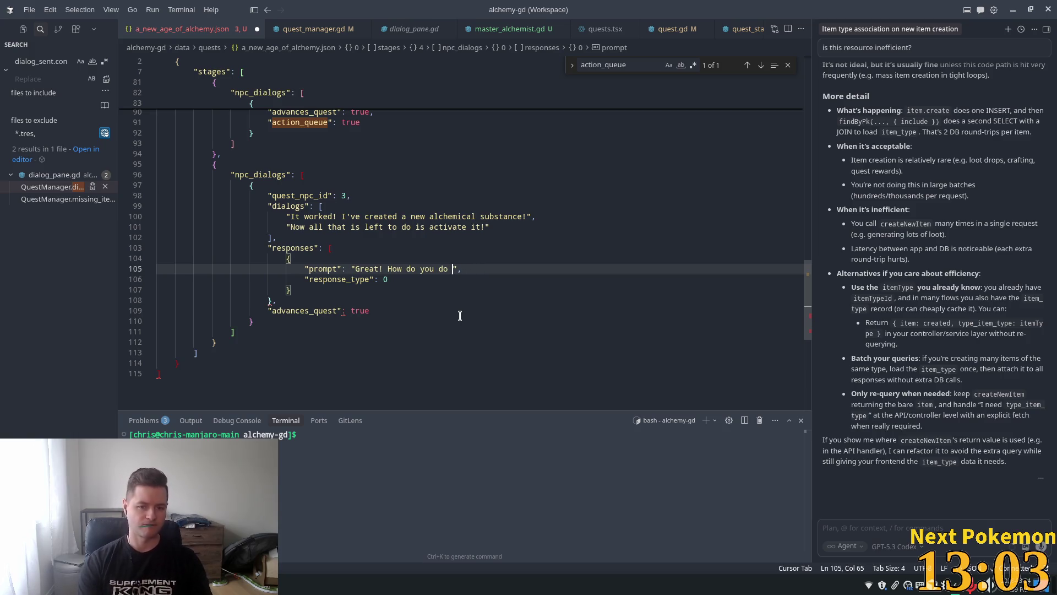
type("you activate it?")
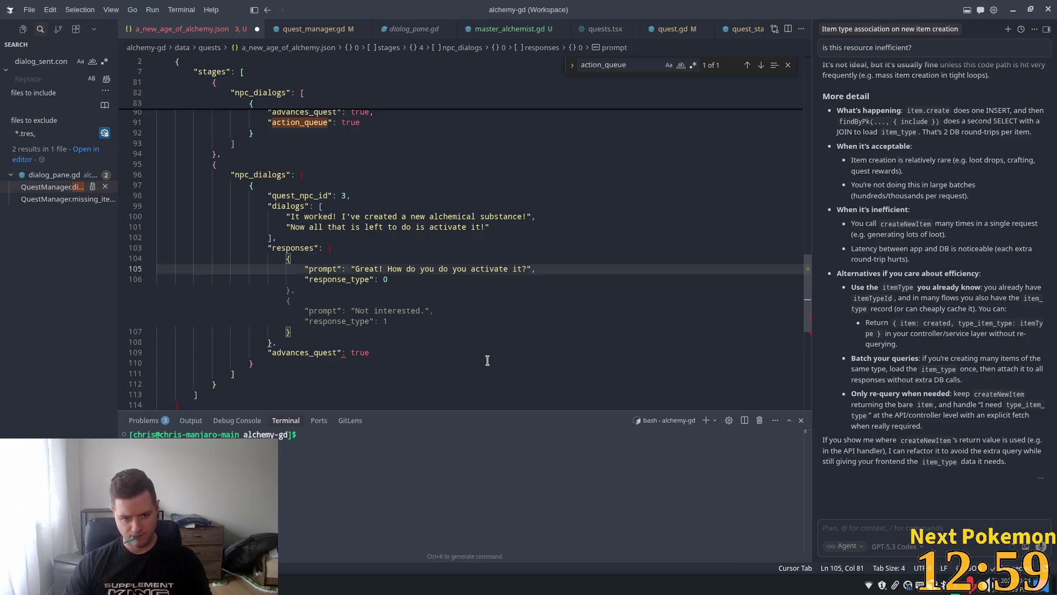
Reject the extra-response suggestion and accept Cursor's fixes that balance the responses brackets
key("Escape")
left_click(435, 294)
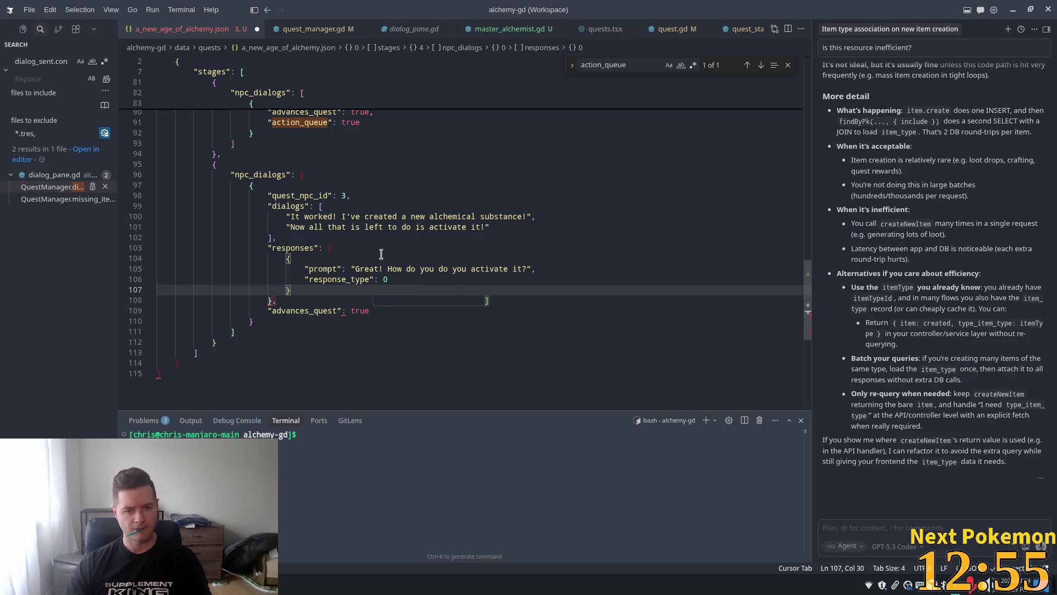
key("Tab")
key("Tab")
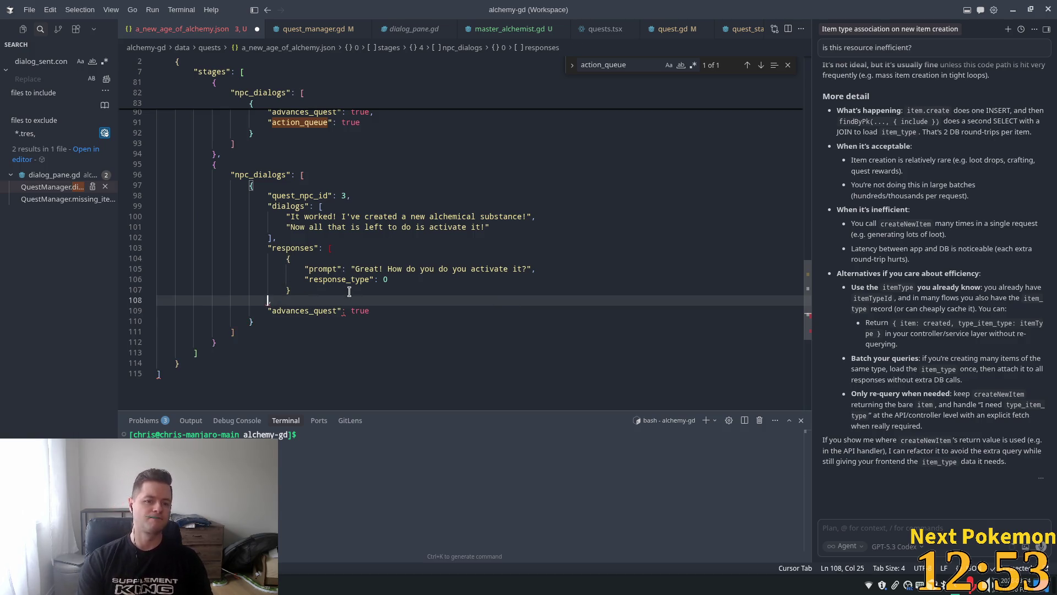
key("Tab")
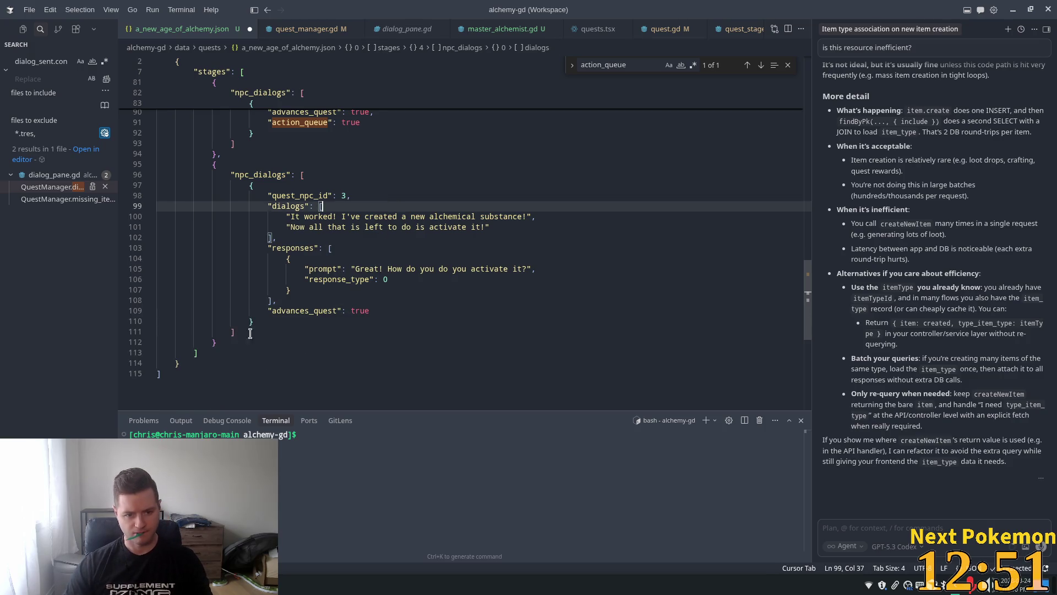
key("Tab")
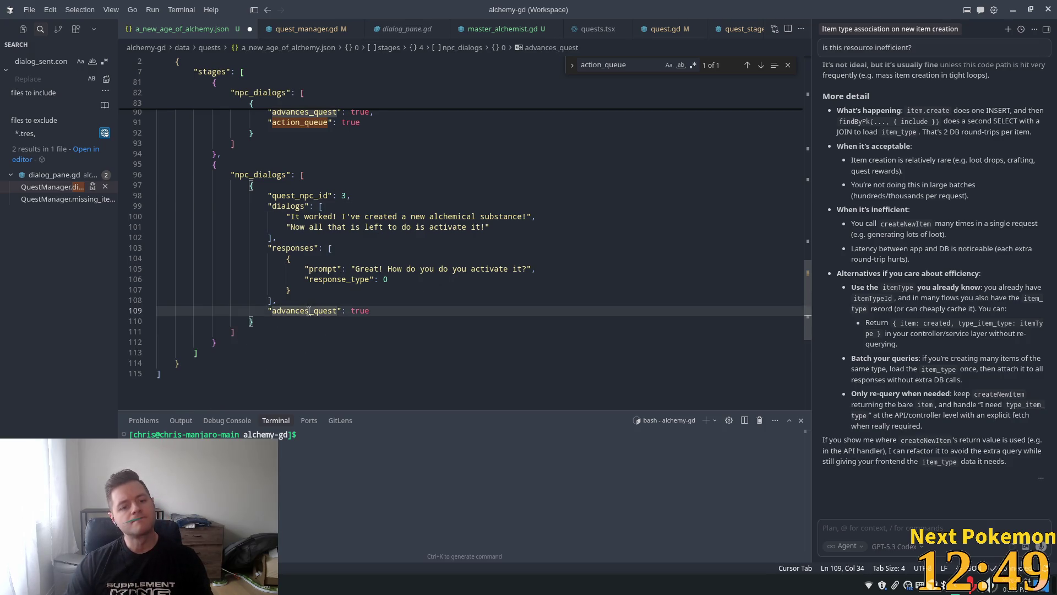
scroll(231, 319, "down", 2)
left_click(237, 276)
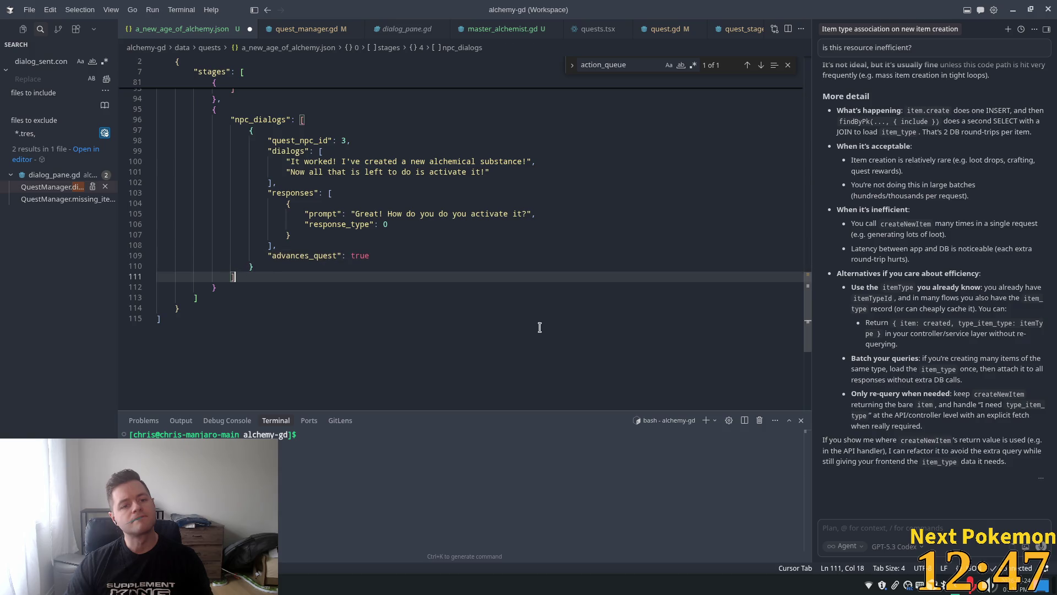
Add a copied stage whose only dialog is "No idea!" and remove its responses
mouse_move(220, 291)
left_mouse_down()
mouse_move(231, 119)
mouse_move(214, 109)
left_mouse_up()
left_click(219, 289)
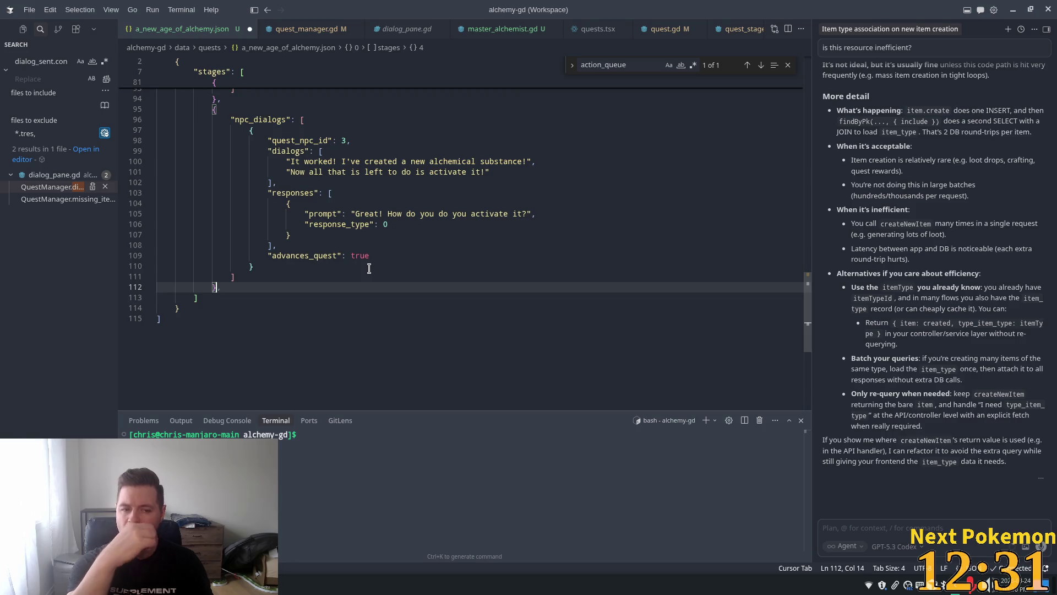
key("Return")
type("{")
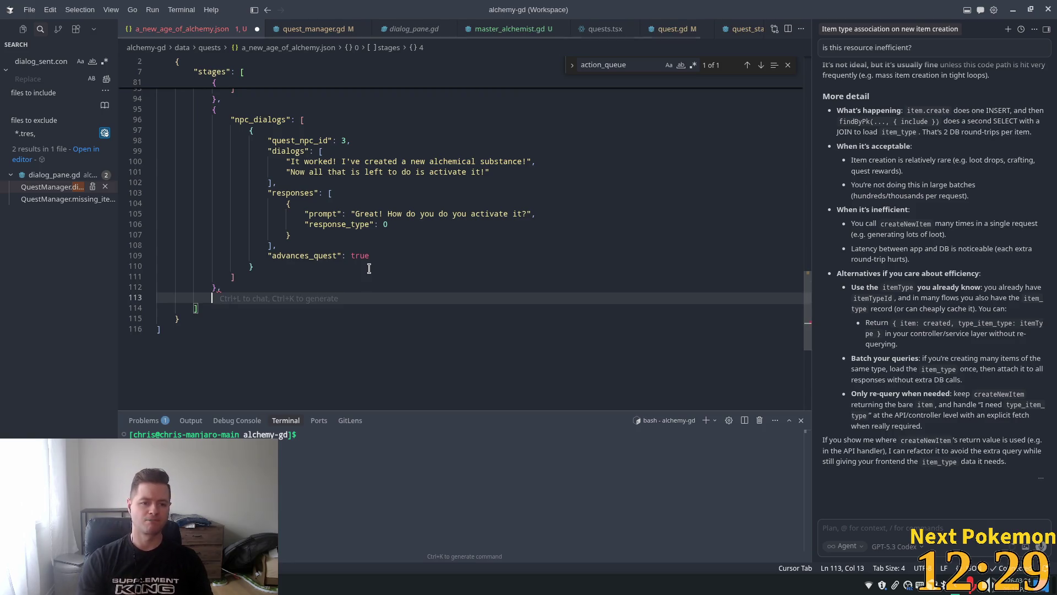
type("{ \t\t\t\t\"npc_dialogs\": [ \t\t\t\t\t{ \t\t\t\t\t\t\"quest_npc_id\": 3, \t\t\t\t\t\t\"dialogs\": [ \t\t\t\t\t\t\t\"It worked! I've created a new alchemical substance!\", \t\t\t\t\t\t\t\"Now all that is left to do is activate it!\" \t\t\t\t\t\t], \t\t\t\t\t\t\"responses\": [ \t\t\t\t\t\t\t{ \t\t\t\t\t\t\t\t\"prompt\": \"Great! How do you do you activate it?\", \t\t\t\t\t\t\t\t\"response_type\": 0 \t\t\t\t\t\t\t} \t\t\t\t\t\t], \t\t\t\t\t\t\"advances_quest\": true \t\t\t\t\t} \t\t\t\t] \t\t\t}")
scroll(385, 286, "down", 3)
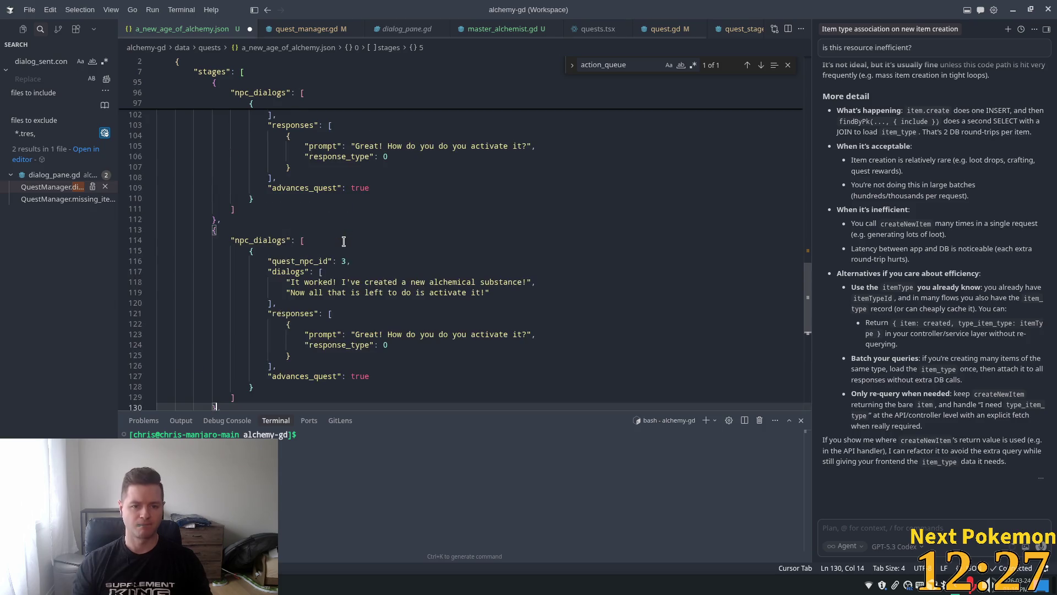
mouse_move(536, 293)
left_mouse_down()
mouse_move(337, 292)
mouse_move(291, 282)
left_mouse_up()
type("No idea")
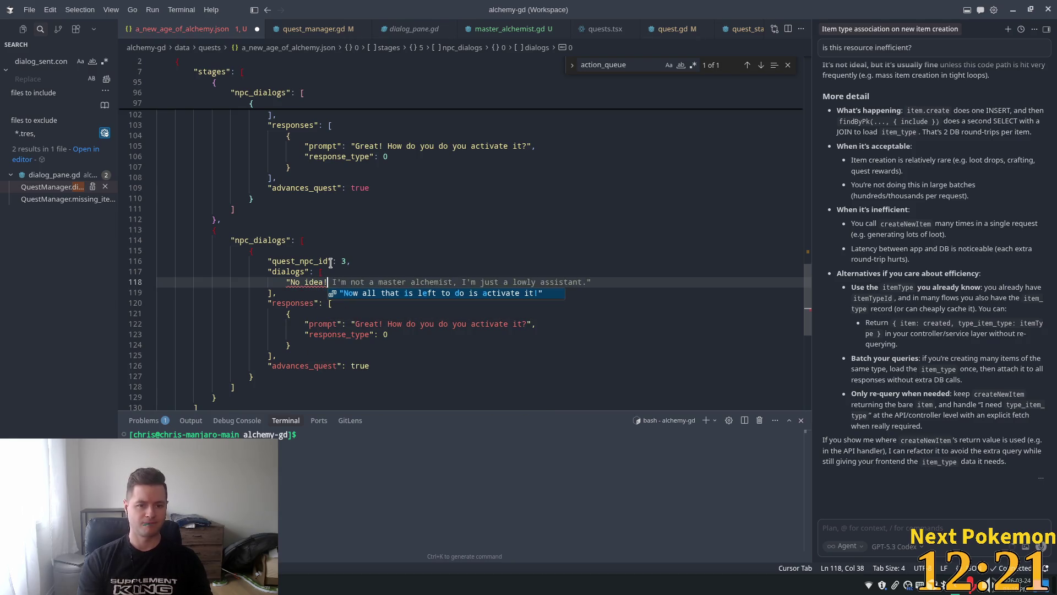
type("!")
left_click(417, 340)
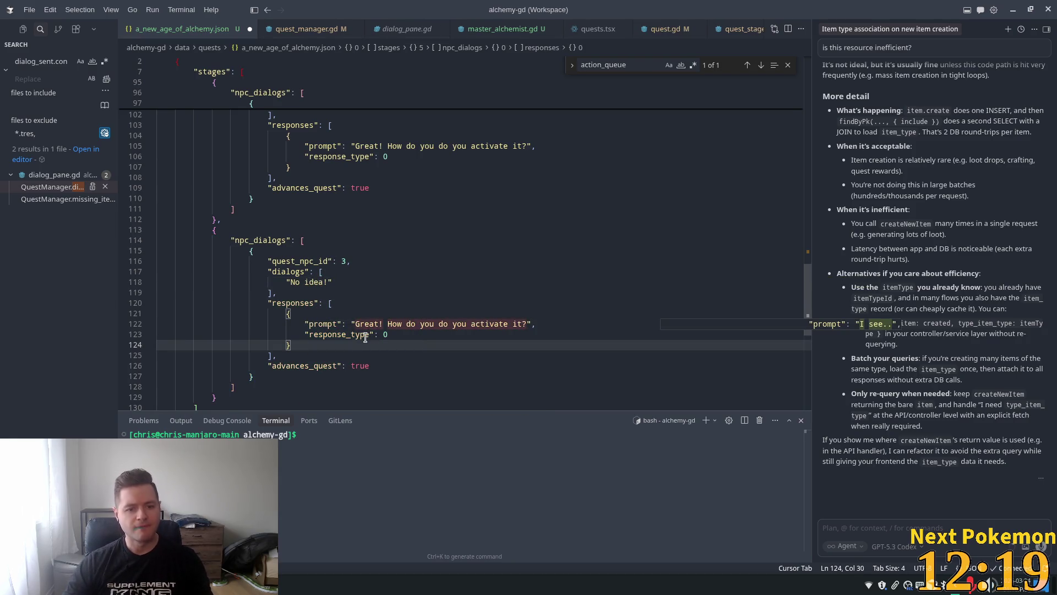
mouse_move(287, 355)
left_mouse_down()
mouse_move(160, 344)
mouse_move(139, 300)
left_mouse_up()
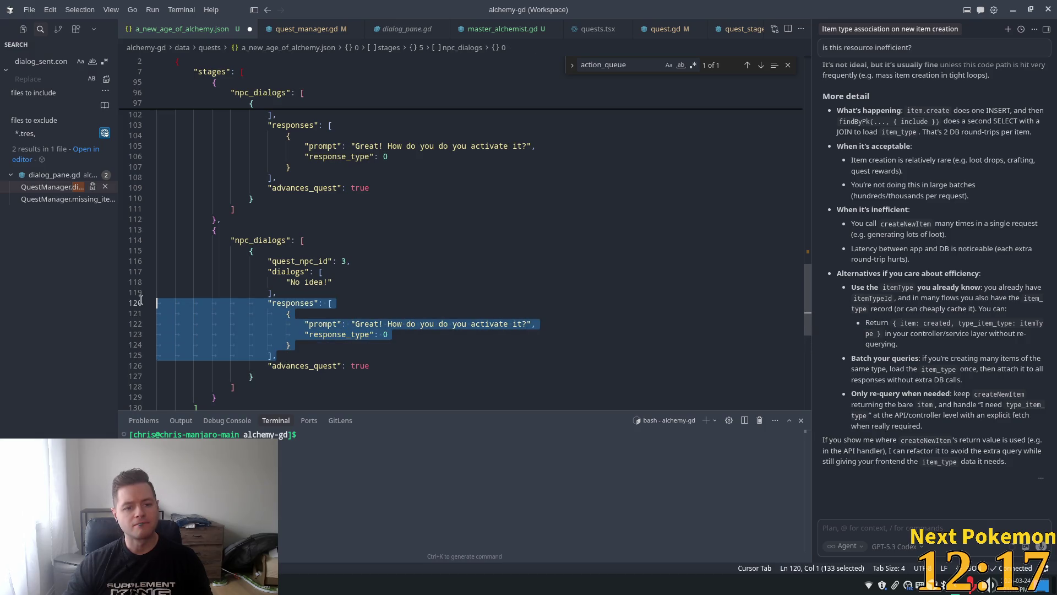
key("BackSpace")
key("BackSpace")
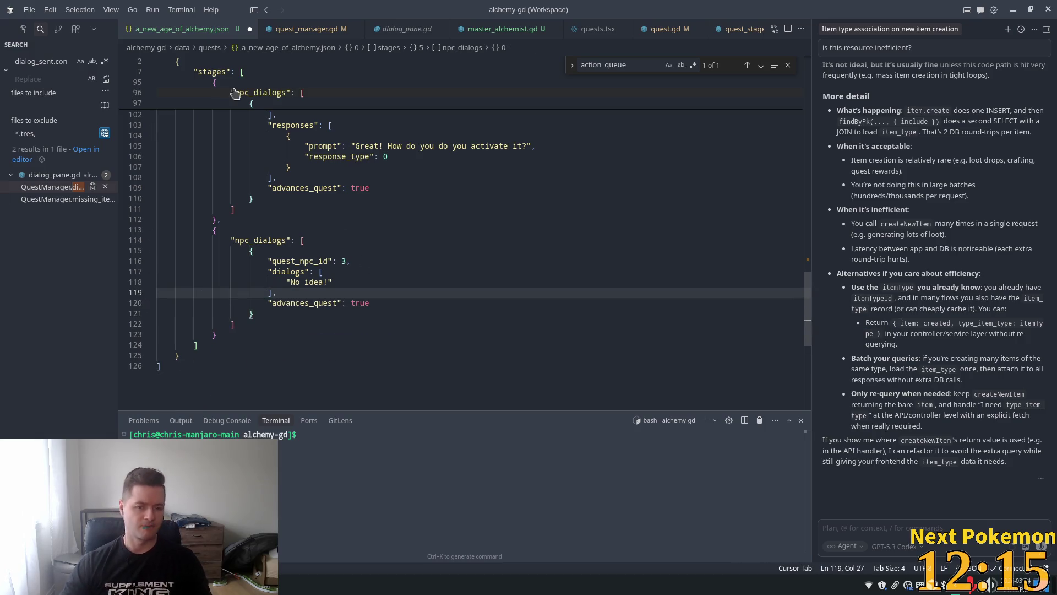
Add "play_next_dialog": true after advances_quest in the previous stage
left_click(378, 252)
scroll(443, 303, "up", 3)
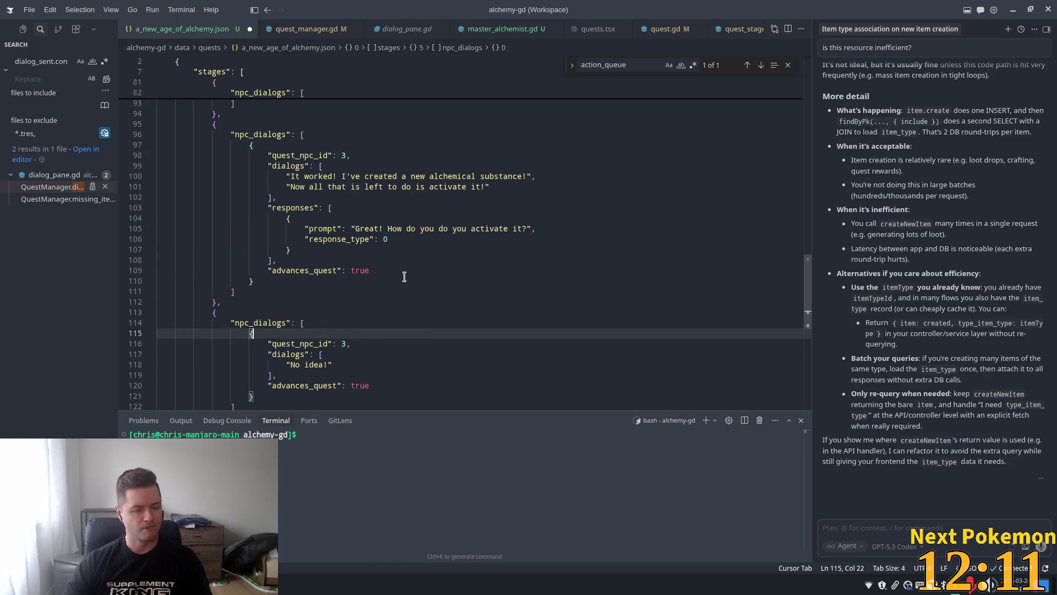
left_click(304, 208)
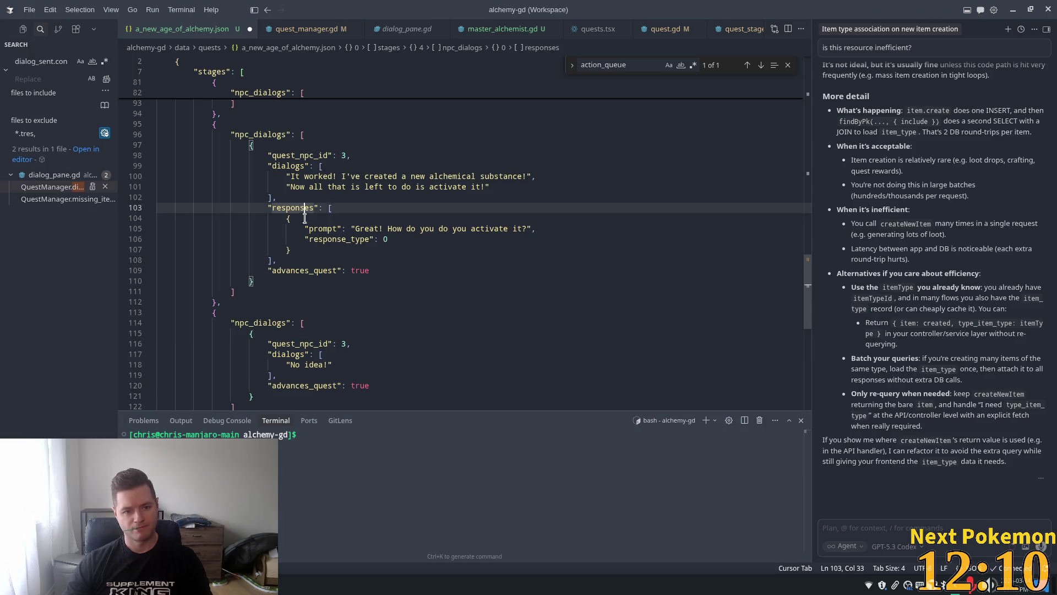
left_click(299, 266)
left_click(427, 270)
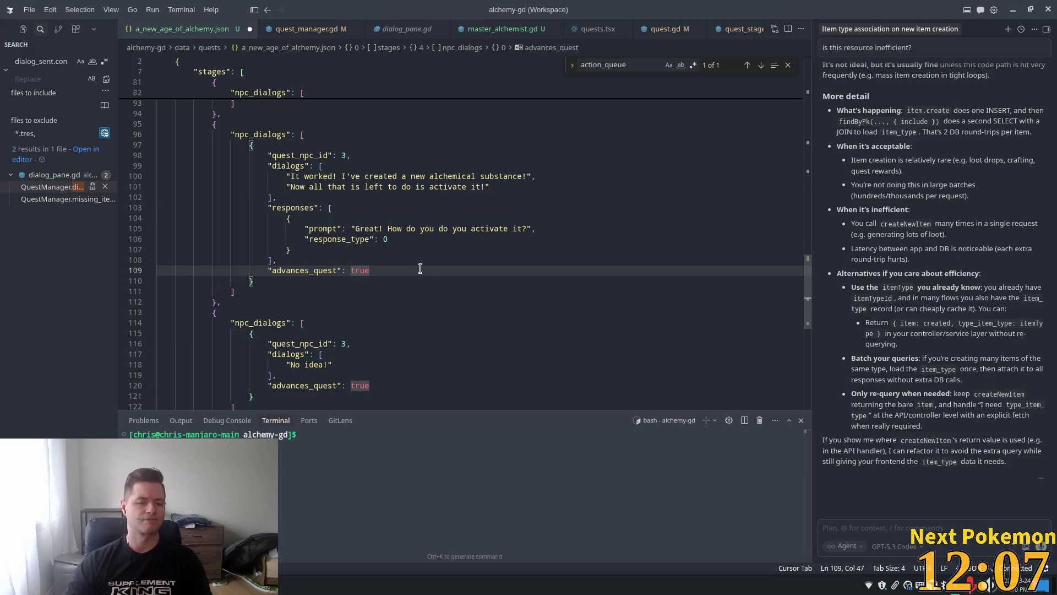
type(",")
key("Return")
type("play_next_dialog")
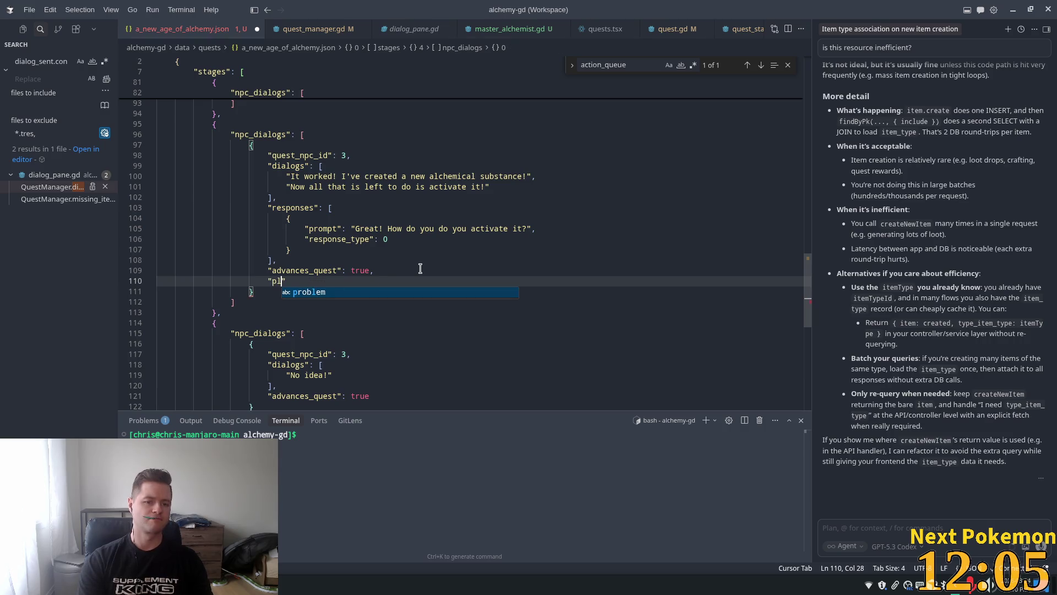
key("Tab")
Save the quest JSON and start a search in quest_manager.gd
left_click(337, 177)
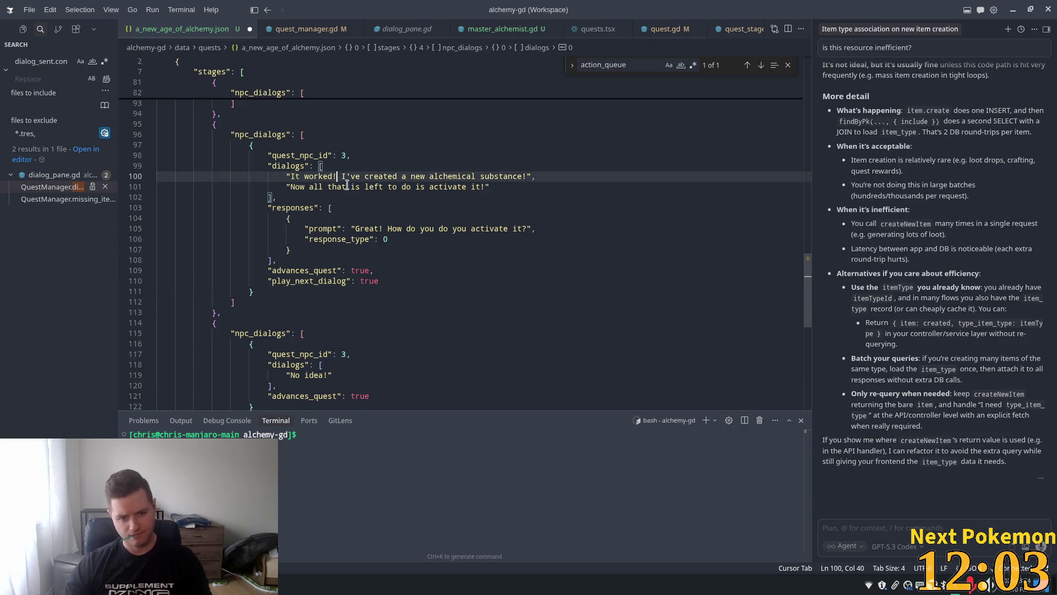
key("ctrl+s")
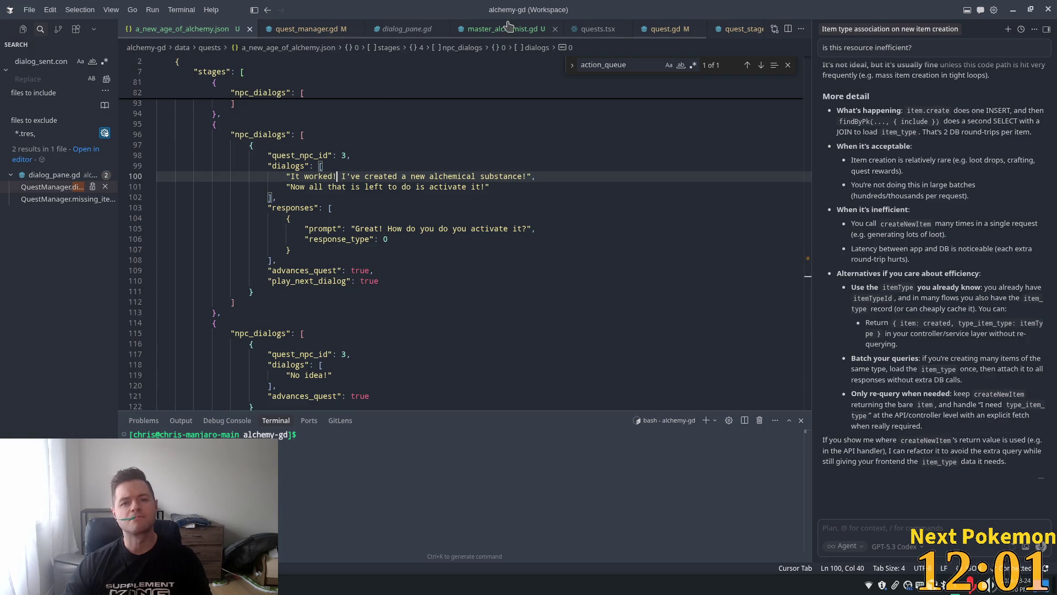
left_click(306, 29)
left_click(385, 101)
key("ctrl+f")
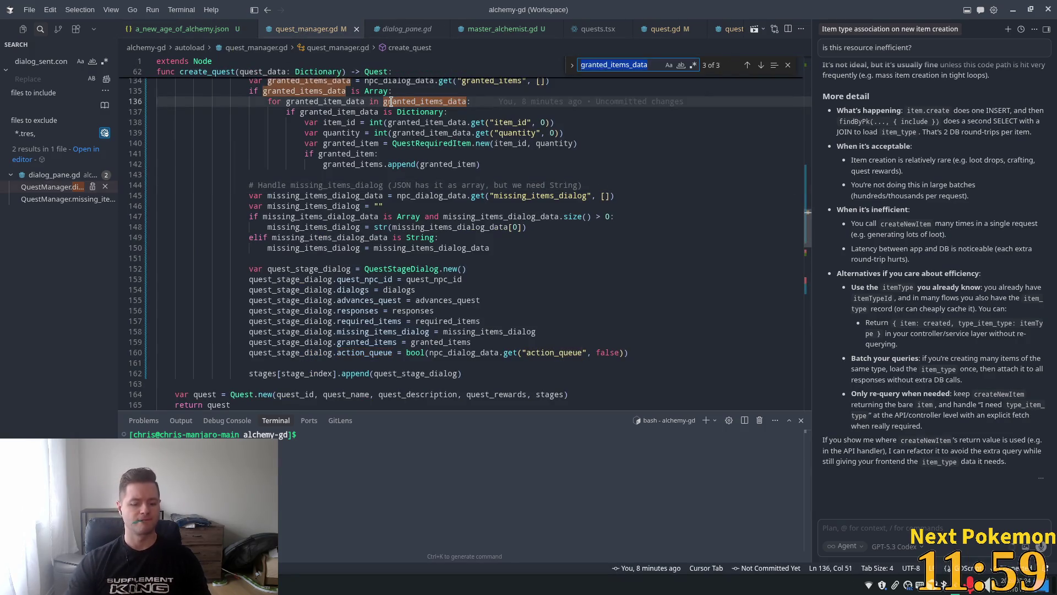
Search for play_nex, then find advance_quest_stage's call on line 250 in accept_dialog_response
type("play")
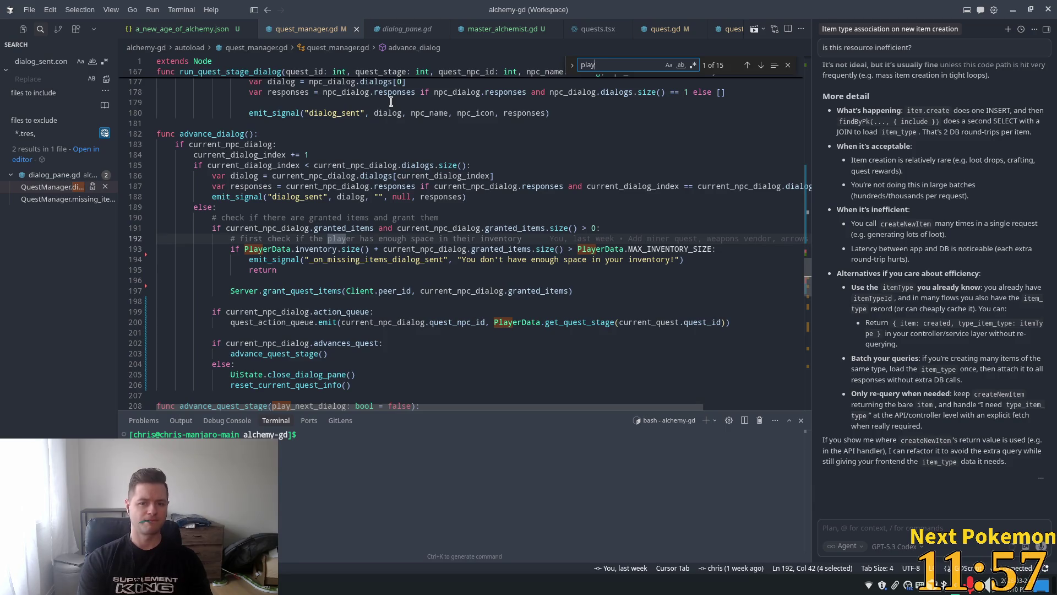
type("_nex")
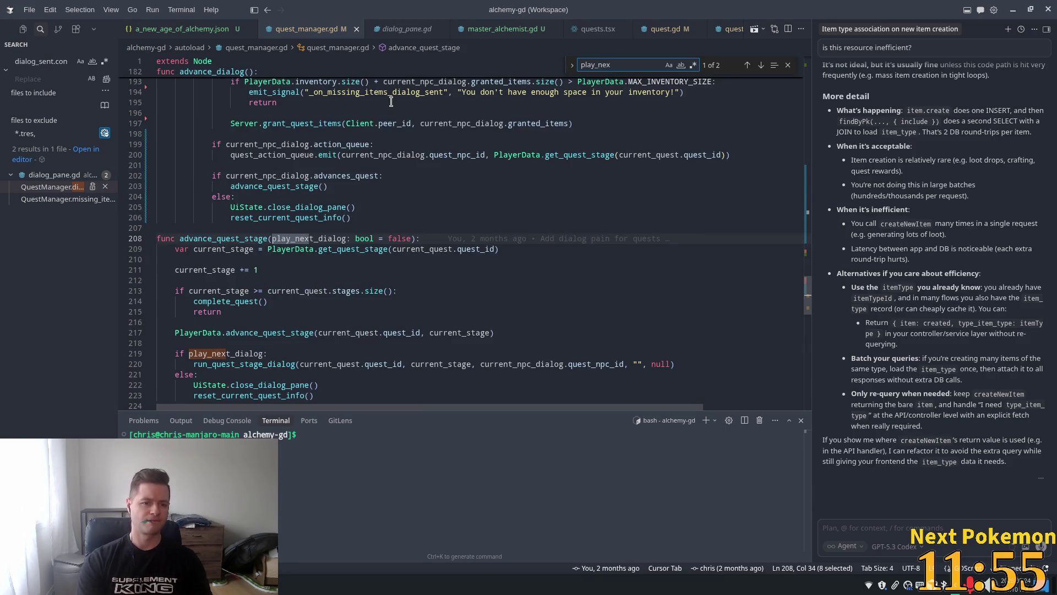
key("Return")
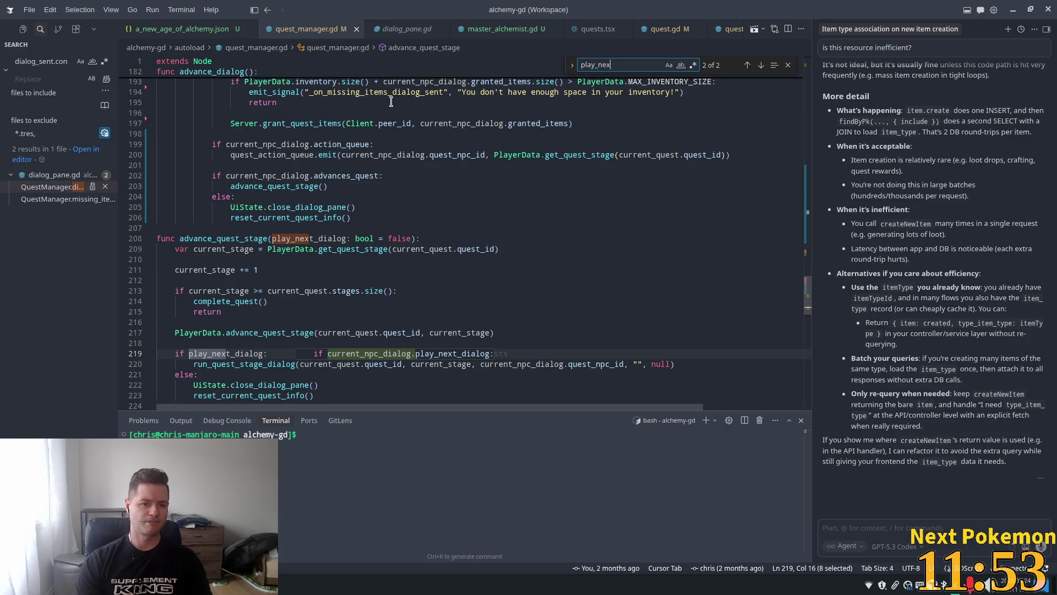
double_click(250, 238)
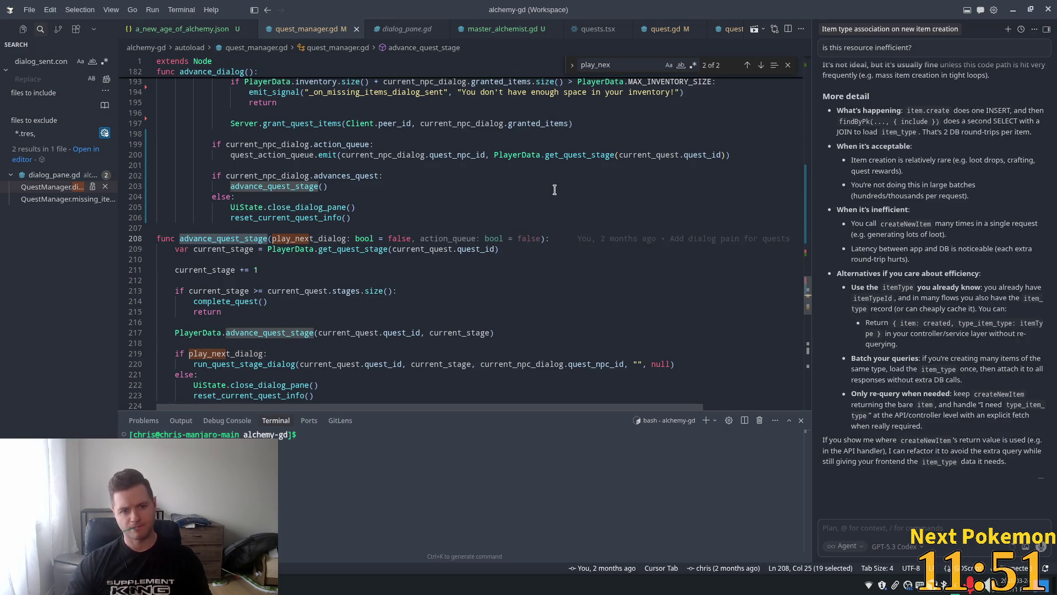
key("ctrl+f")
key("Return")
key("Return")
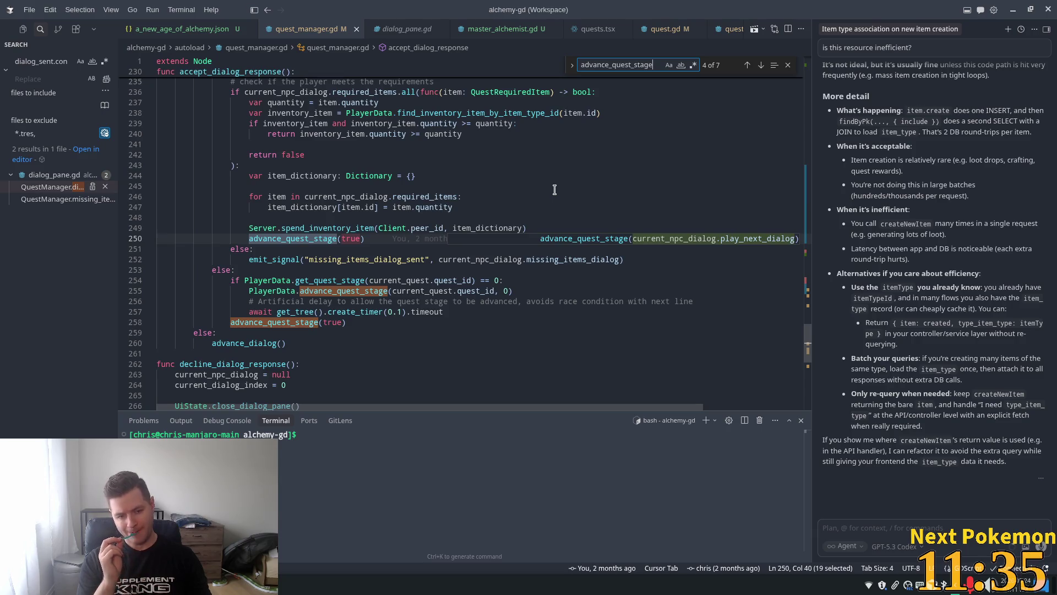
Cycle through every advance_quest_stage match in quest_manager.gd
scroll(512, 204, "up", 3)
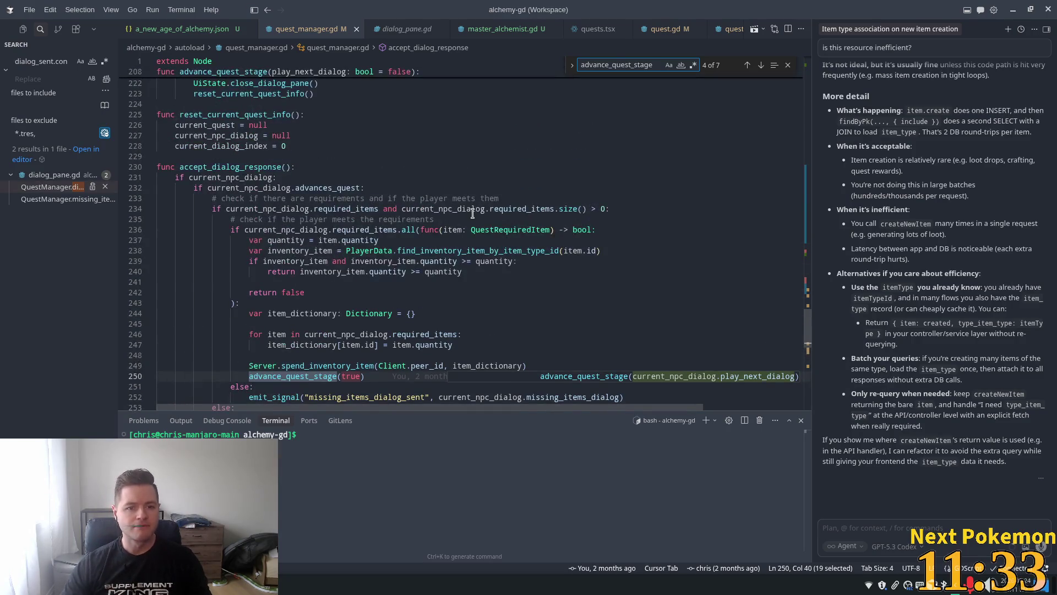
mouse_move(306, 311)
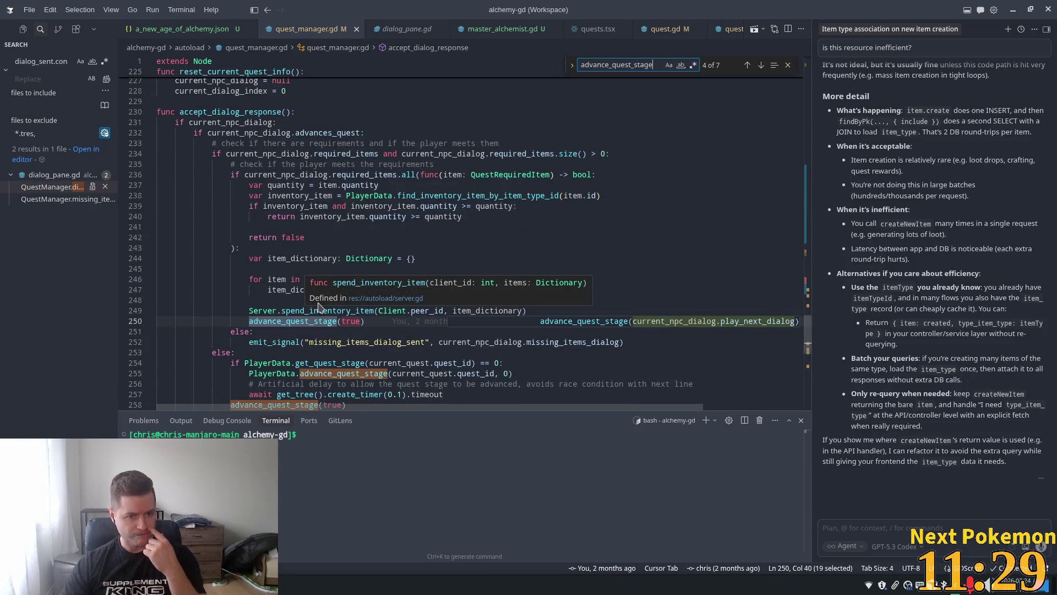
key("Return")
key("Return")
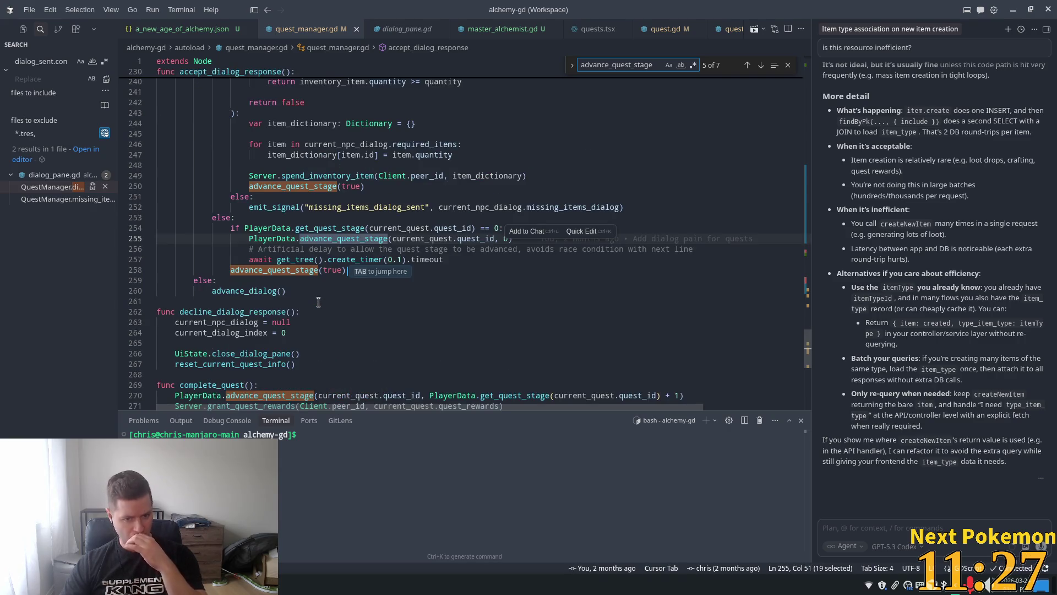
key("Return")
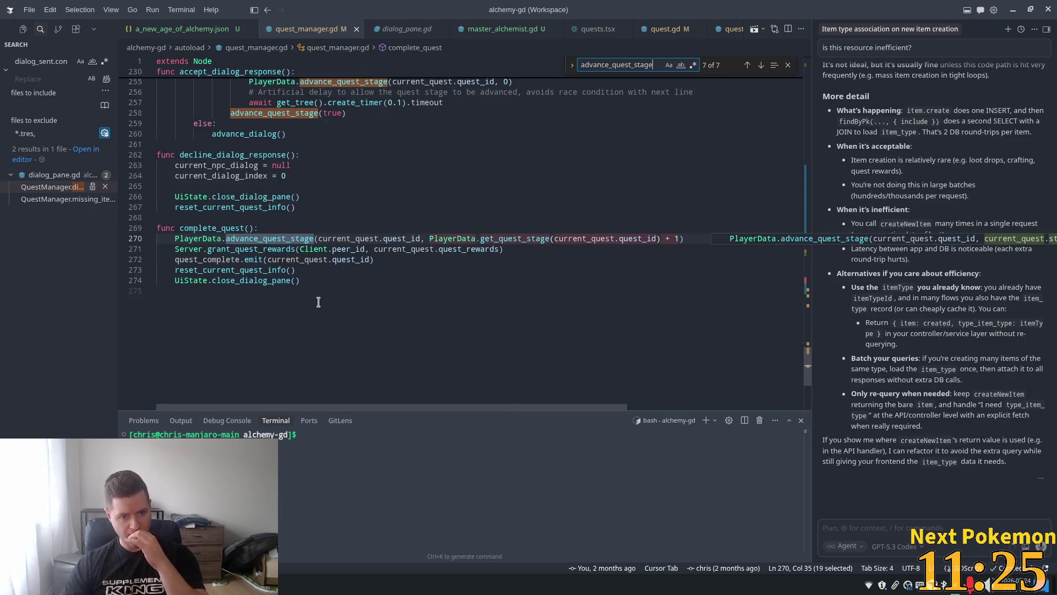
key("Return")
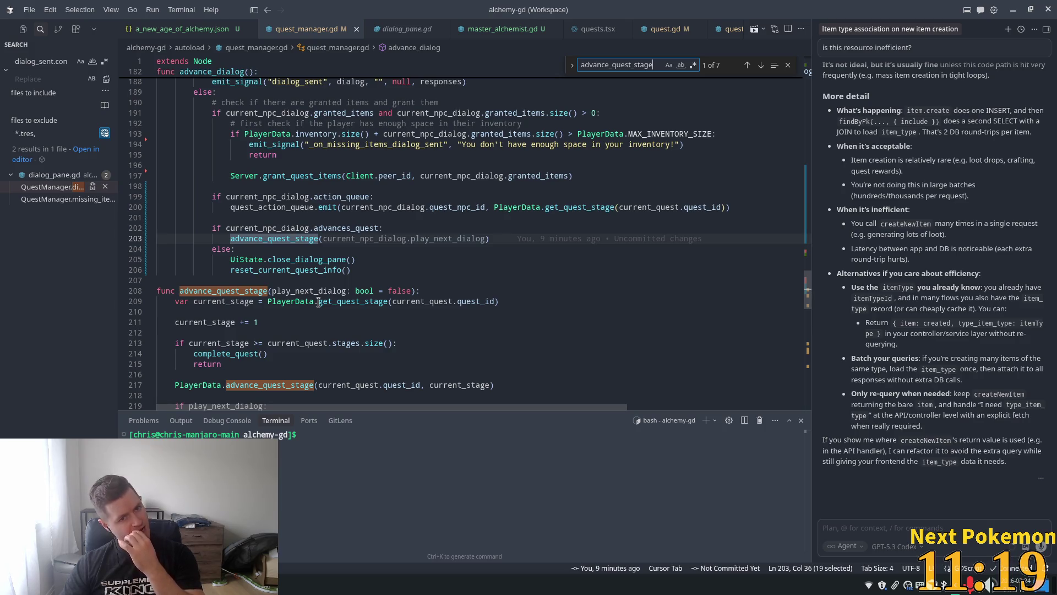
scroll(318, 302, "up", 3)
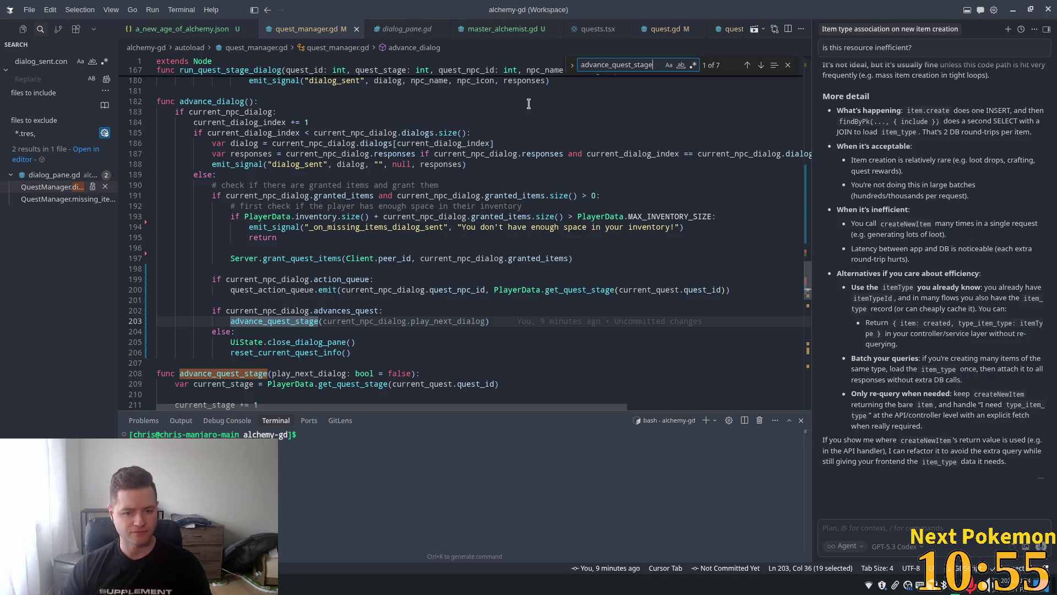
Search quest_manager.gd for '.play', find no matches, then open a_new_age_of_alchemy.json
key("ctrl+f")
type(".")
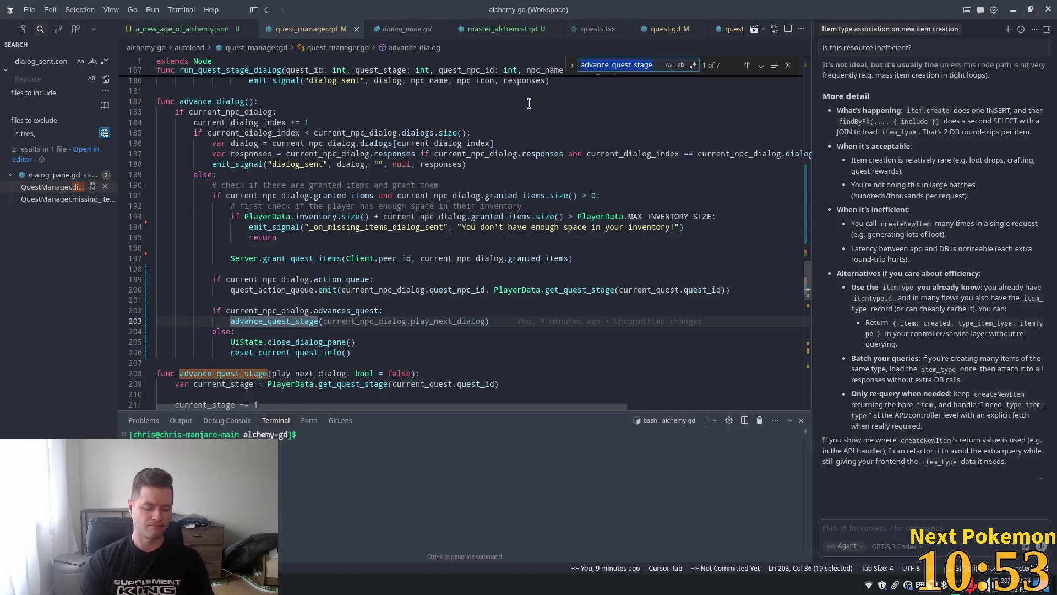
type("pla")
key("BackSpace")
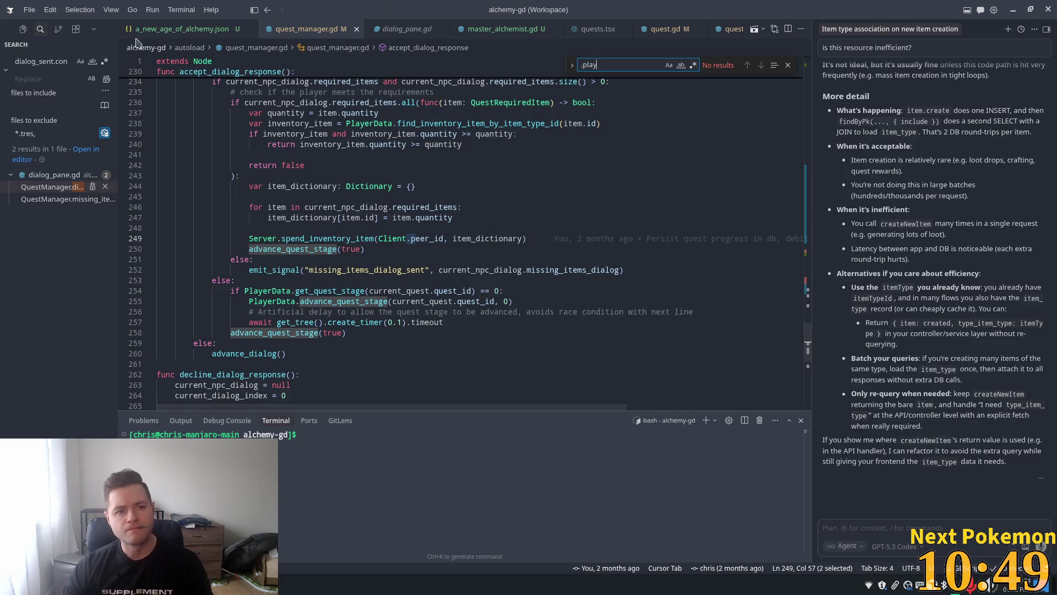
left_click(165, 29)
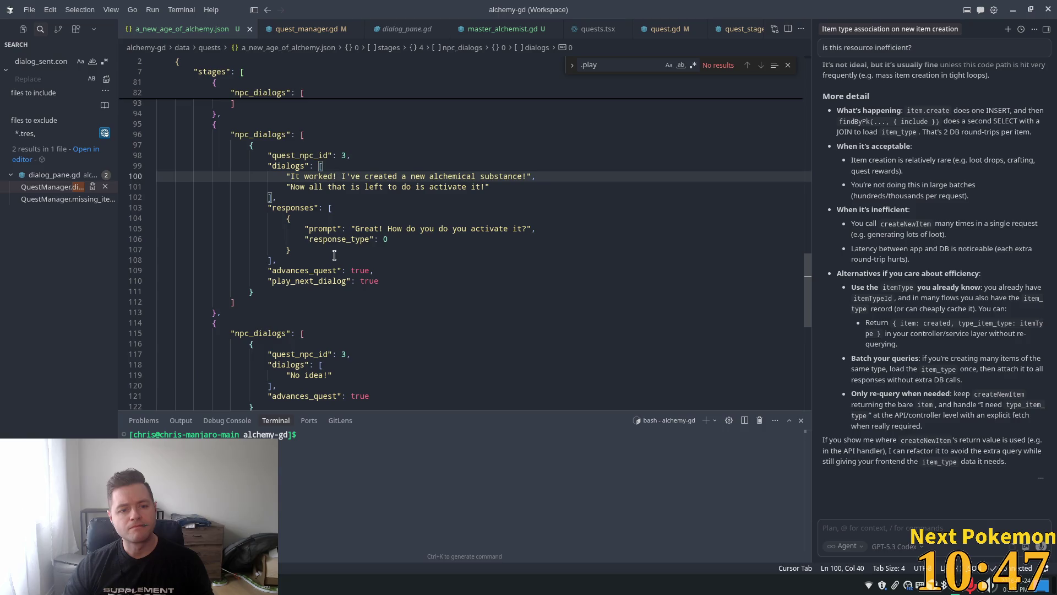
Delete the "play_next_dialog": true line on line 110, then switch to Godot
scroll(332, 257, "down", 2)
scroll(333, 258, "down", 1)
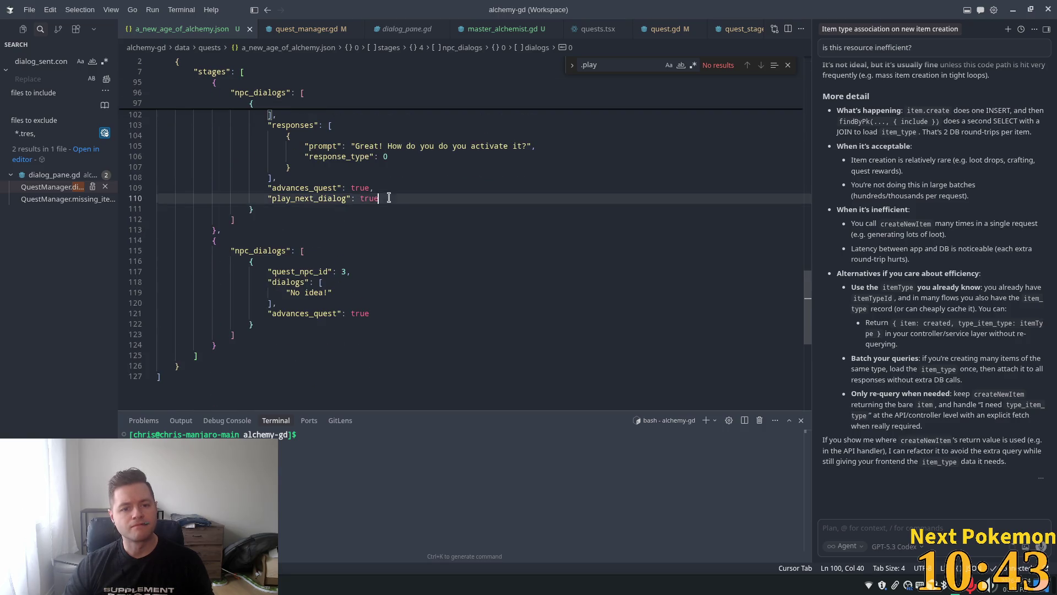
left_click_drag(379, 198, 157, 200)
key("BackSpace")
key("BackSpace")
key("BackSpace")
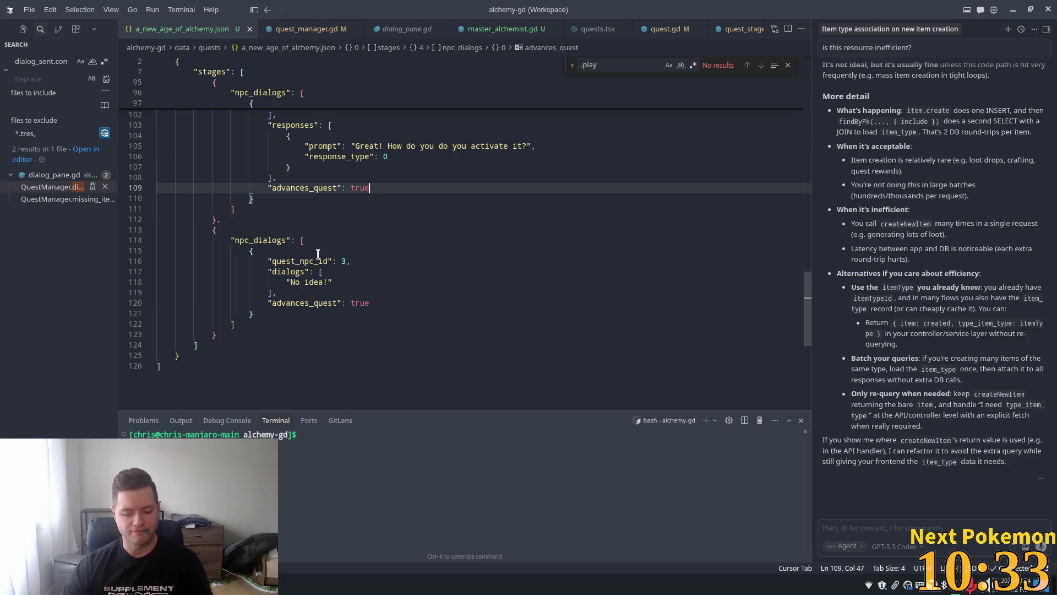
left_click(350, 228)
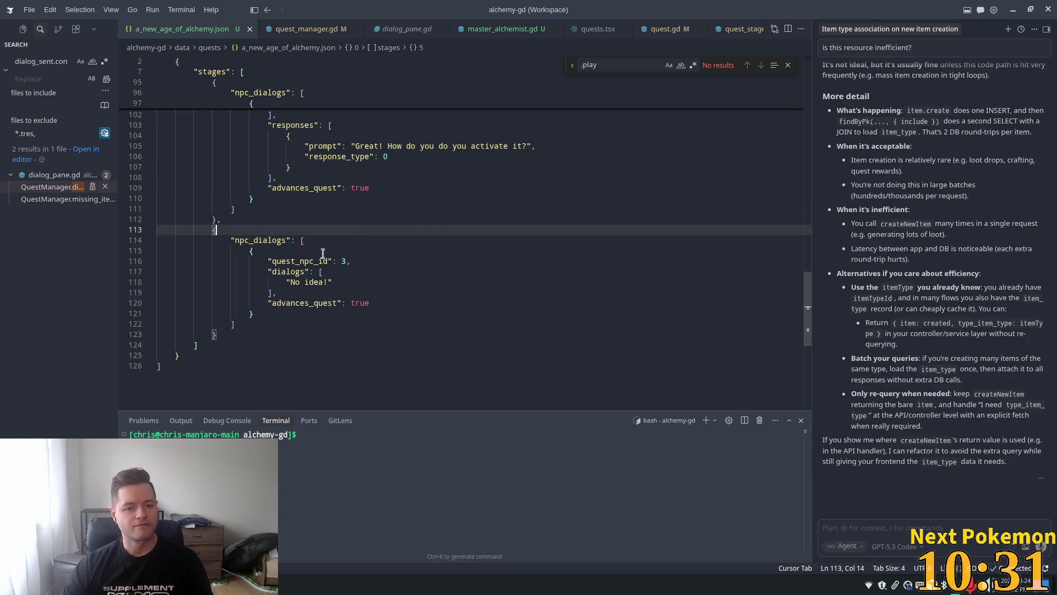
key("alt+Tab")
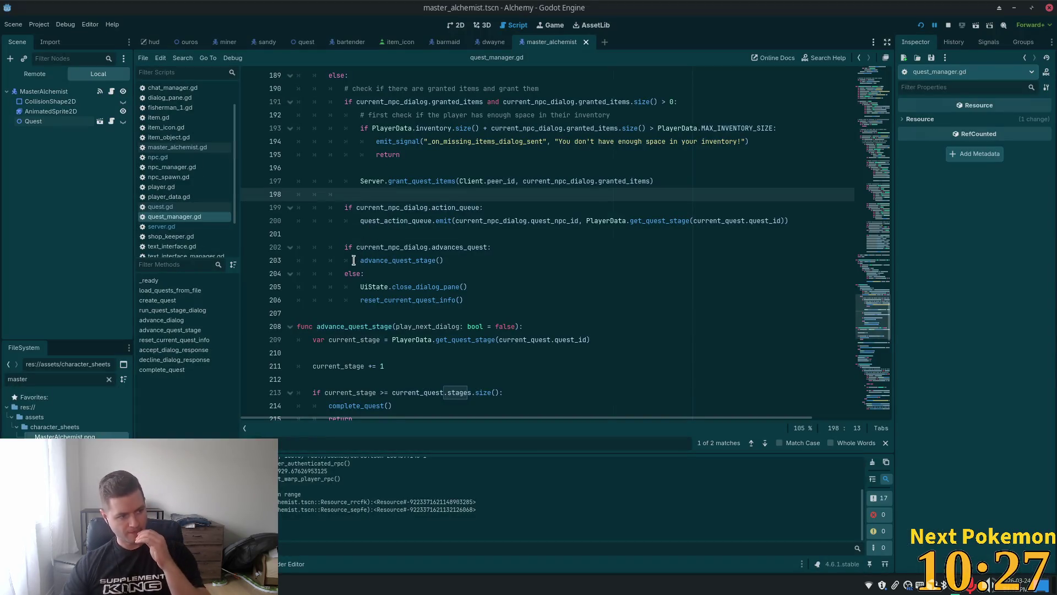
Review the advance_quest_stage() docs in quest_manager.gd and save the scene
mouse_move(356, 257)
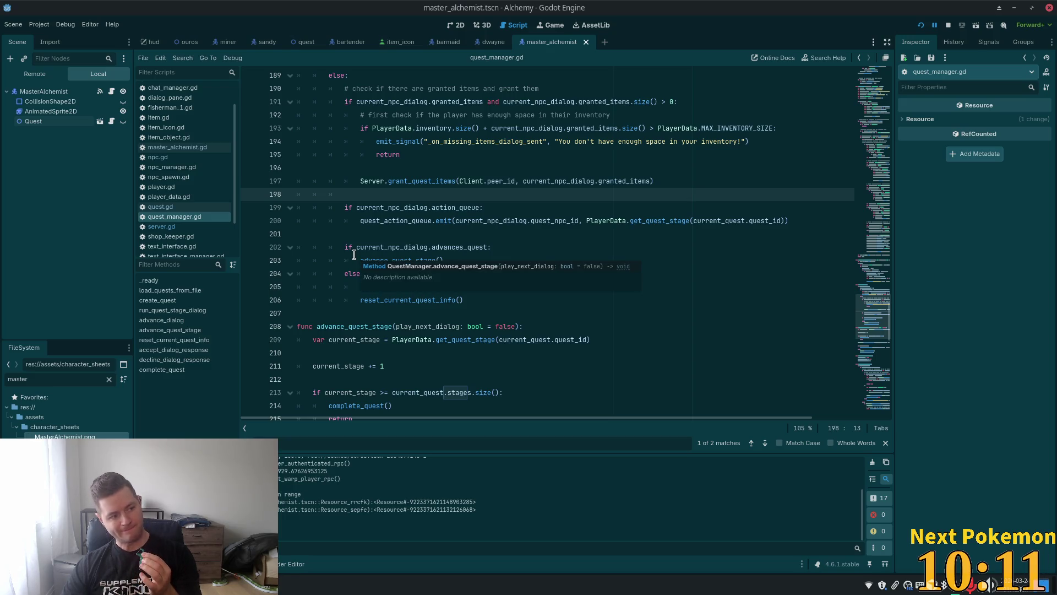
mouse_move(353, 255)
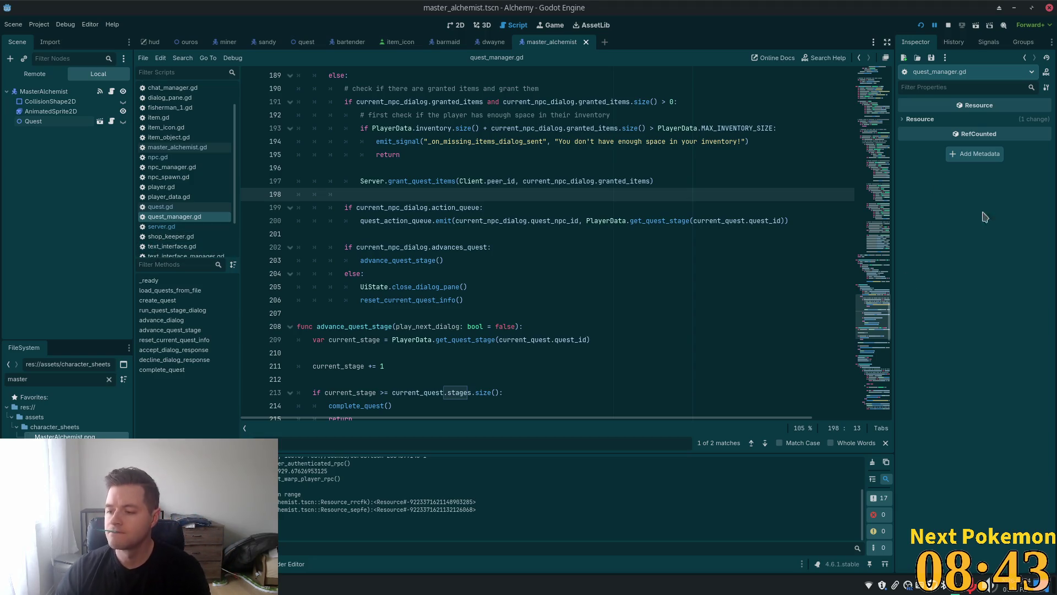
left_click(499, 246)
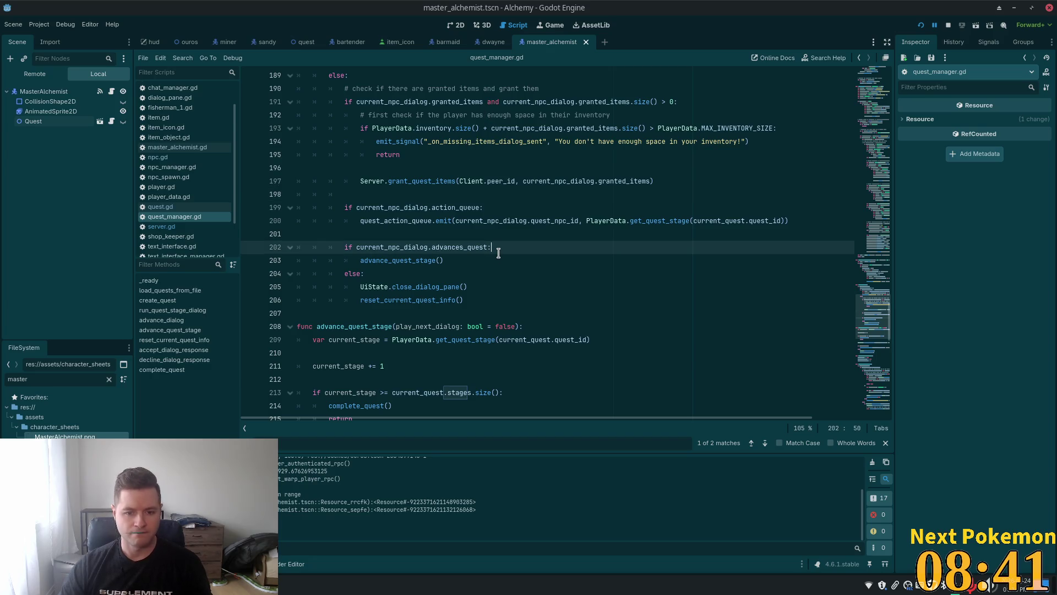
key("ctrl+s")
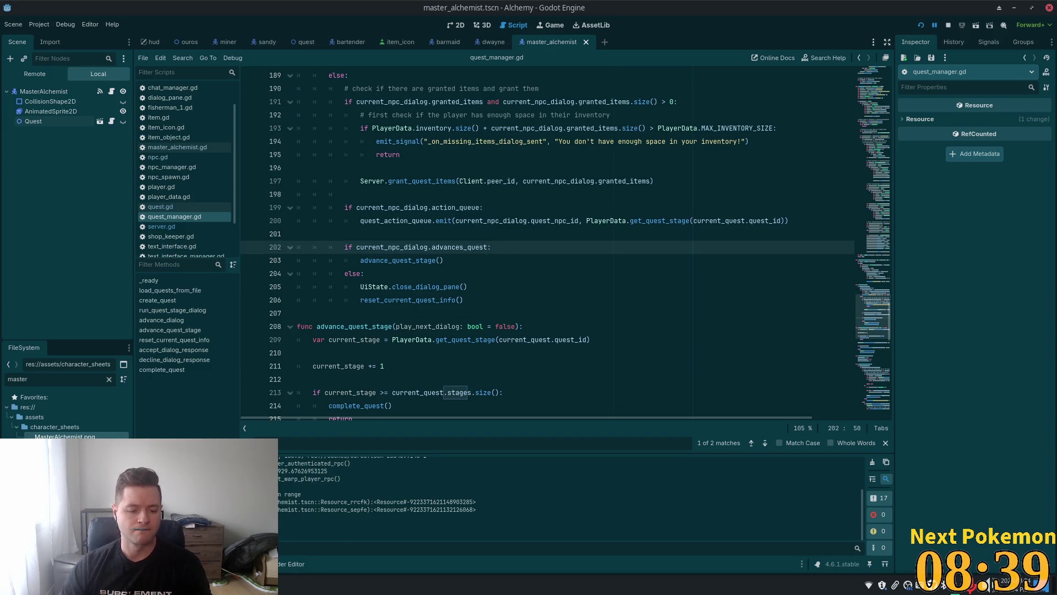
key("alt+Tab")
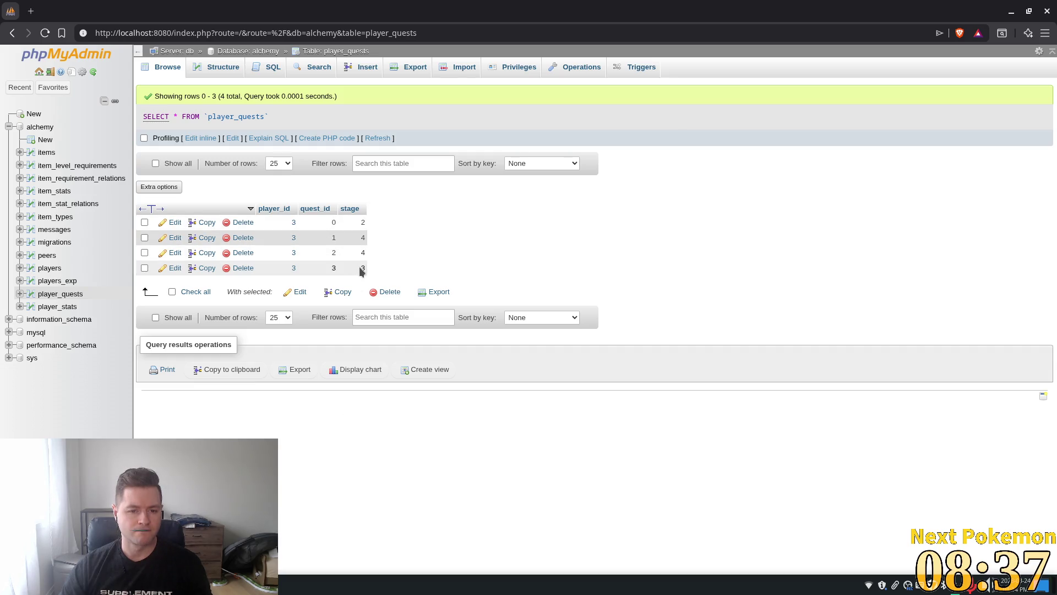
Refresh player_quests and change the quest_id 3 row's stage from 4 to 3
left_click(373, 138)
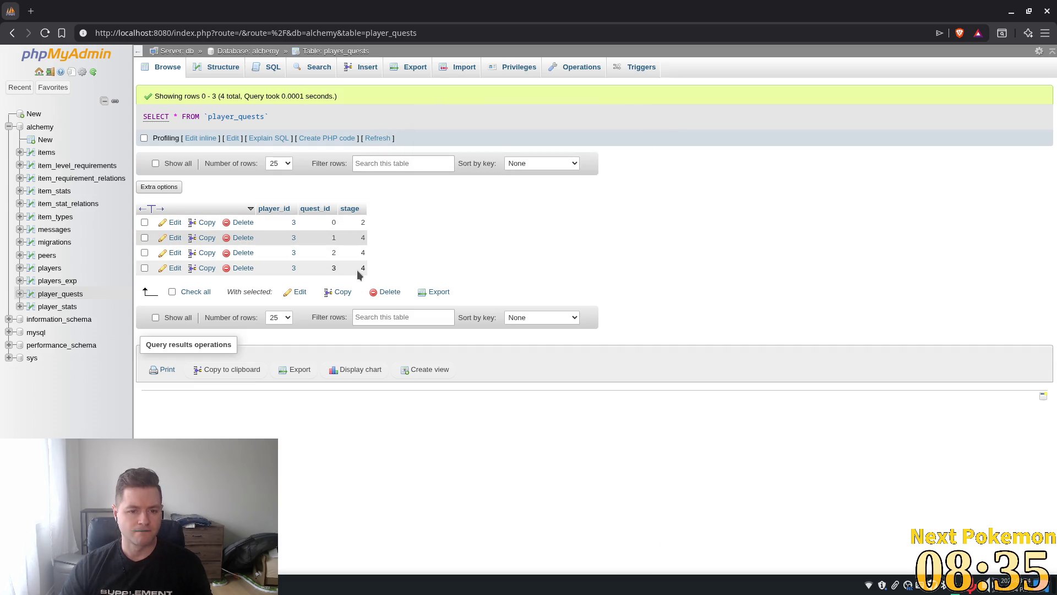
double_click(357, 267)
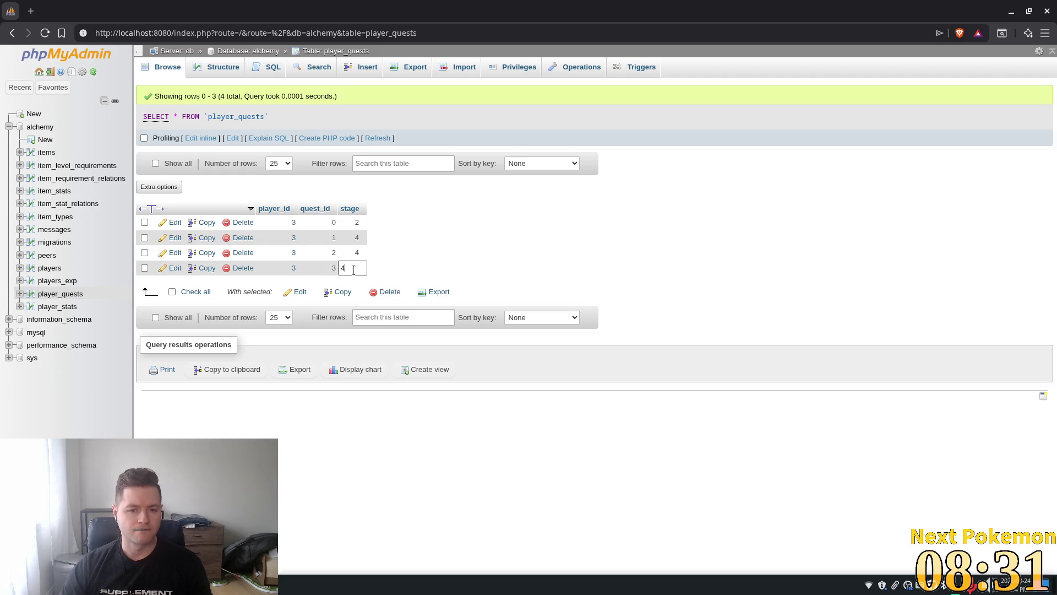
key("BackSpace")
type("3")
left_click(429, 279)
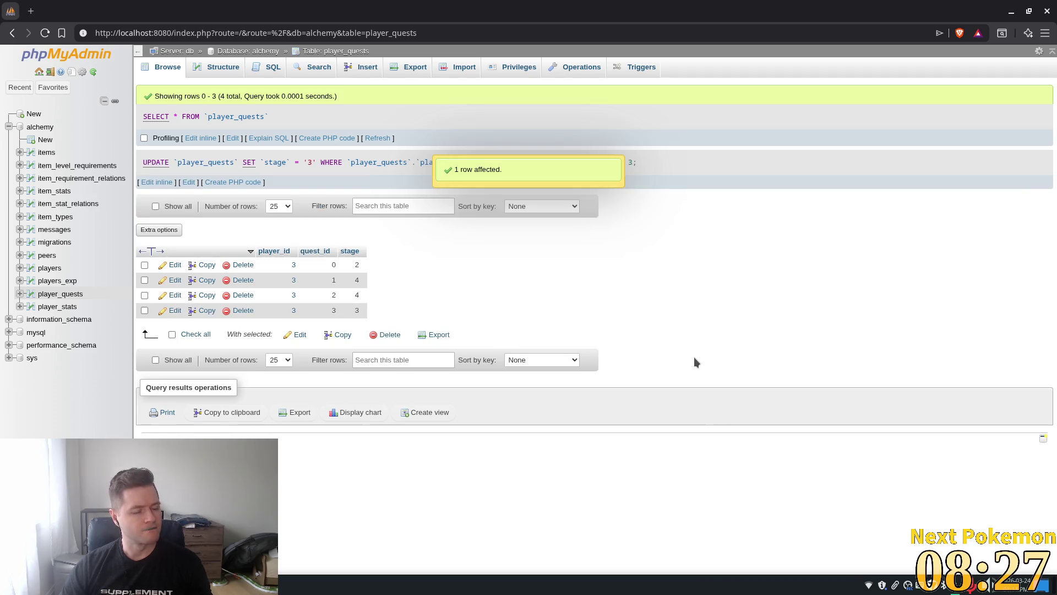
Dismiss the stray save-page and page settings dialogs, then run the Godot game
key("ctrl+s")
left_click(716, 480)
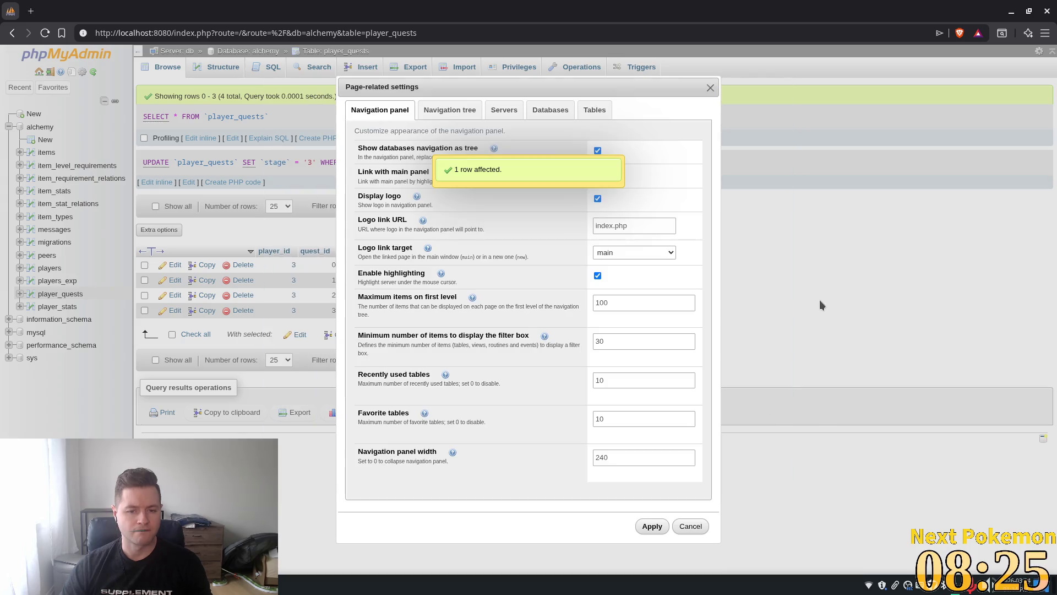
left_click(711, 88)
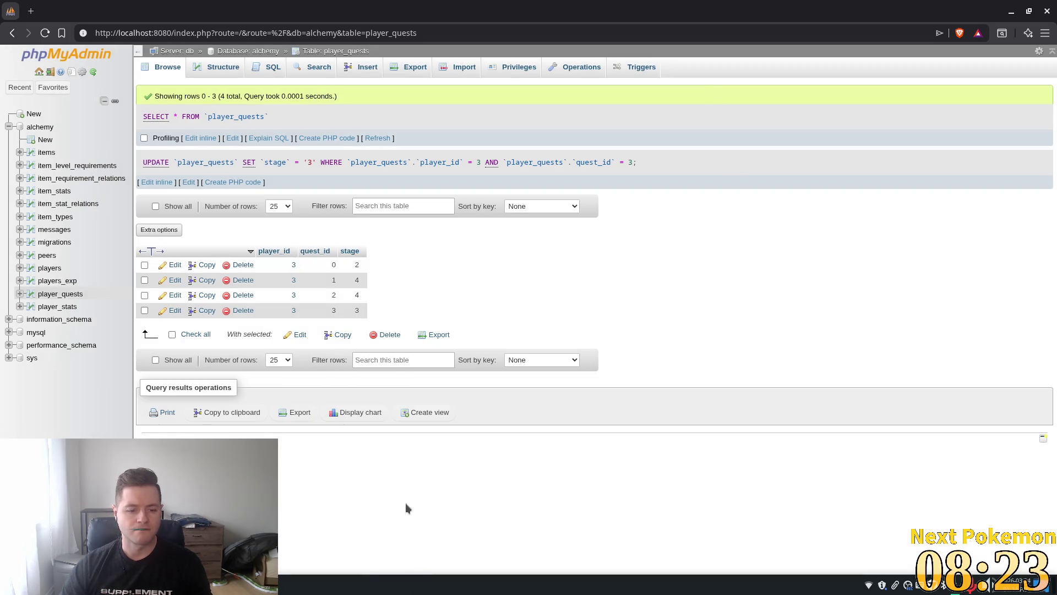
key("alt+Tab")
left_click(923, 25)
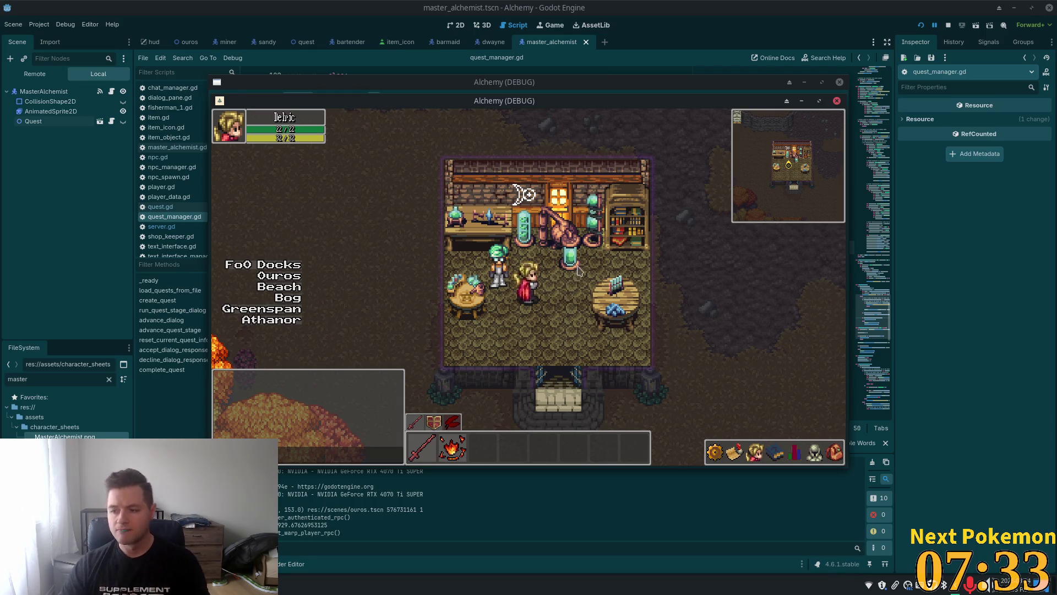
Talk to the Master Alchemist, click through his dialog, then stop the game with F8
key("Left")
key("e")
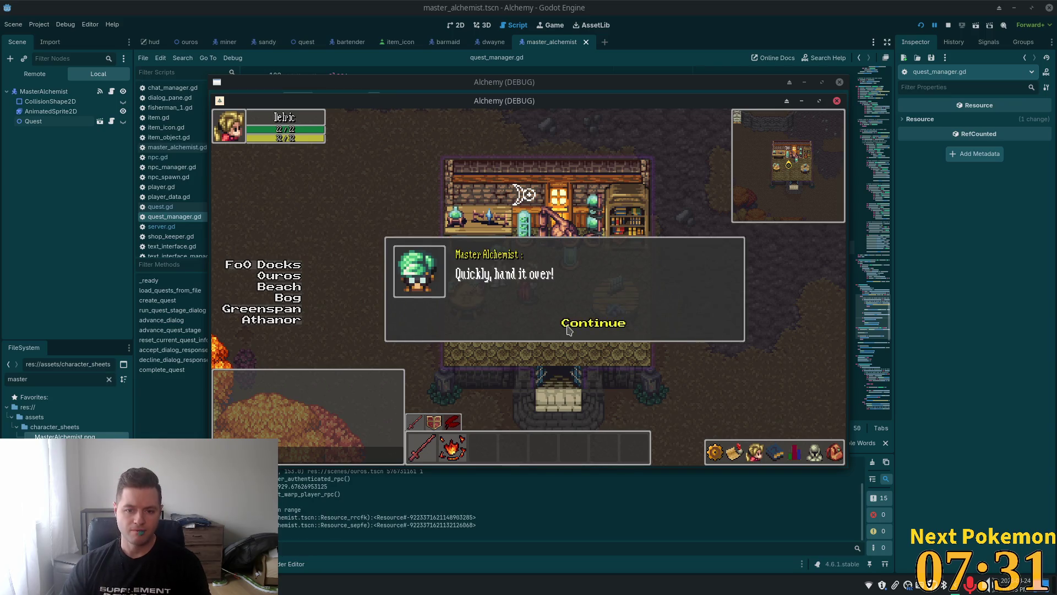
left_click(572, 328)
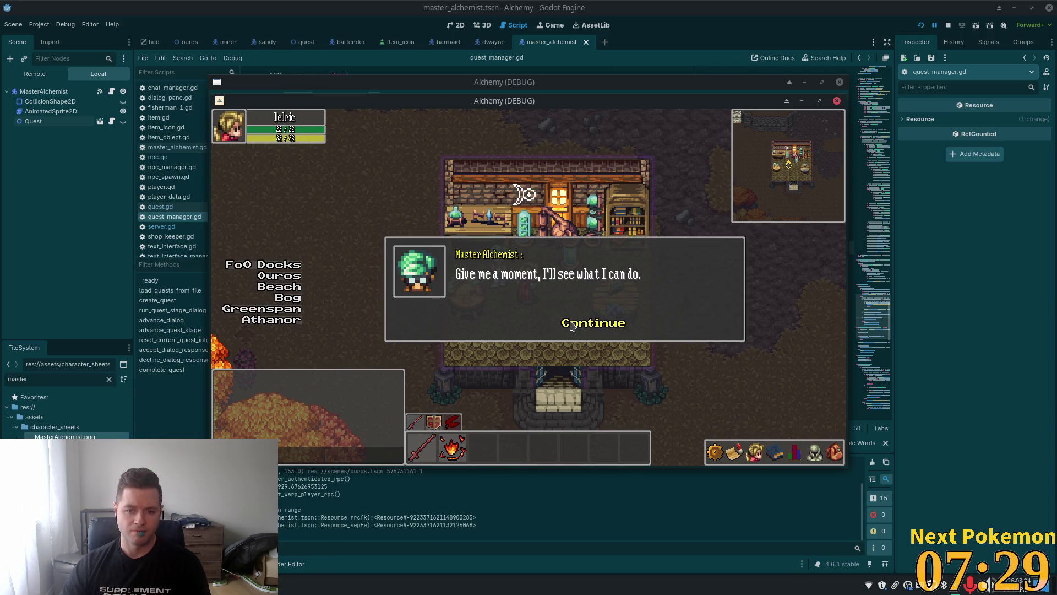
left_click(571, 325)
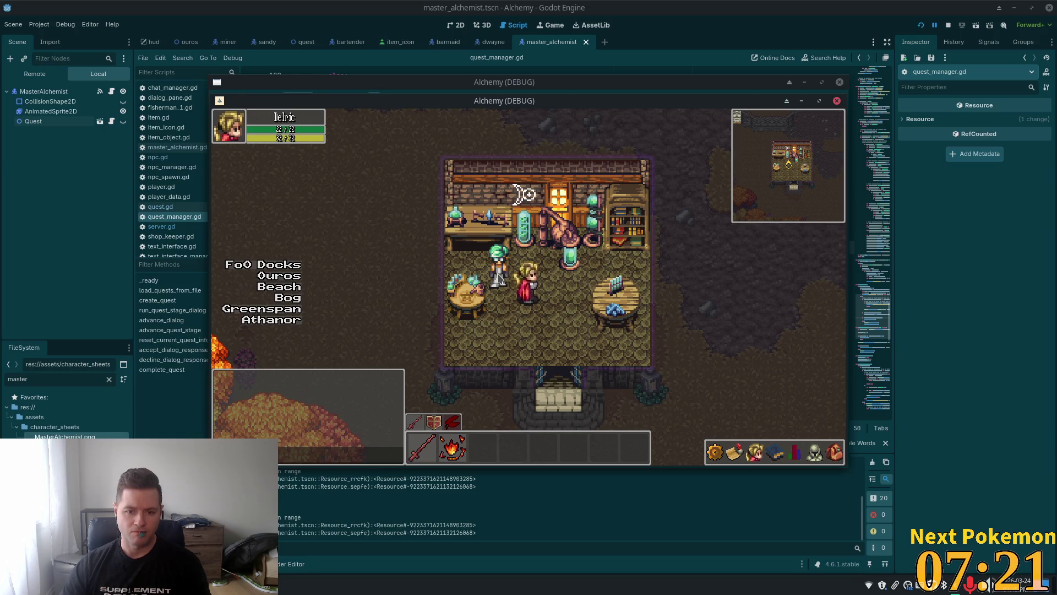
key("F8")
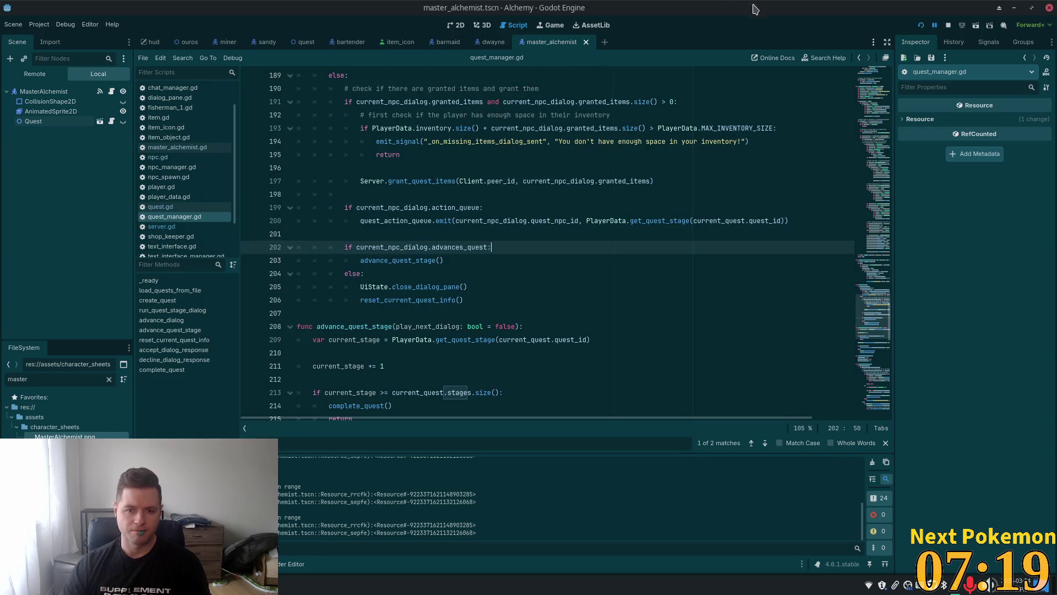
key("alt+Tab")
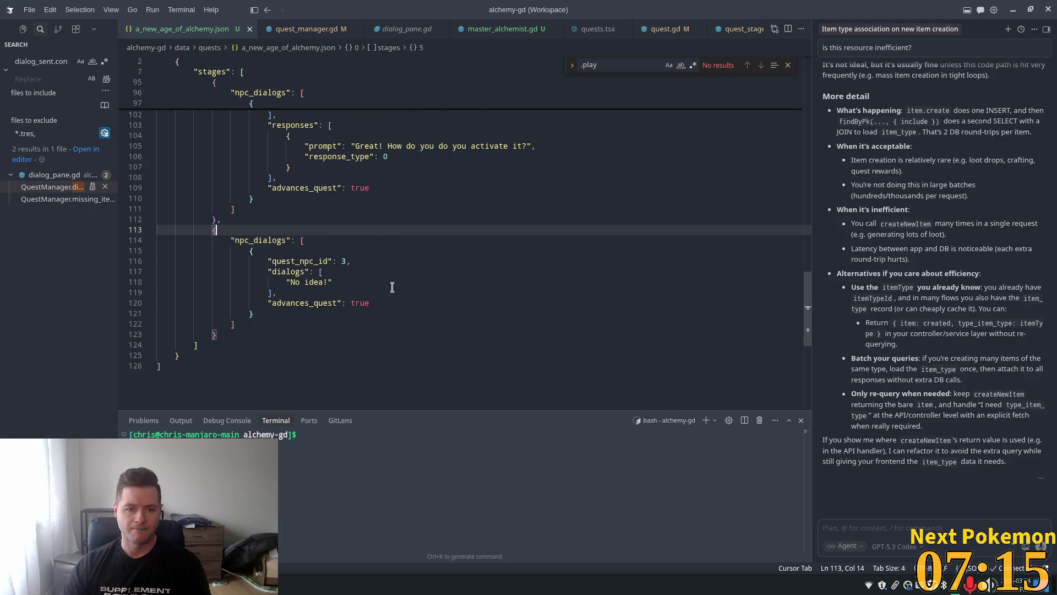
scroll(388, 287, "up", 2)
scroll(383, 284, "up", 2)
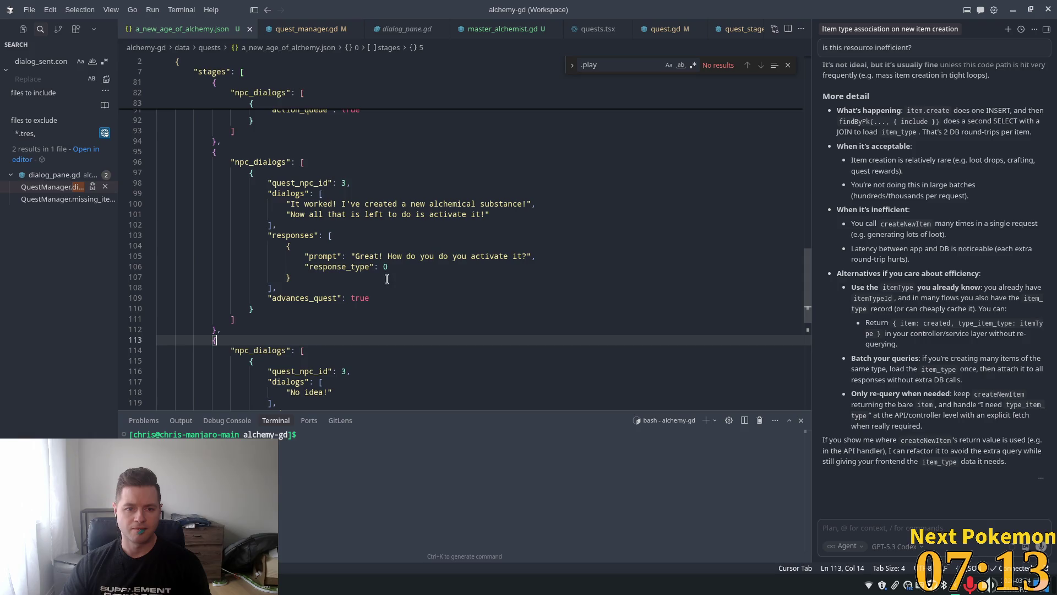
scroll(398, 281, "up", 1)
scroll(400, 282, "up", 1)
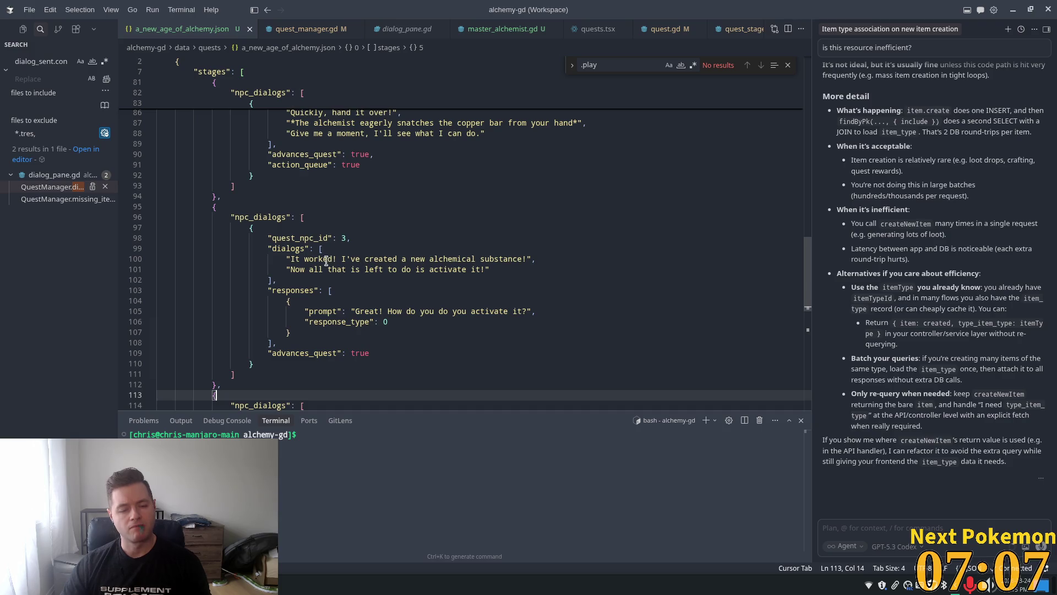
scroll(187, 232, "up", 2)
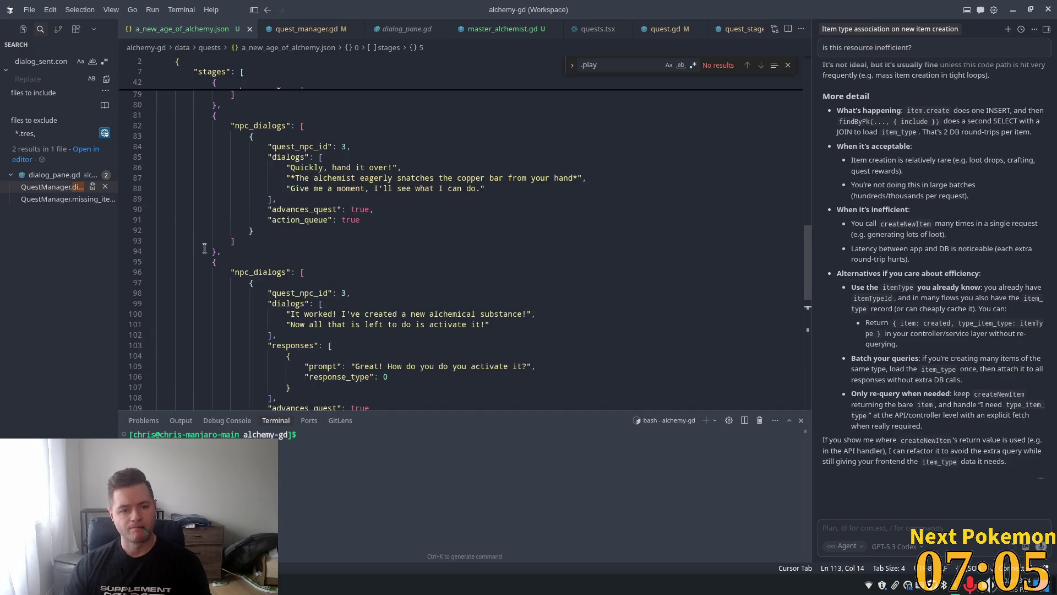
scroll(246, 283, "up", 1)
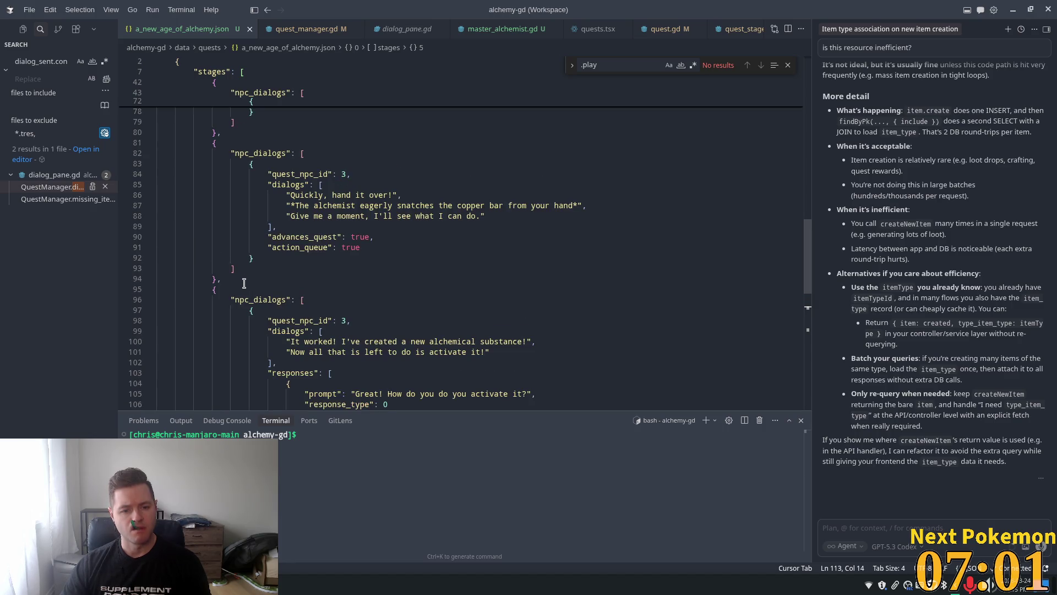
key("alt+Tab")
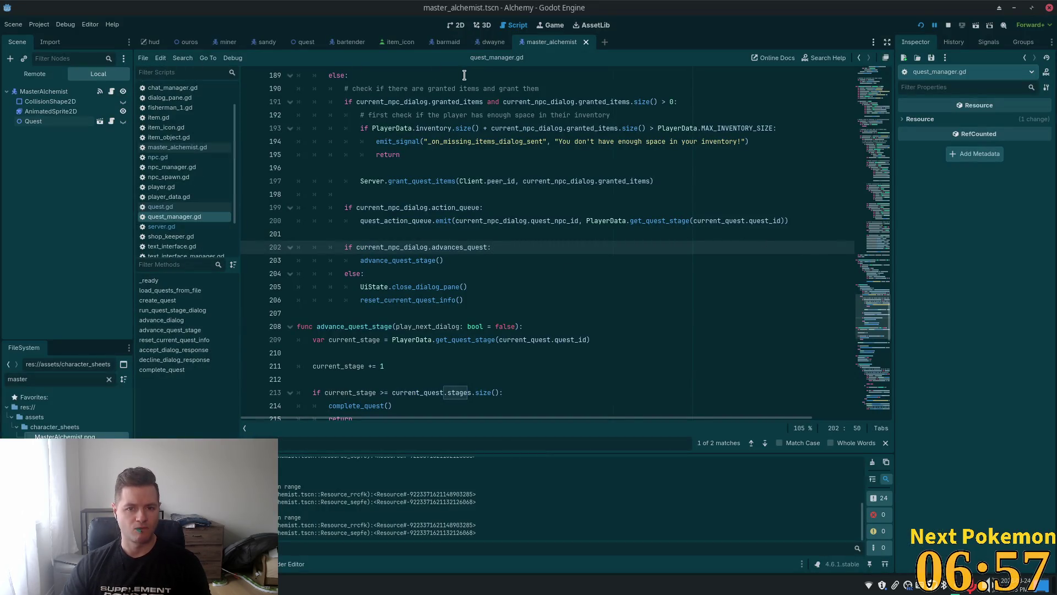
left_click(490, 44)
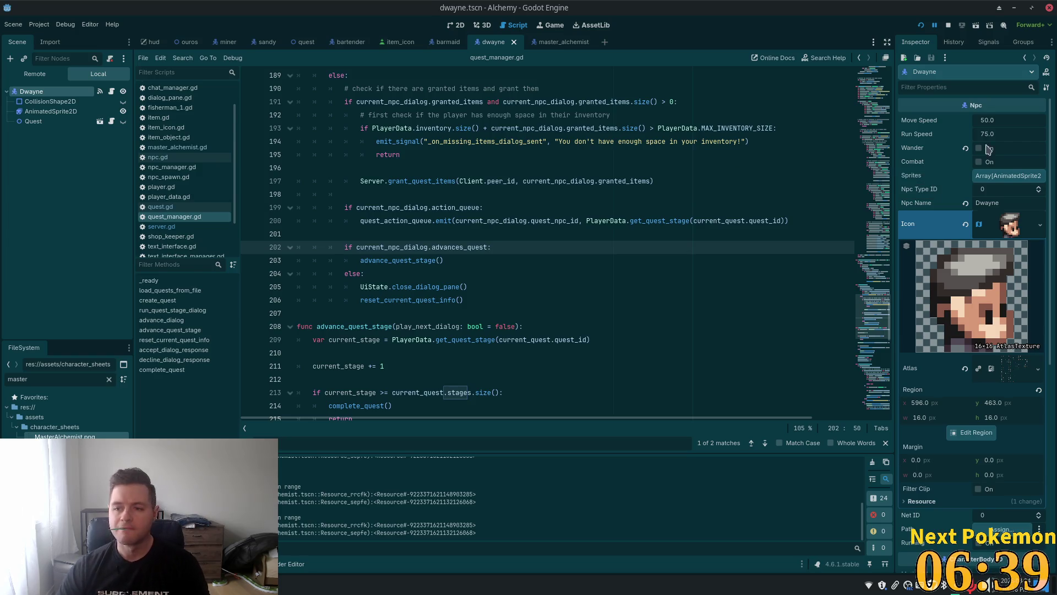
In the master_alchemist scene, select the Quest node and add a third Stages element
left_click(550, 42)
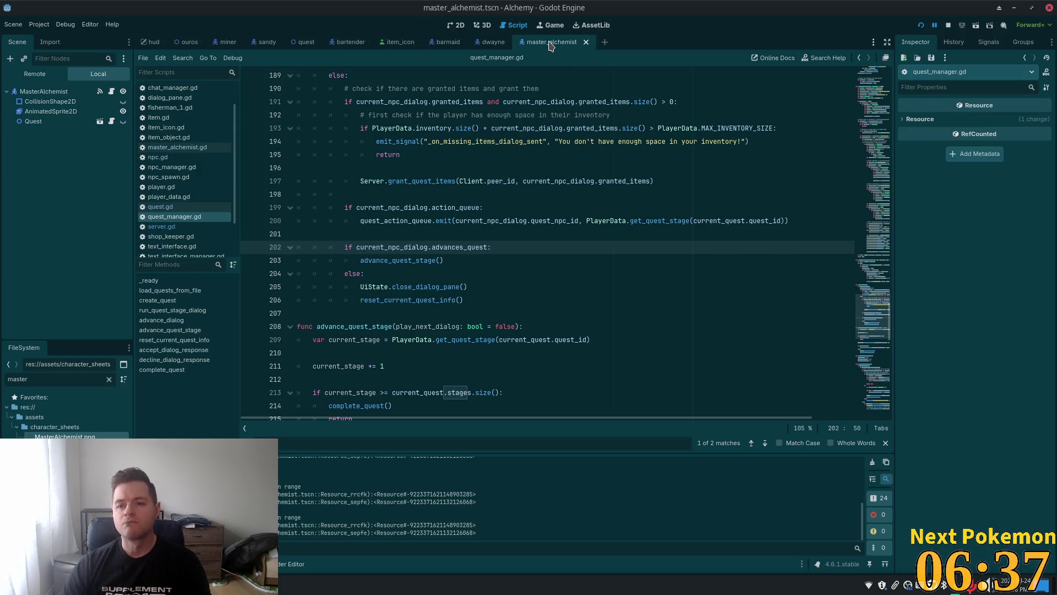
left_click(43, 91)
left_click(33, 121)
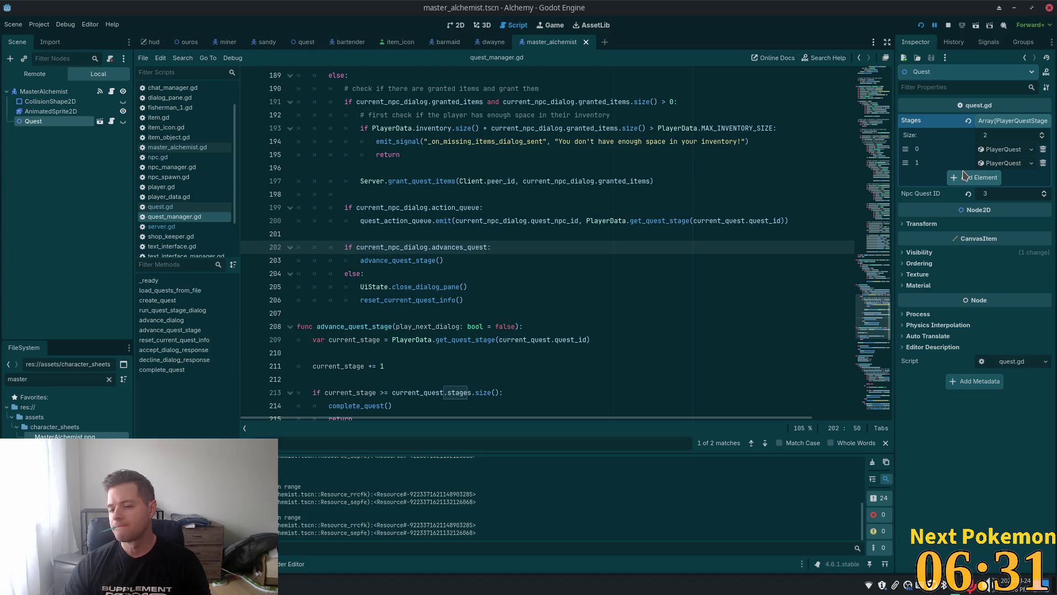
left_click(974, 179)
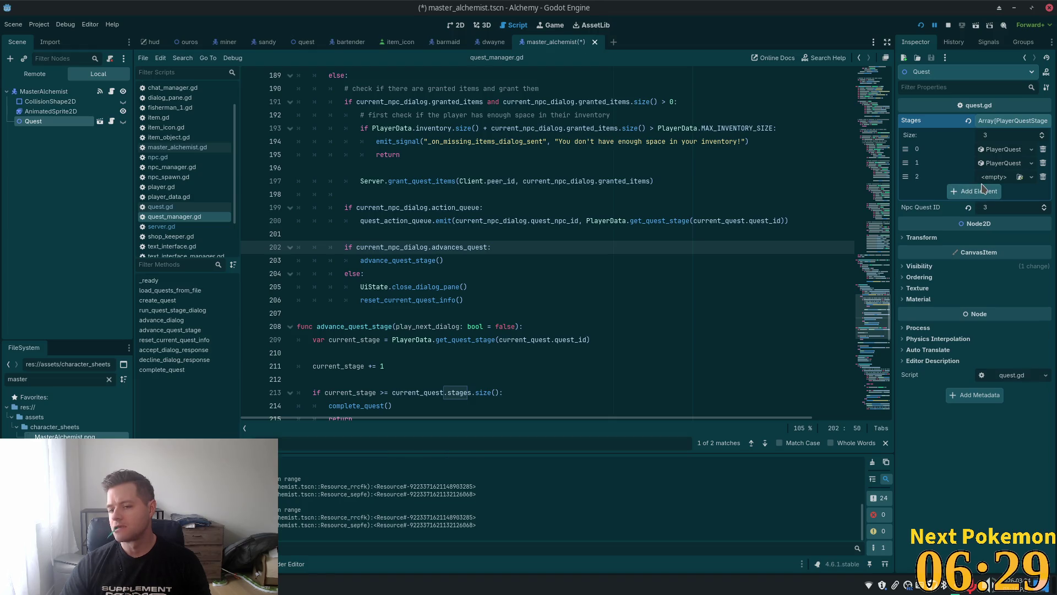
Make Stages element 2 a new PlayerQuestStage with Quest ID 3 and Stage 4
left_click(993, 179)
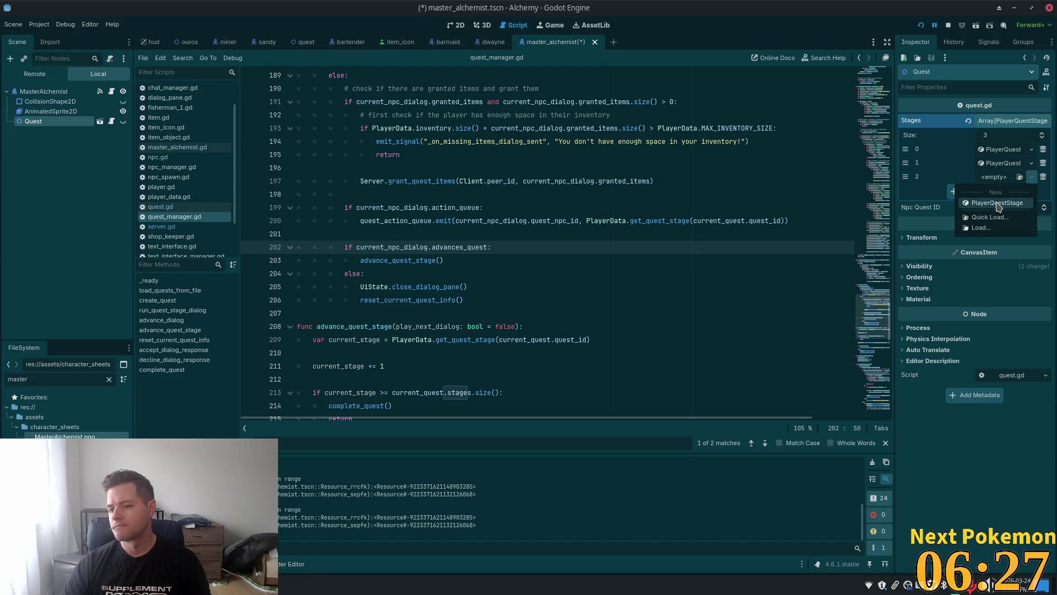
left_click(998, 203)
left_click(1001, 179)
left_click(1009, 191)
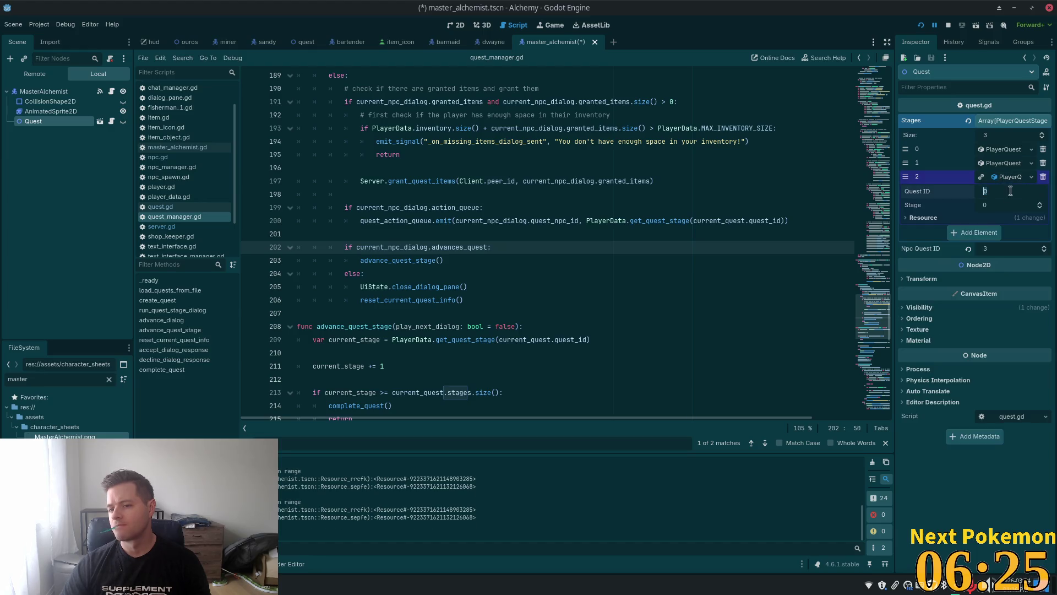
type("3")
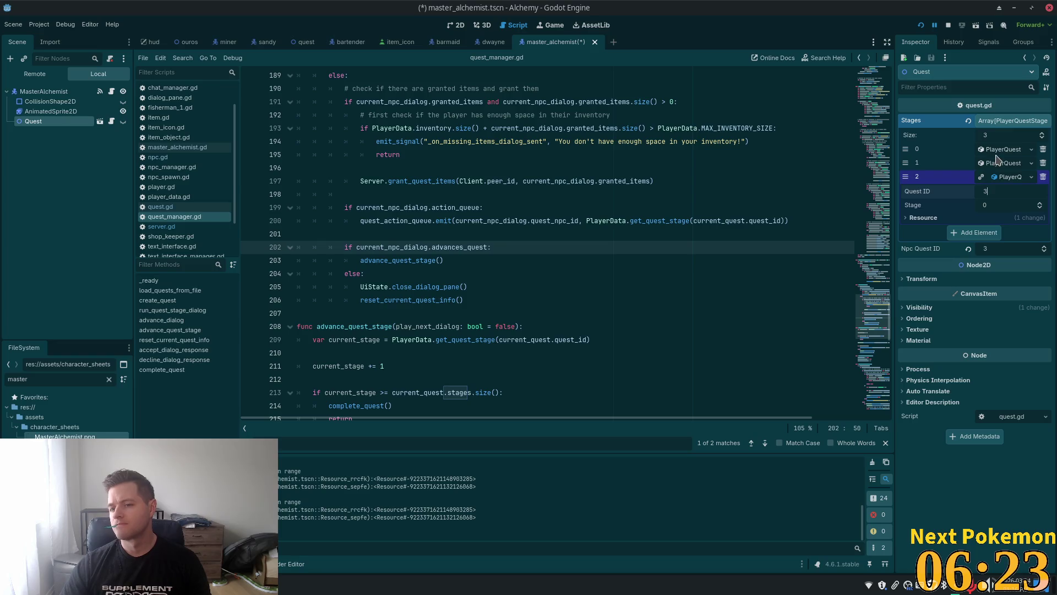
left_click(997, 154)
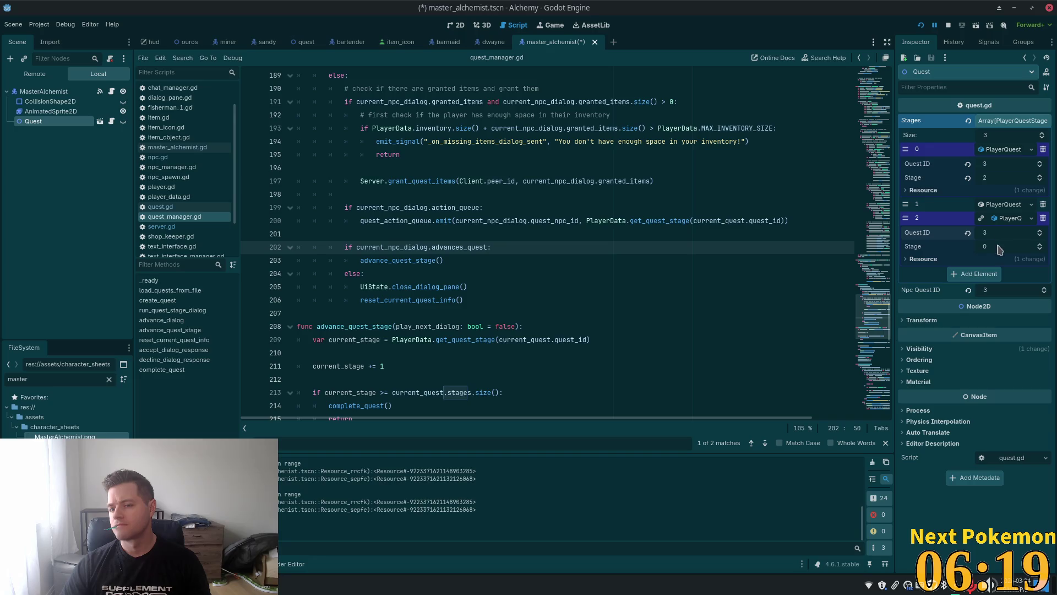
left_click(999, 205)
left_click(997, 292)
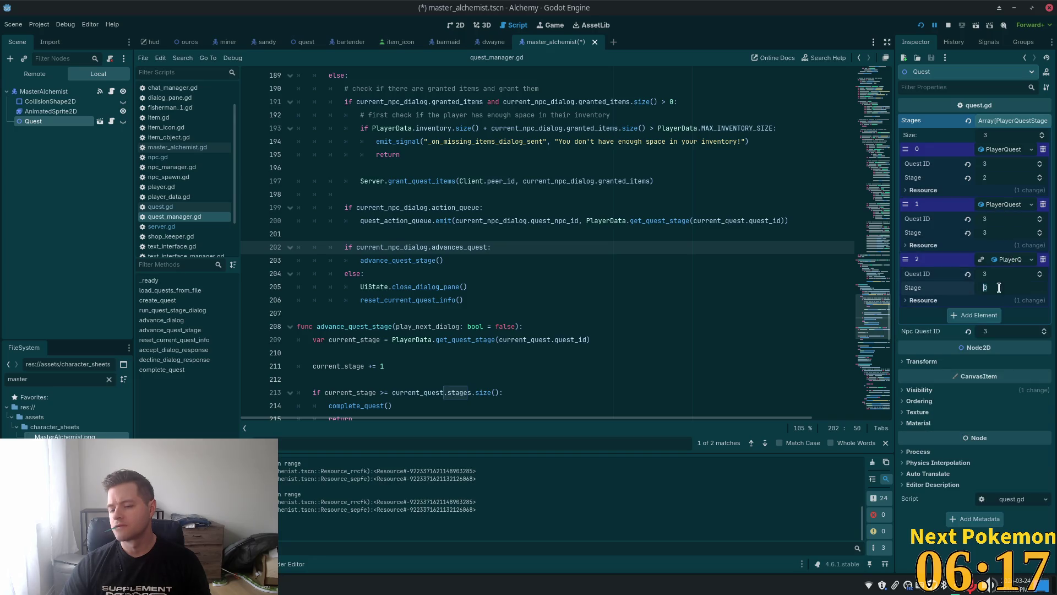
type("4")
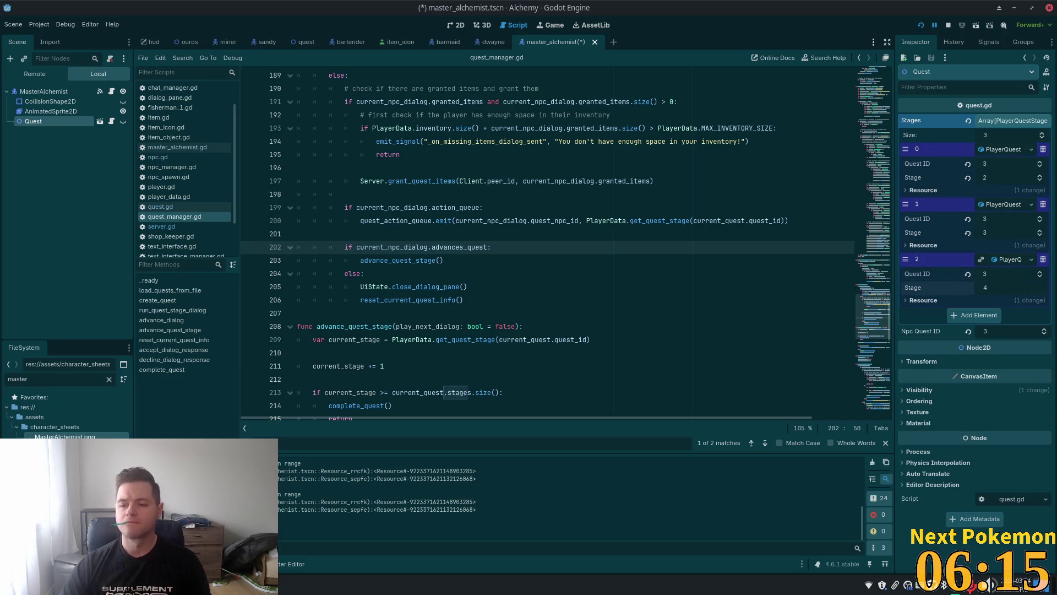
Add element 3 as a PlayerQuestStage with Quest ID 3, Stage 5, and save the scene
left_click(991, 315)
left_click(993, 314)
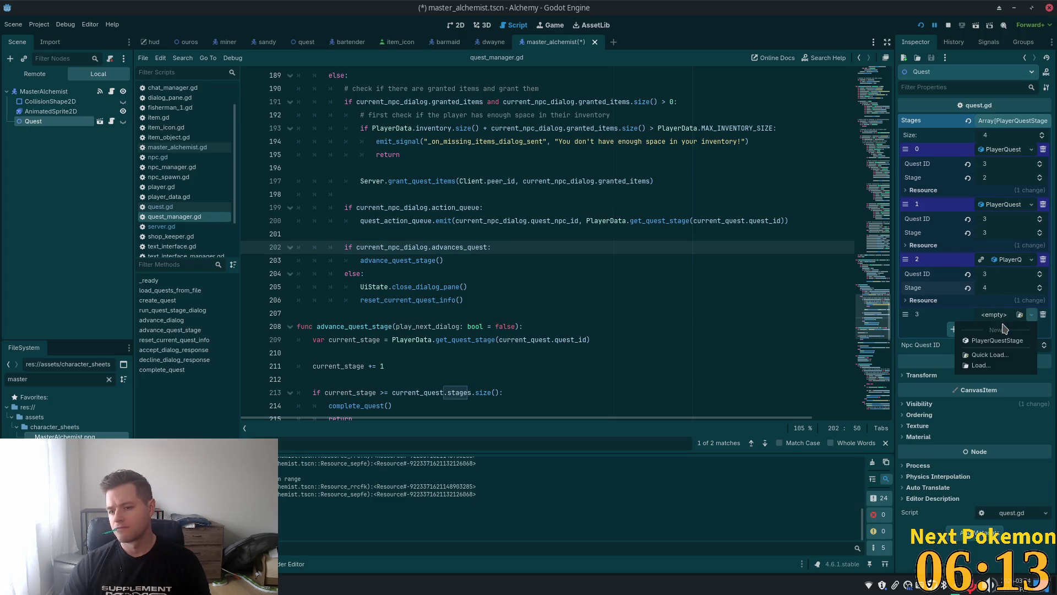
left_click(1003, 329)
left_click(1005, 329)
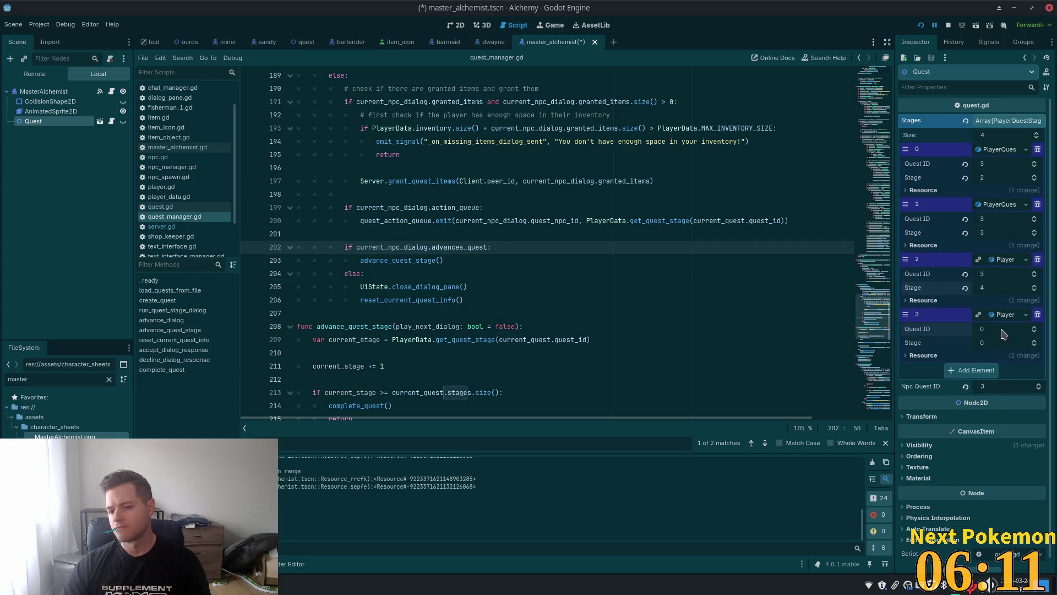
type("3")
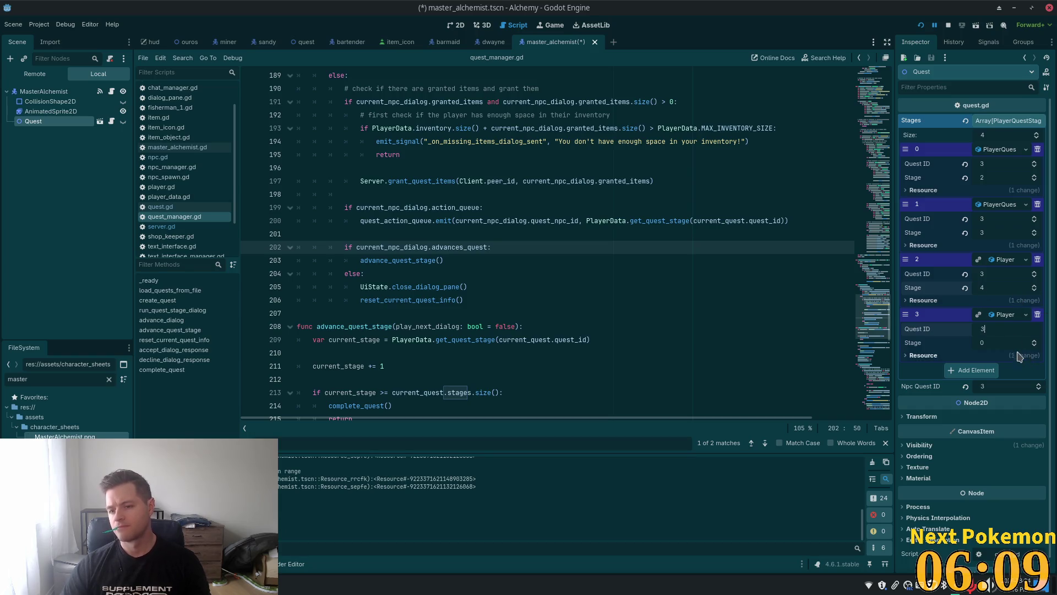
left_click(1000, 342)
type("5")
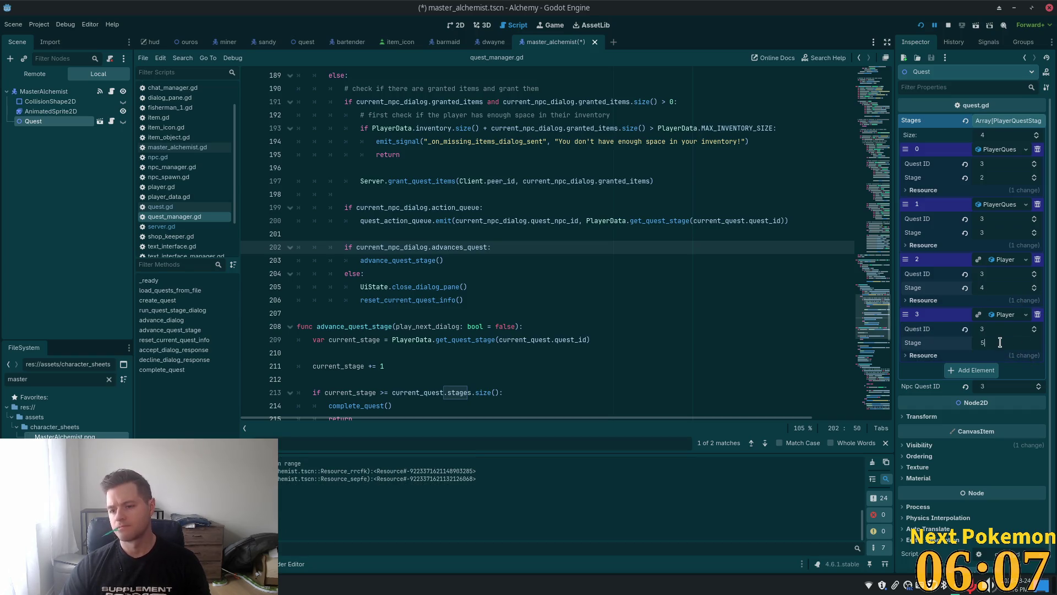
key("Tab")
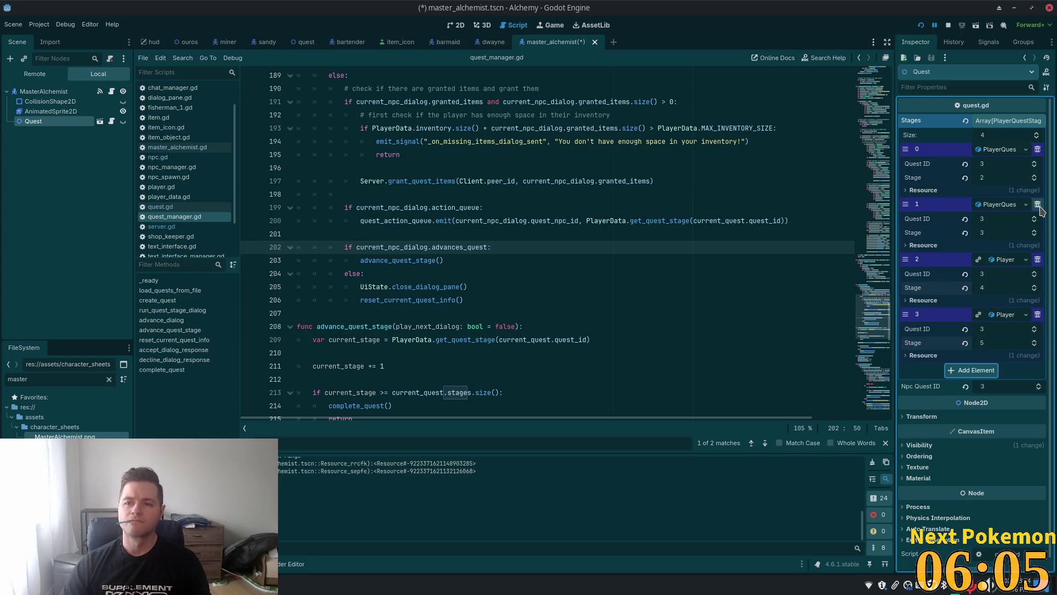
key("ctrl+s")
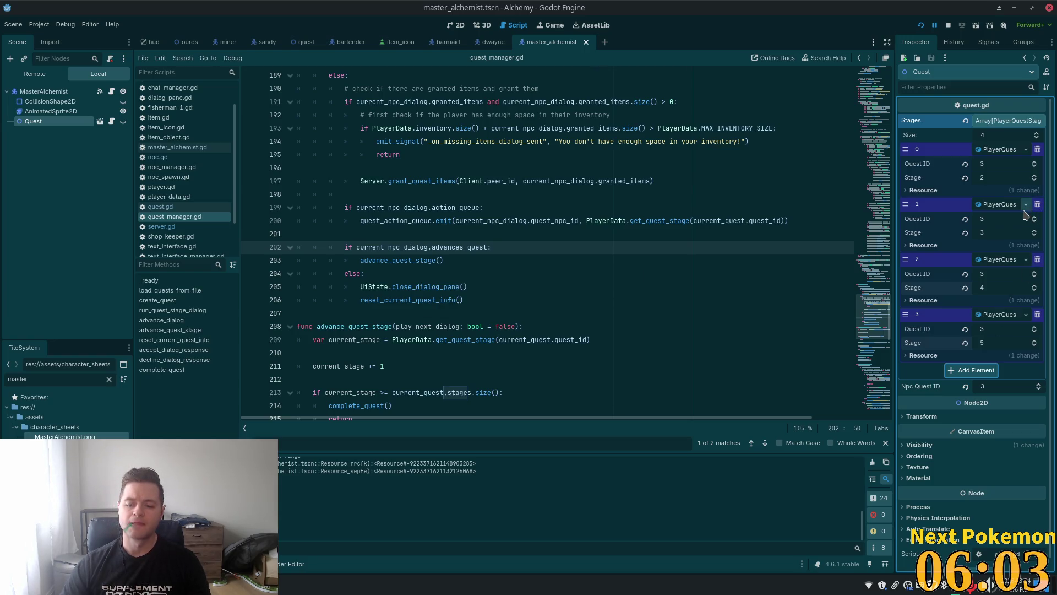
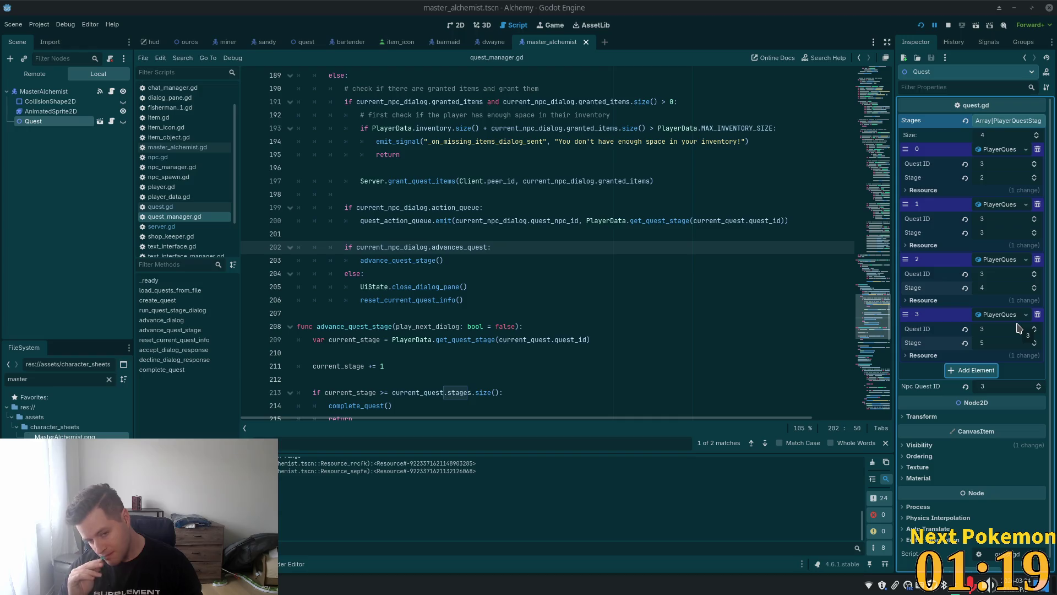
Delete the first debug print and the in-range debug print from quest.gd's input handler
left_click(101, 122)
scroll(550, 220, "up", 1)
scroll(507, 209, "up", 4)
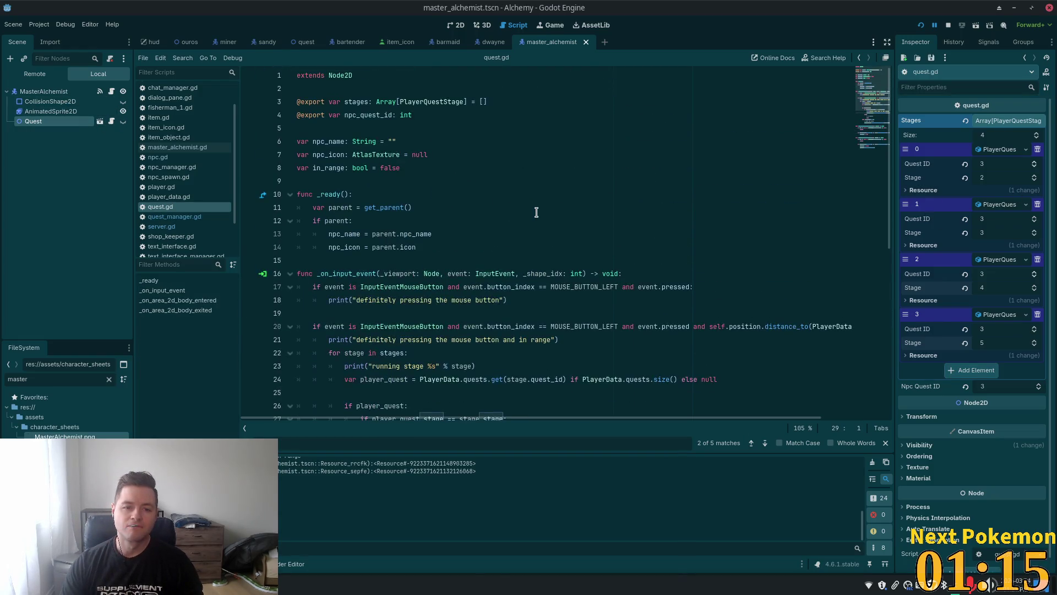
left_click(517, 300)
key("shift+Home")
key("shift+Home")
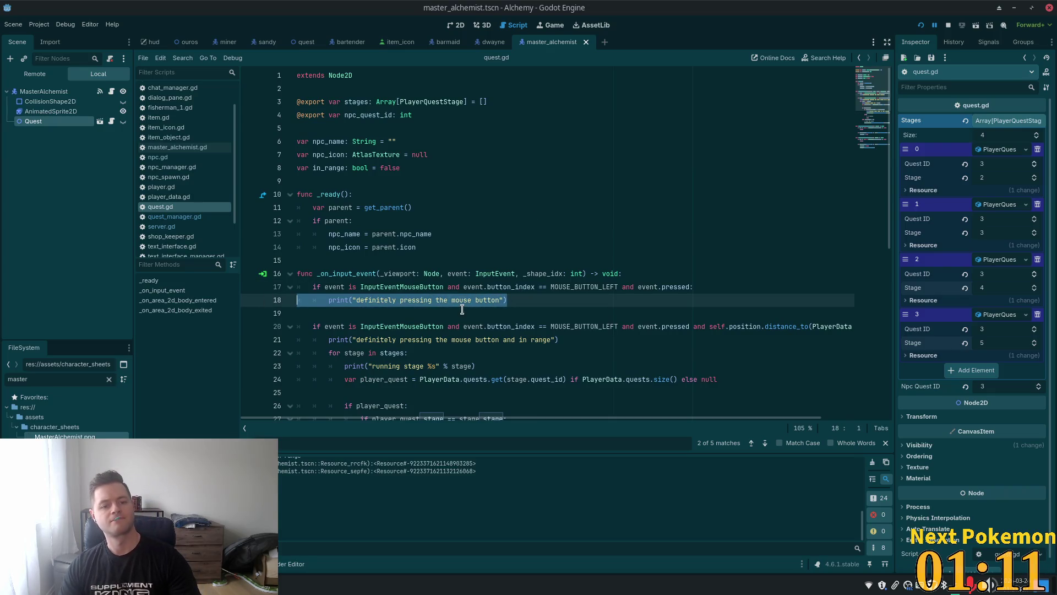
key("BackSpace")
key("BackSpace")
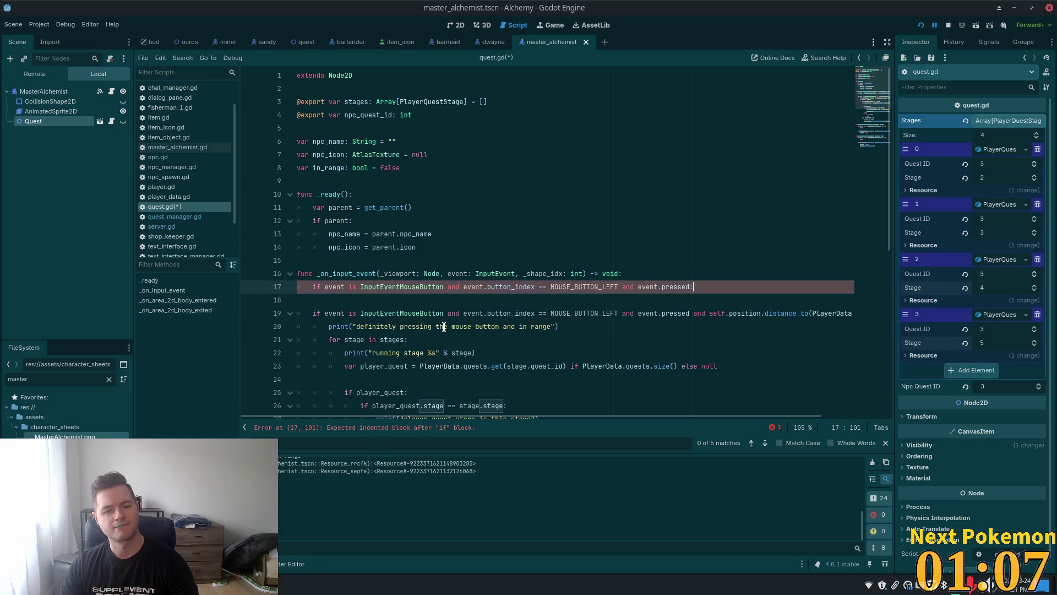
scroll(444, 327, "down", 2)
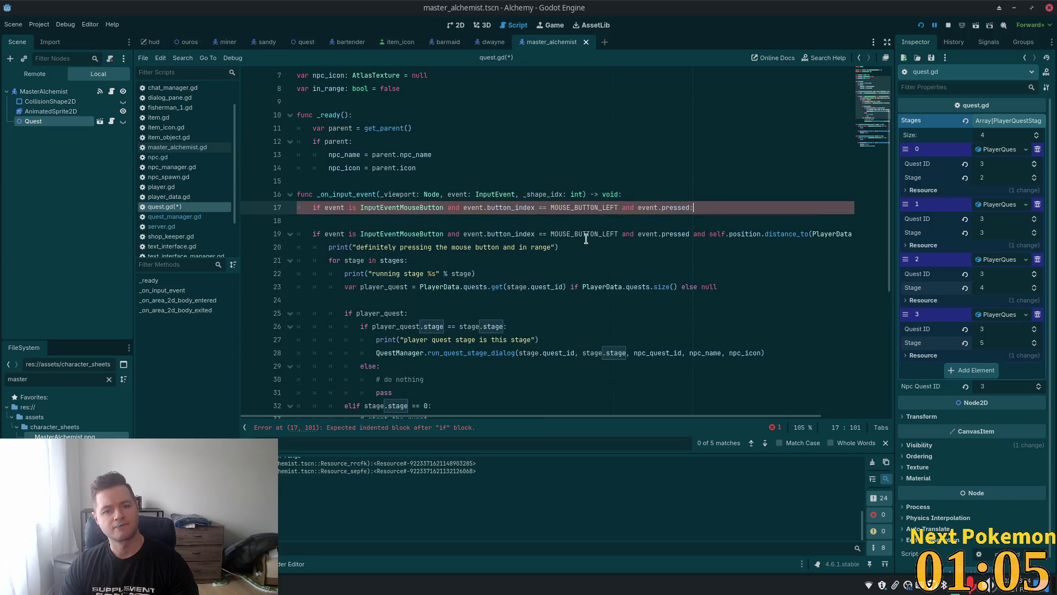
triple_click(577, 245)
key("BackSpace")
key("BackSpace")
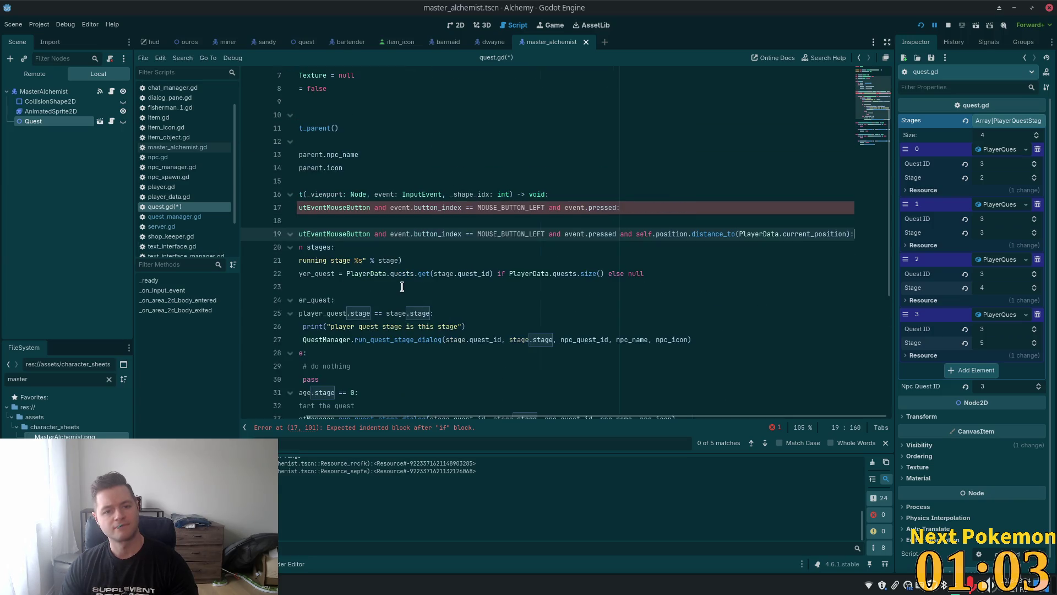
Remove the stray mouse-press if-line and the running-stage and player-quest-stage debug prints
left_click_drag(697, 208, 165, 198)
triple_click(385, 208)
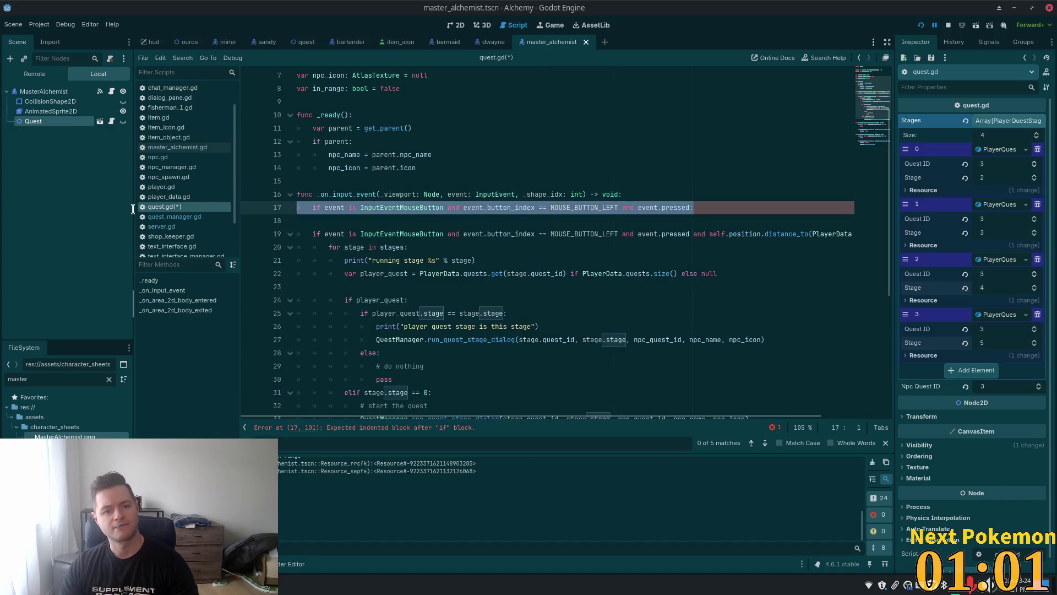
key("BackSpace")
key("BackSpace")
key("Delete")
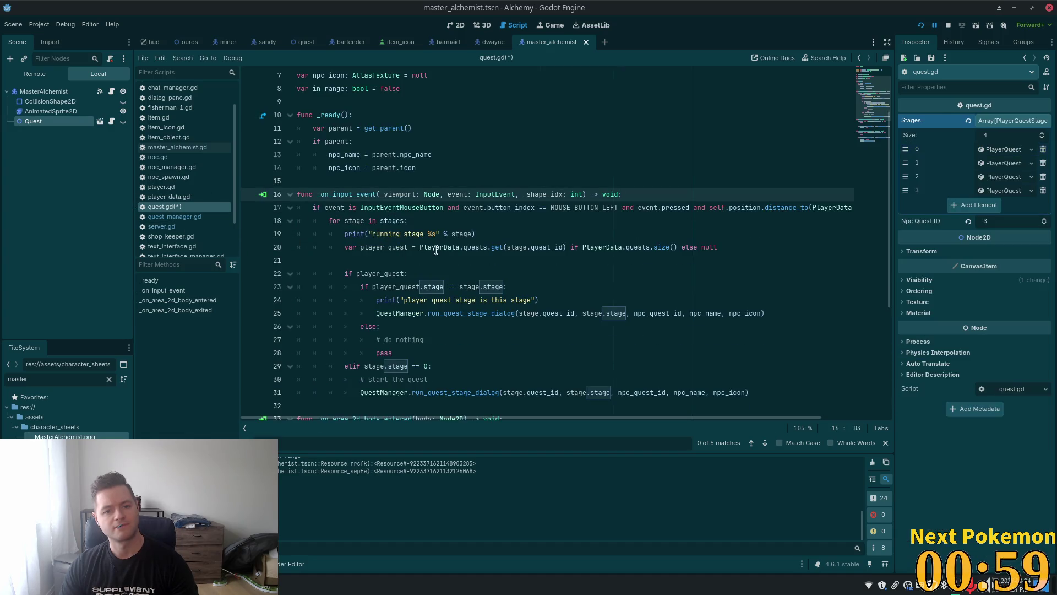
triple_click(494, 234)
key("BackSpace")
key("BackSpace")
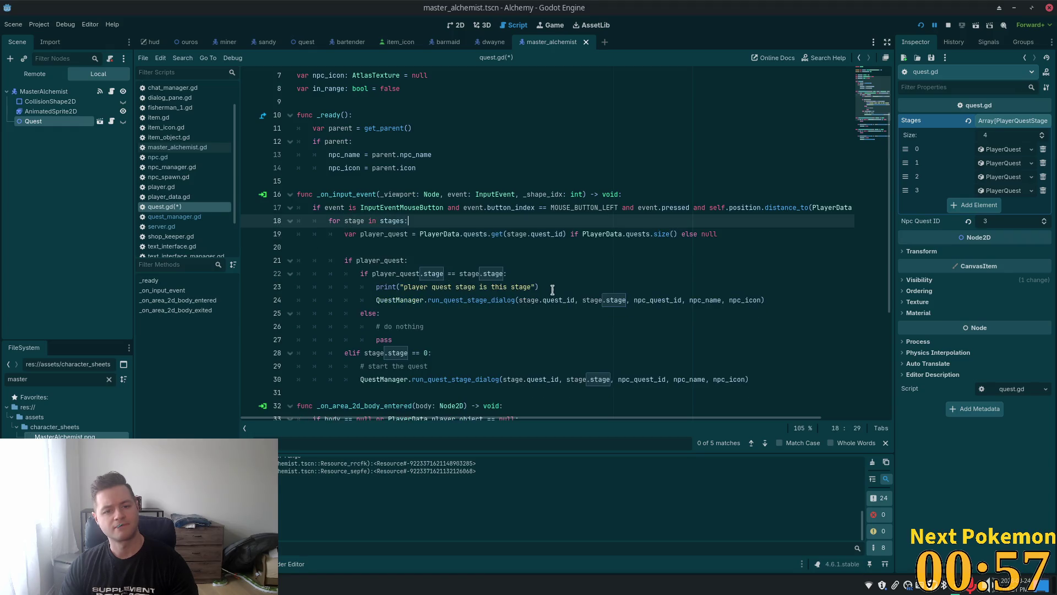
triple_click(435, 287)
key("BackSpace")
key("BackSpace")
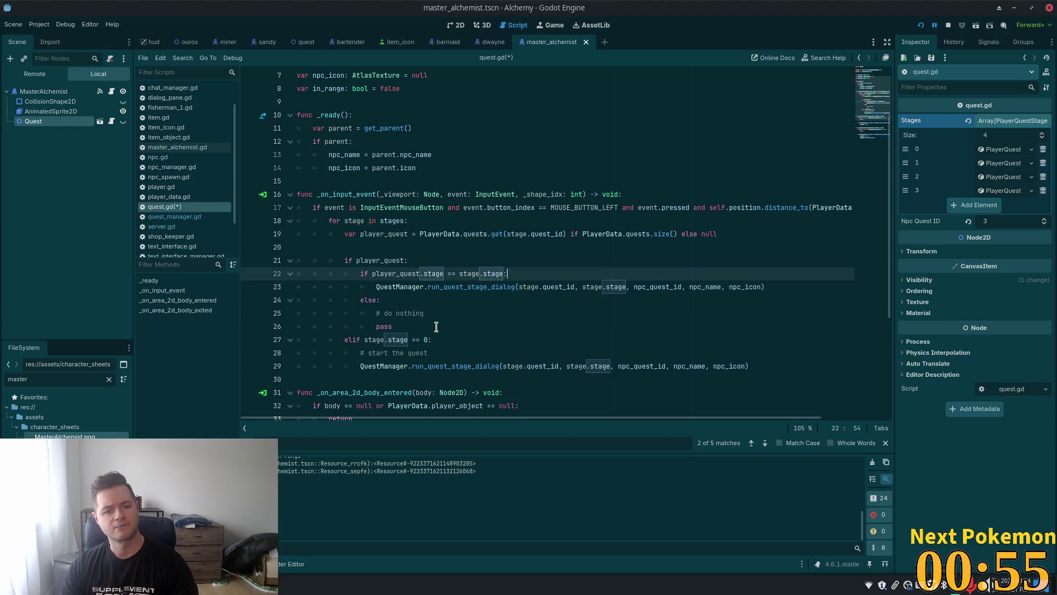
scroll(435, 322, "down", 4)
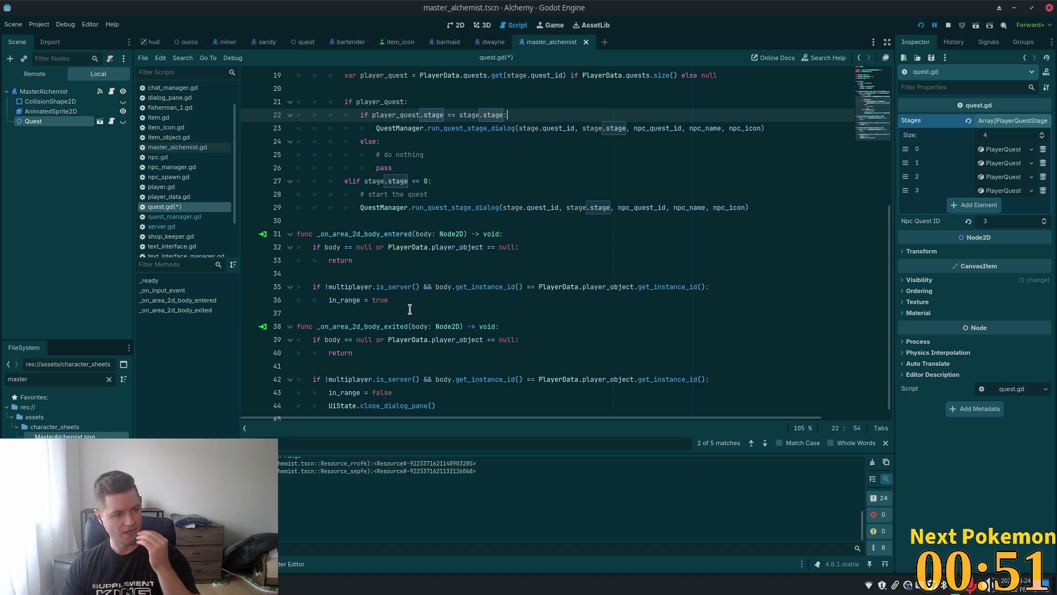
scroll(439, 328, "down", 1)
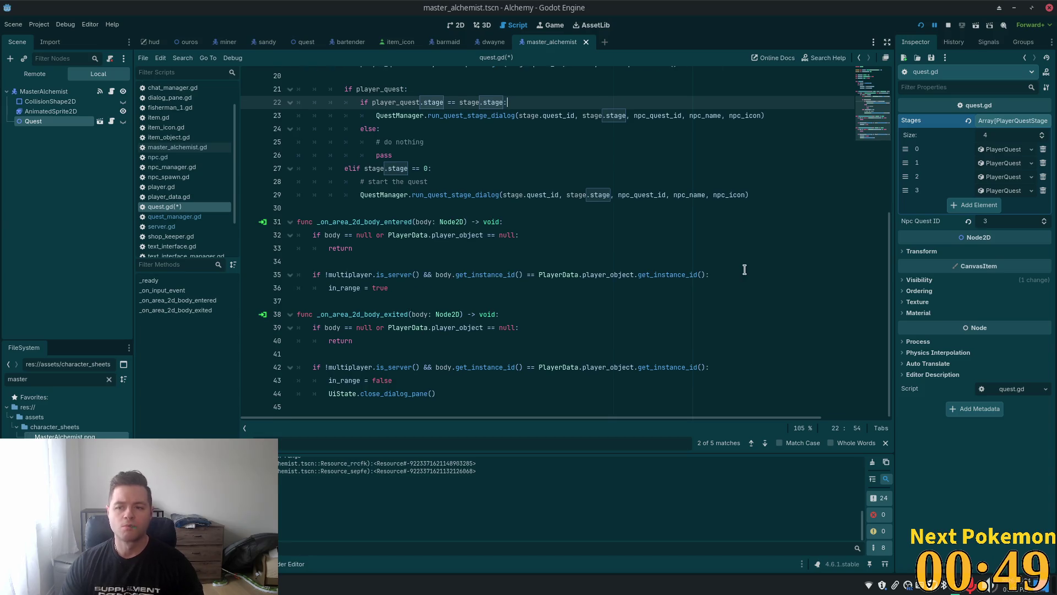
scroll(712, 263, "up", 6)
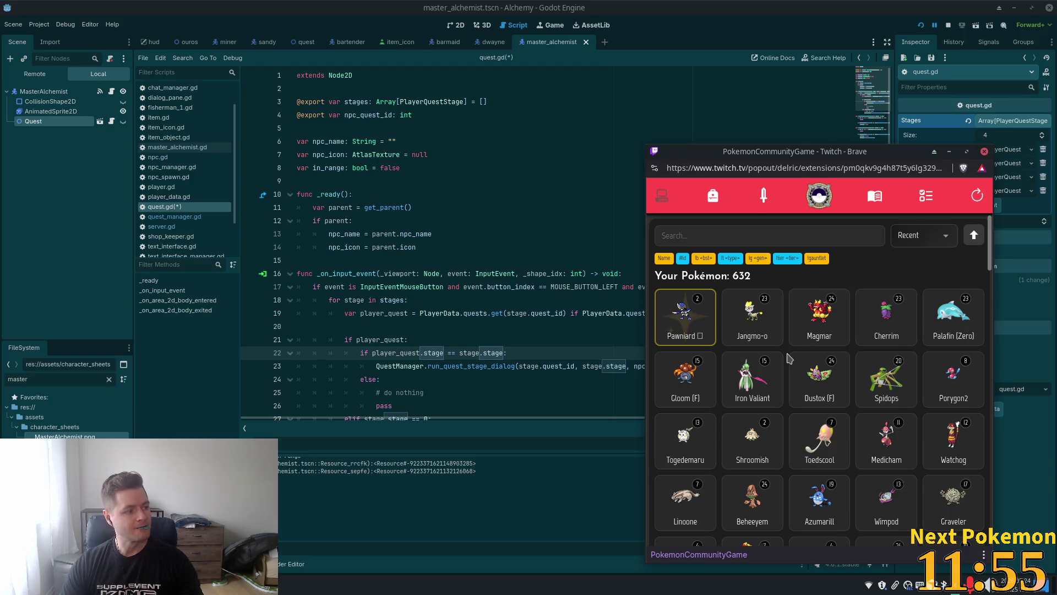
left_click(954, 314)
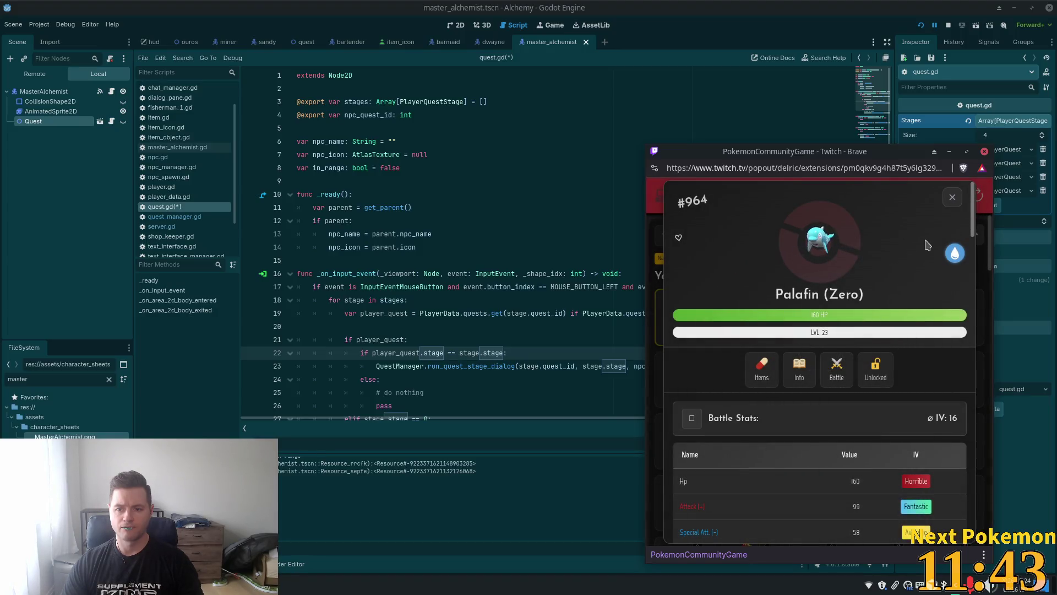
left_click(953, 198)
left_click(829, 234)
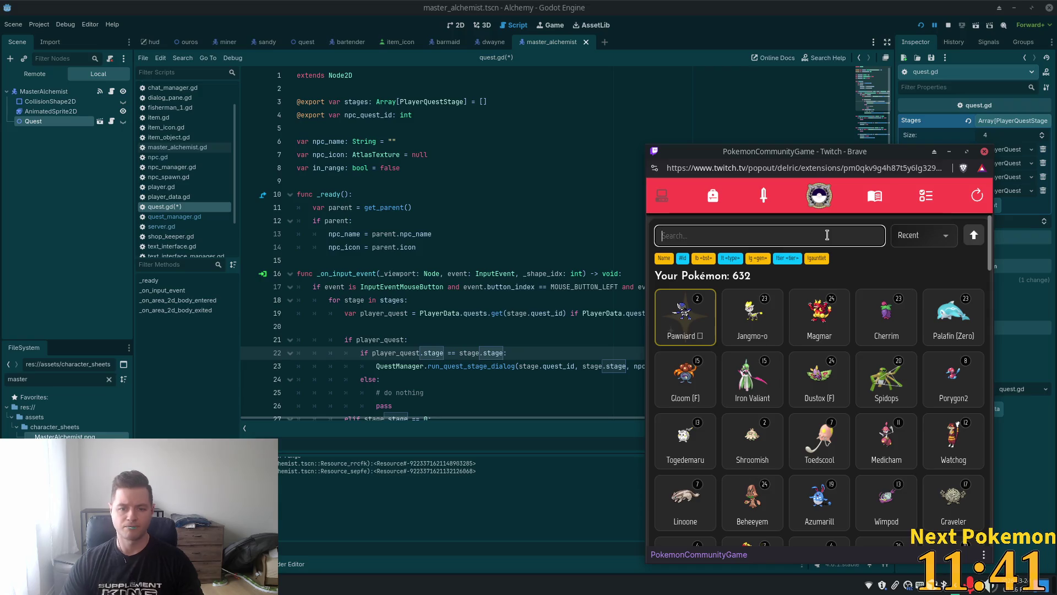
type("pala")
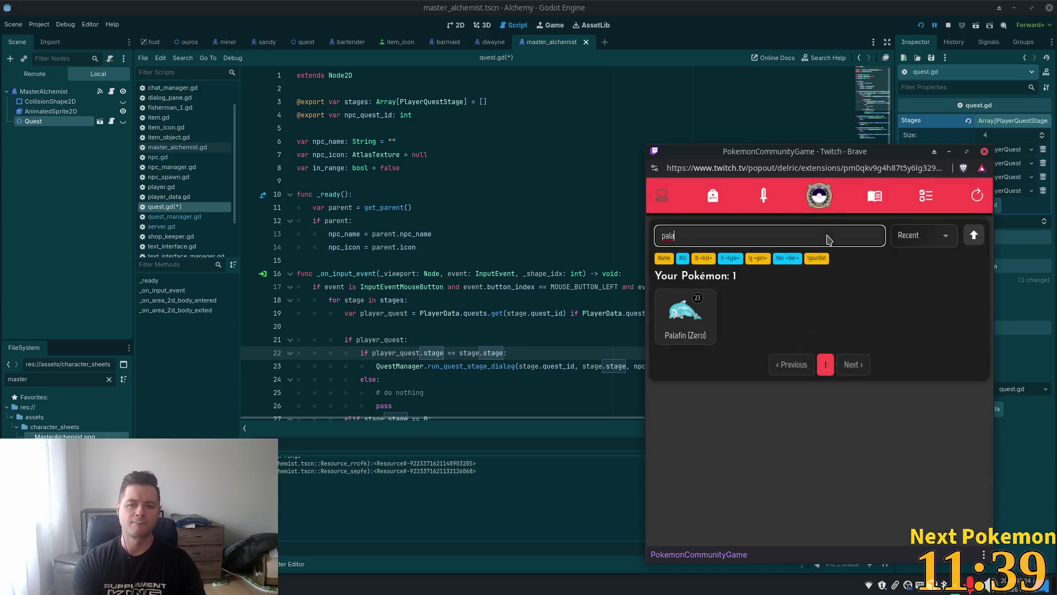
key("BackSpace")
key("BackSpace")
key("BackSpace")
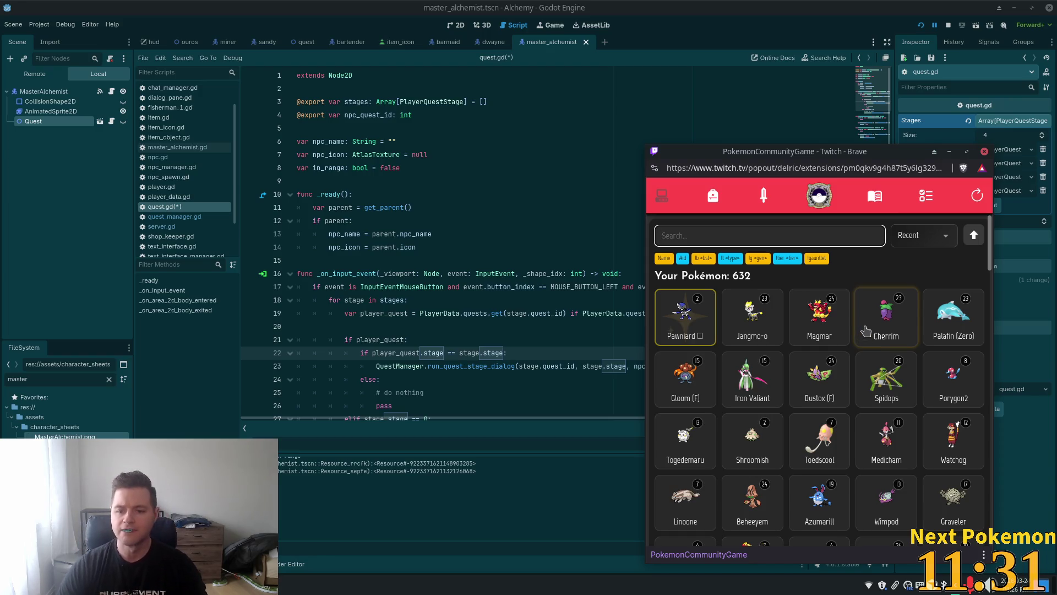
left_click(753, 397)
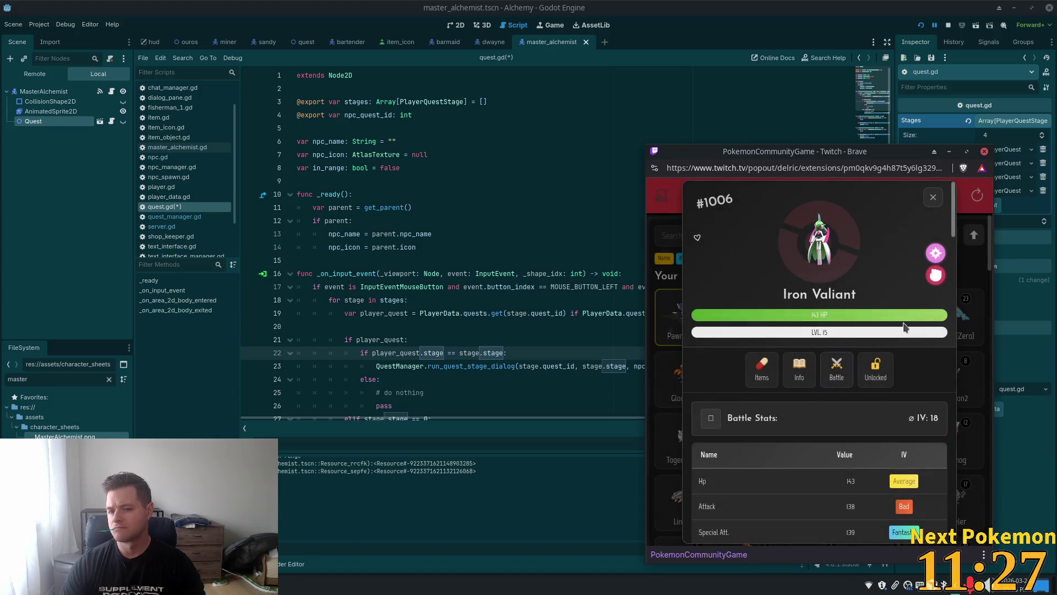
left_click(935, 199)
left_click(926, 197)
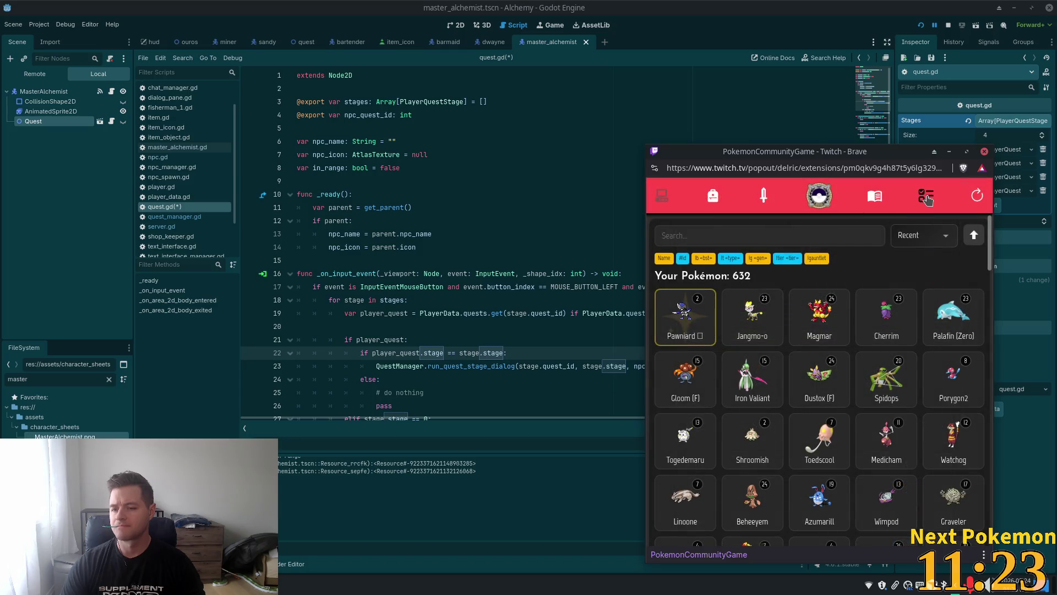
scroll(857, 410, "down", 3)
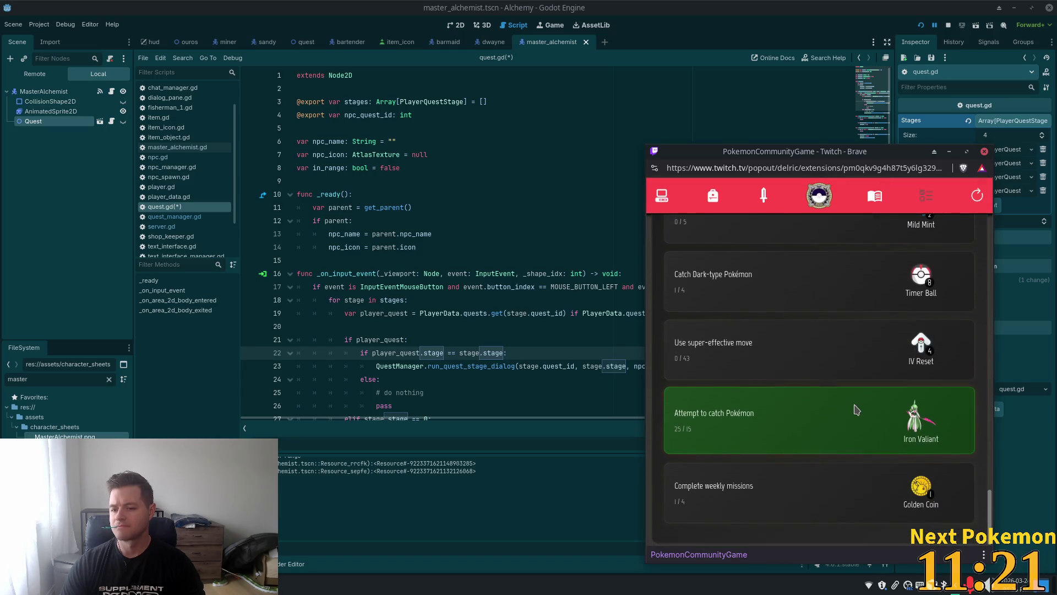
scroll(826, 384, "up", 5)
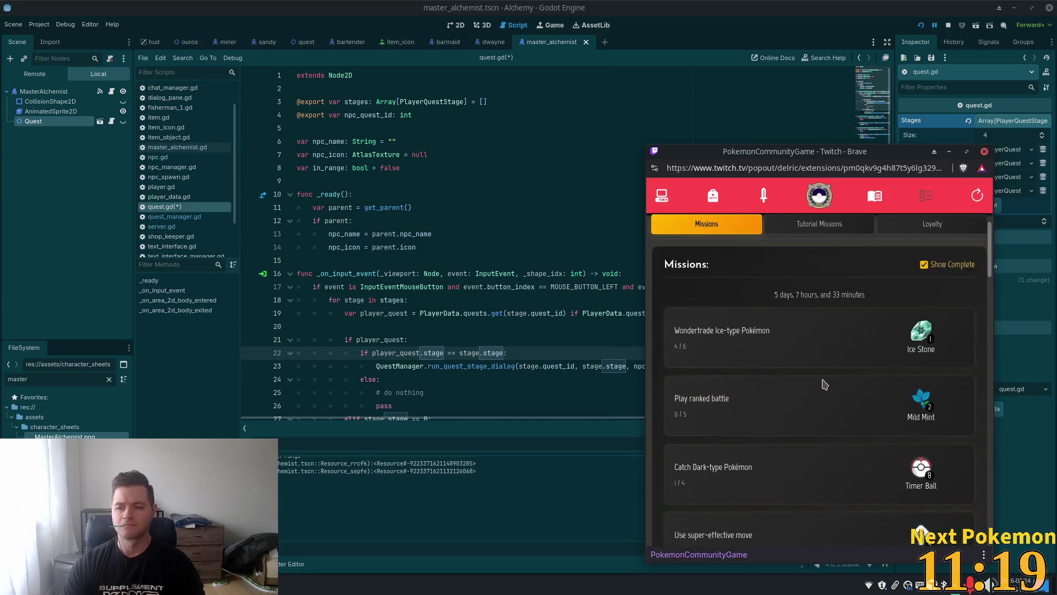
left_click(662, 195)
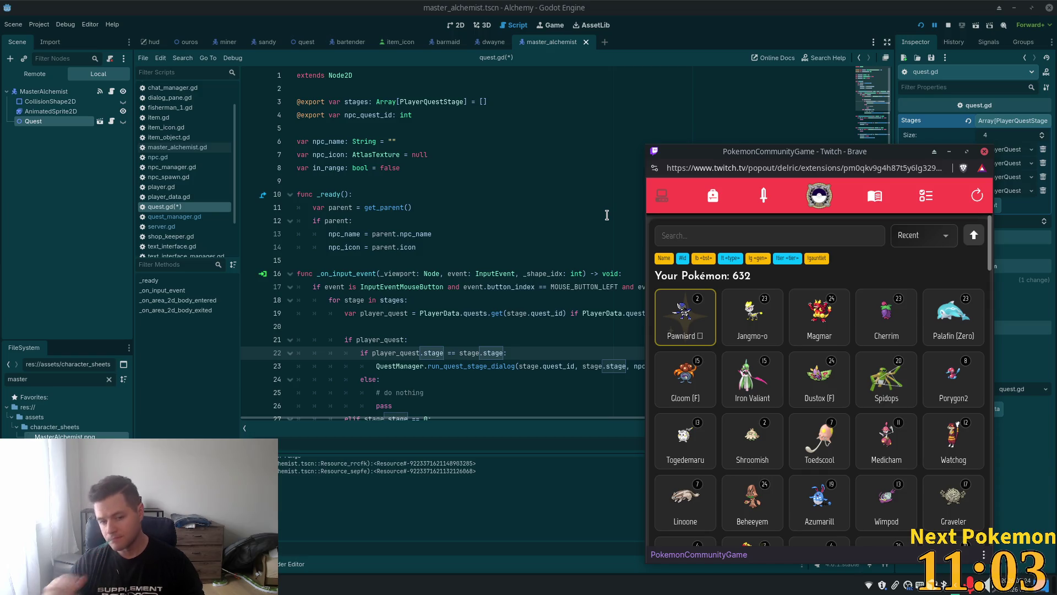
left_click(544, 211)
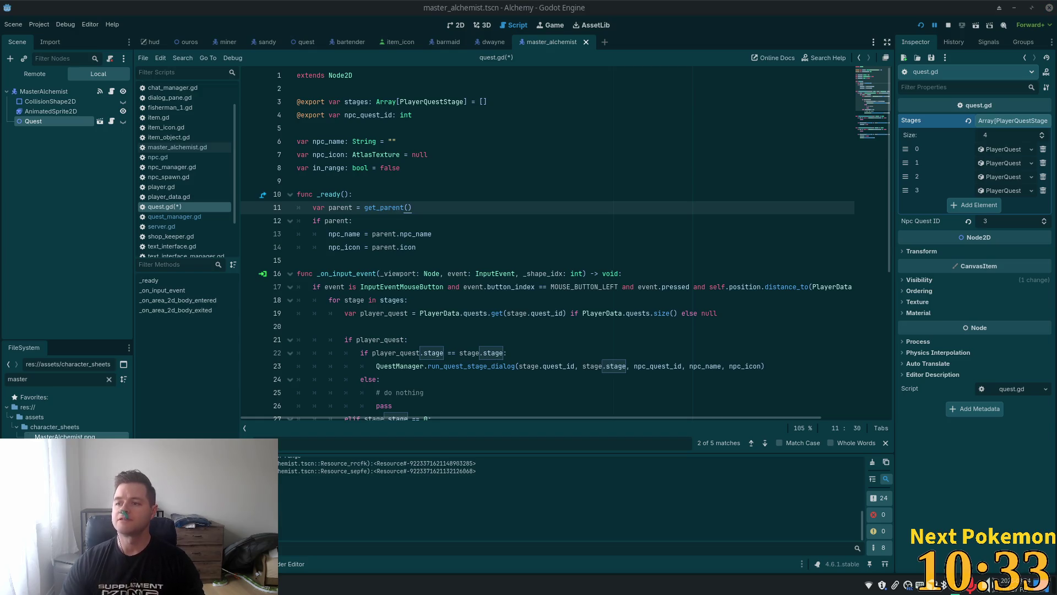
left_click(730, 172)
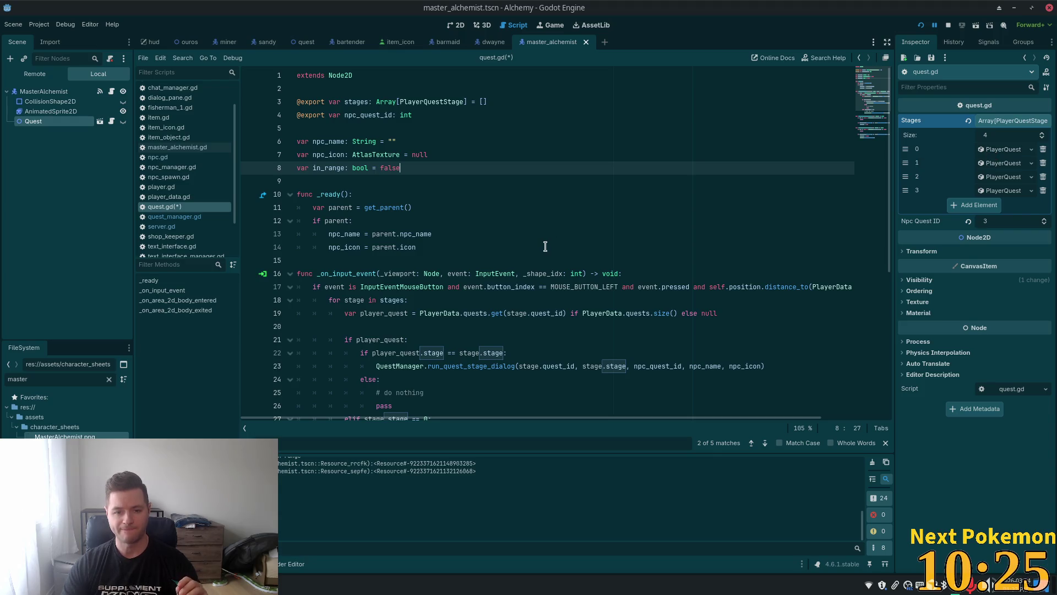
scroll(538, 243, "down", 4)
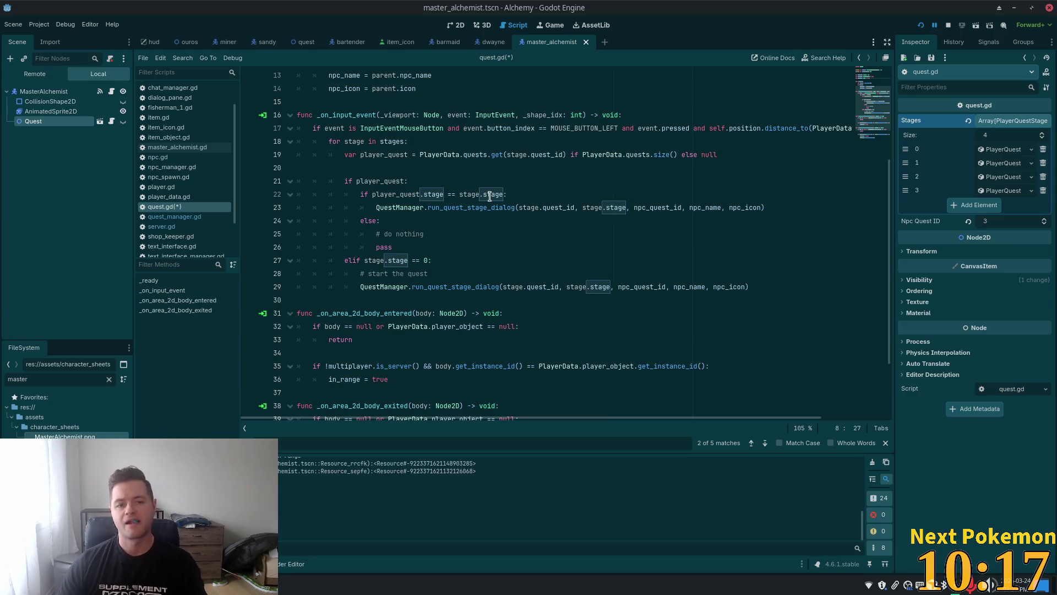
scroll(530, 274, "up", 3)
scroll(762, 265, "down", 2)
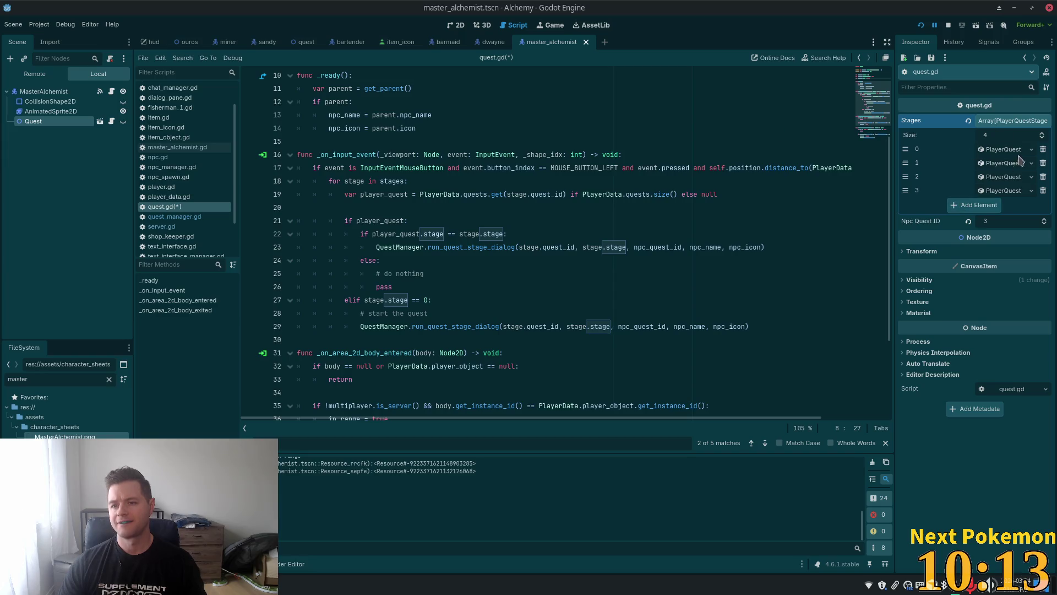
scroll(765, 216, "up", 3)
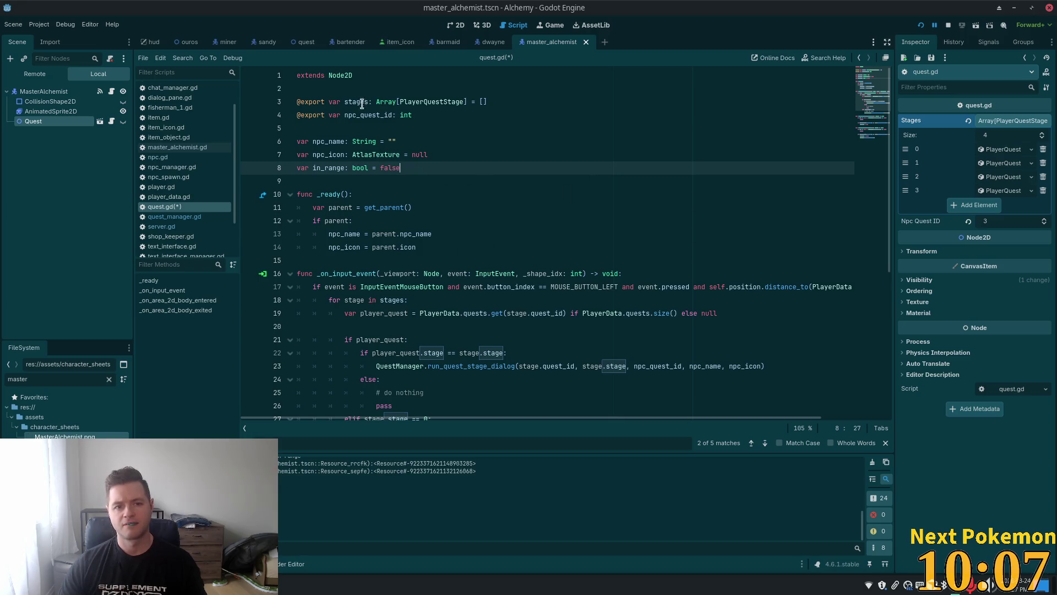
left_click(405, 103)
left_click(395, 115)
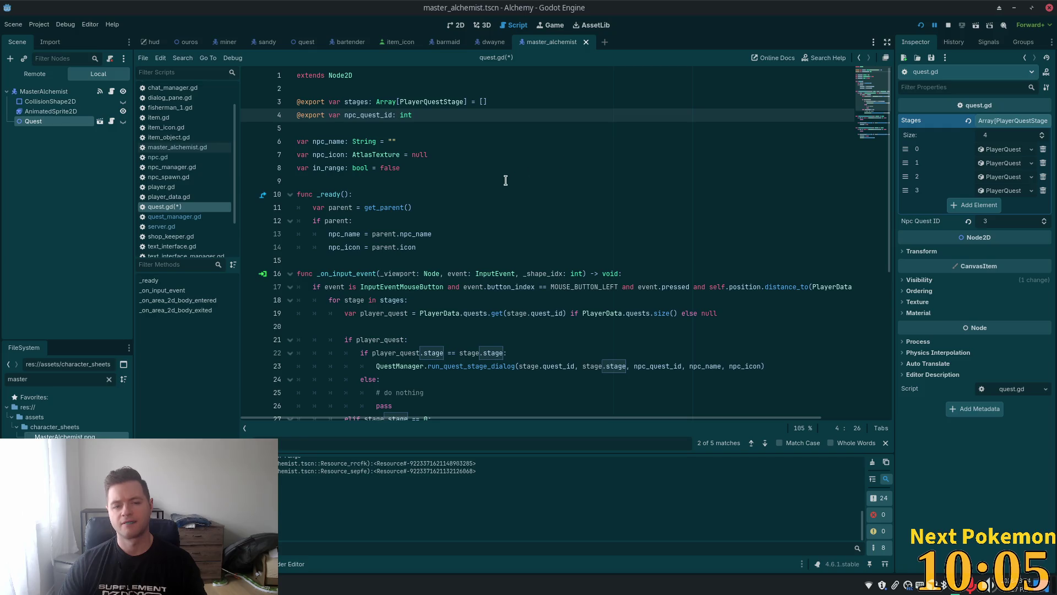
key("End")
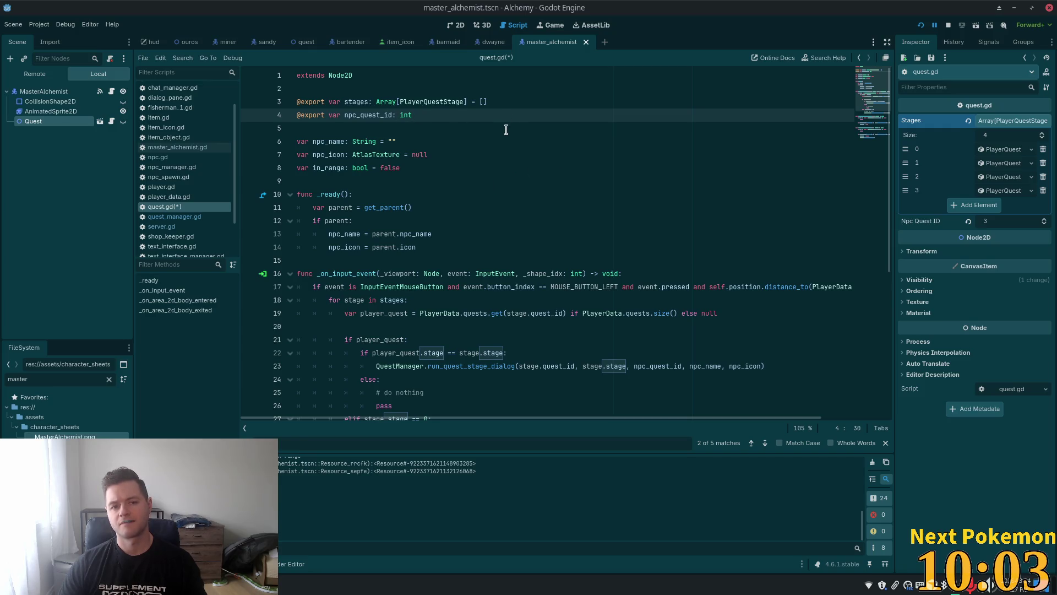
double_click(358, 100)
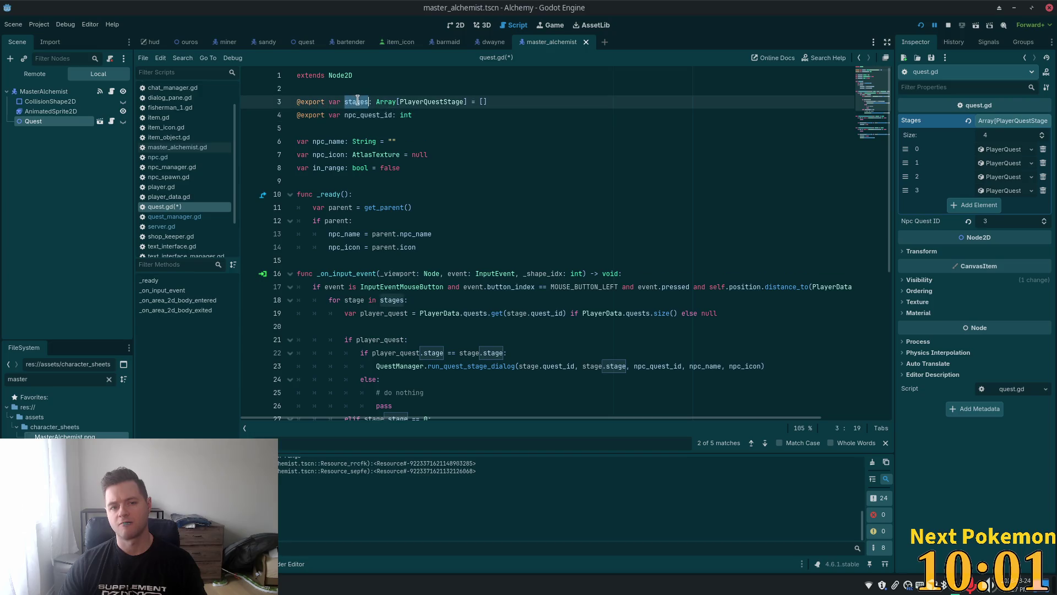
left_click(469, 115)
key("Return")
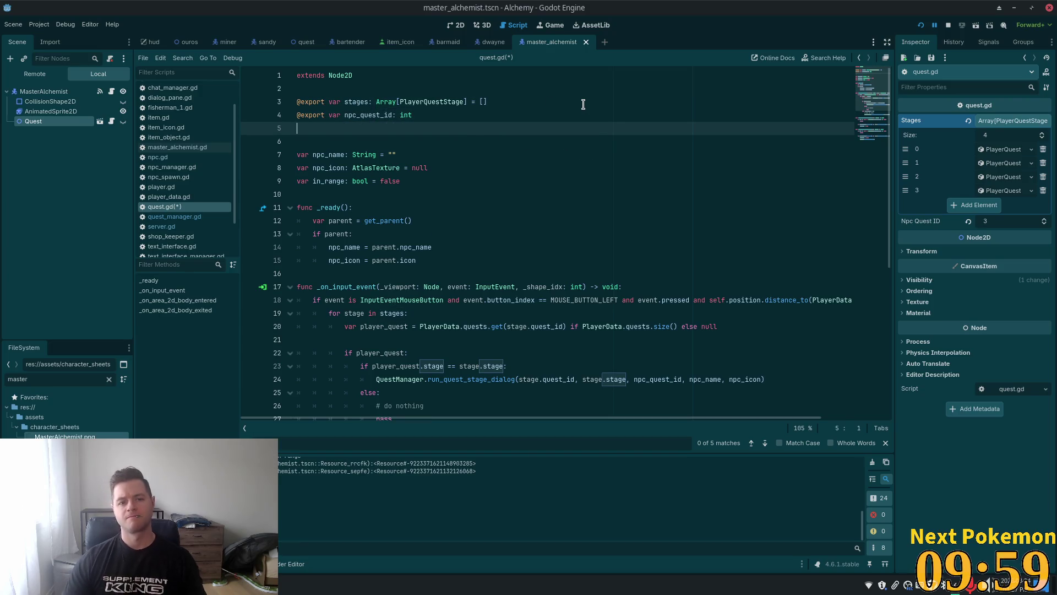
type("@export var q")
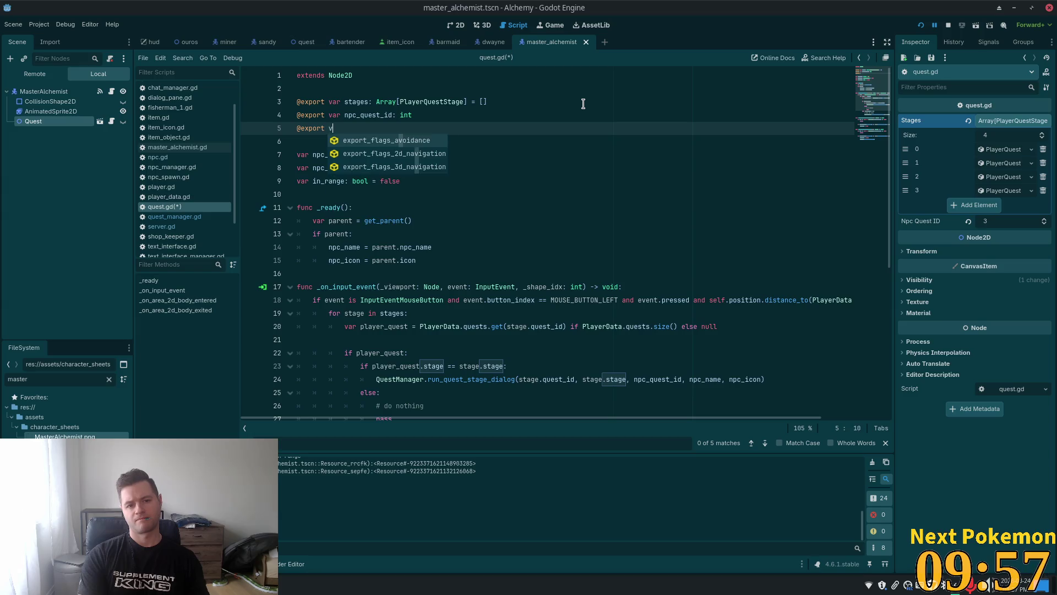
type("uests")
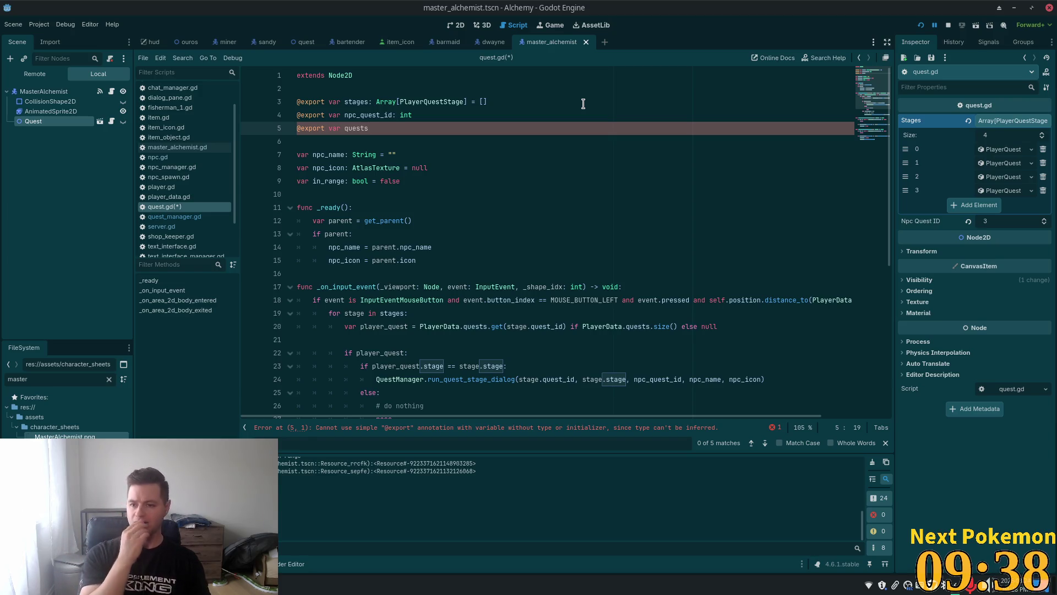
mouse_move(374, 129)
left_mouse_down()
mouse_move(399, 122)
mouse_move(238, 124)
left_mouse_up()
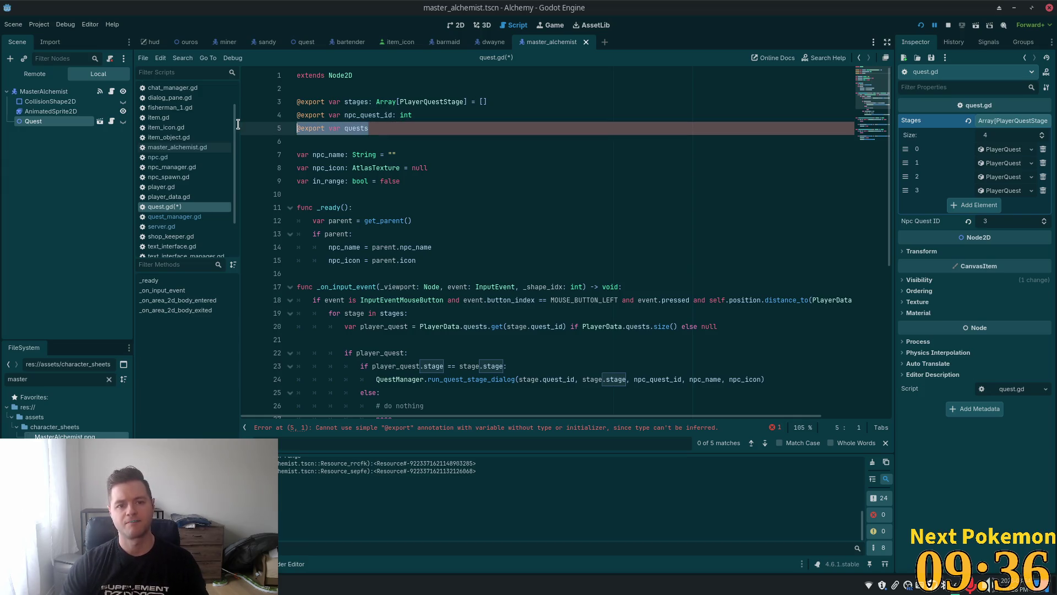
key("BackSpace")
key("BackSpace")
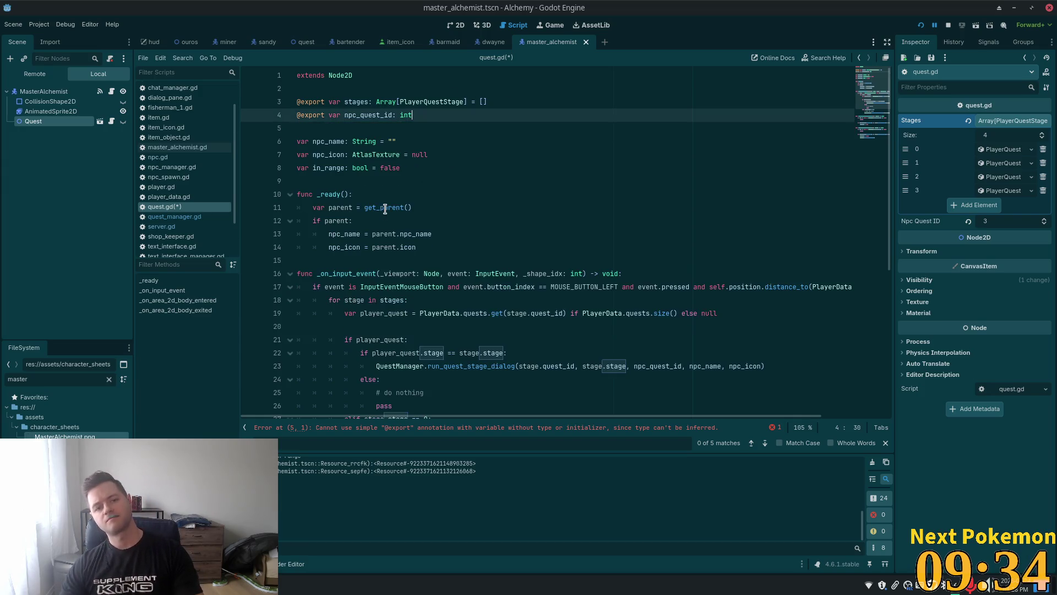
left_click(364, 115)
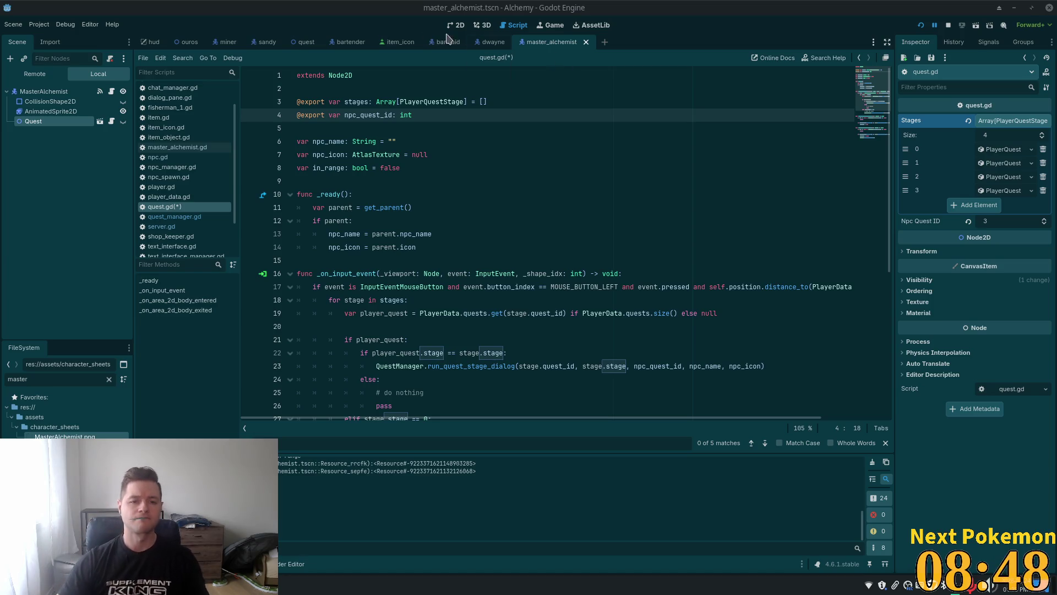
left_click(400, 168)
Declare 'var stages_auto: Array[PlayerQuestStage] = []' below in_range, reusing line 3's type
key("Return")
type("var")
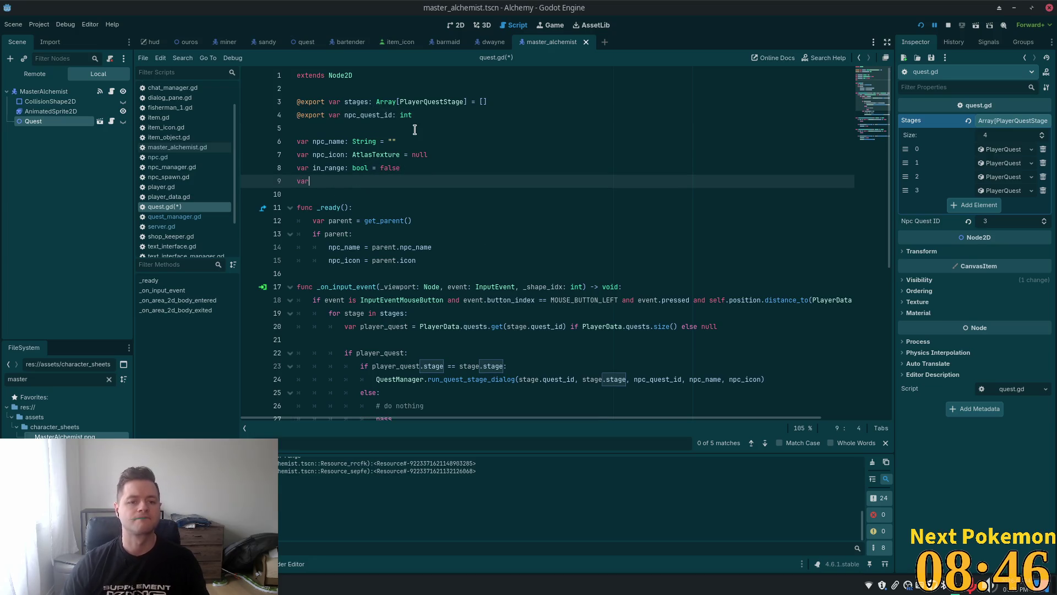
type(" stage")
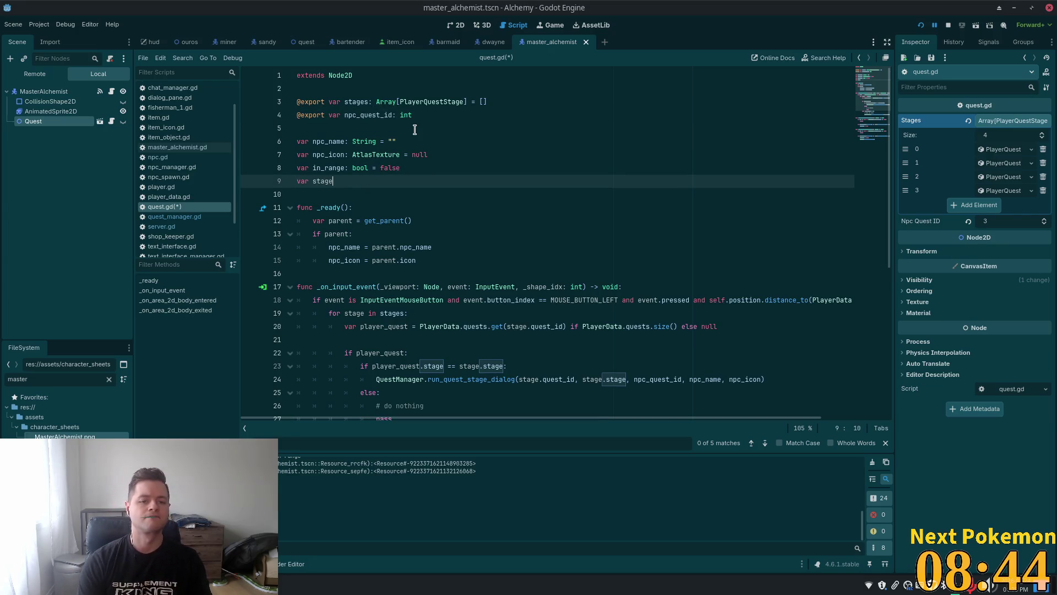
type("s_auto")
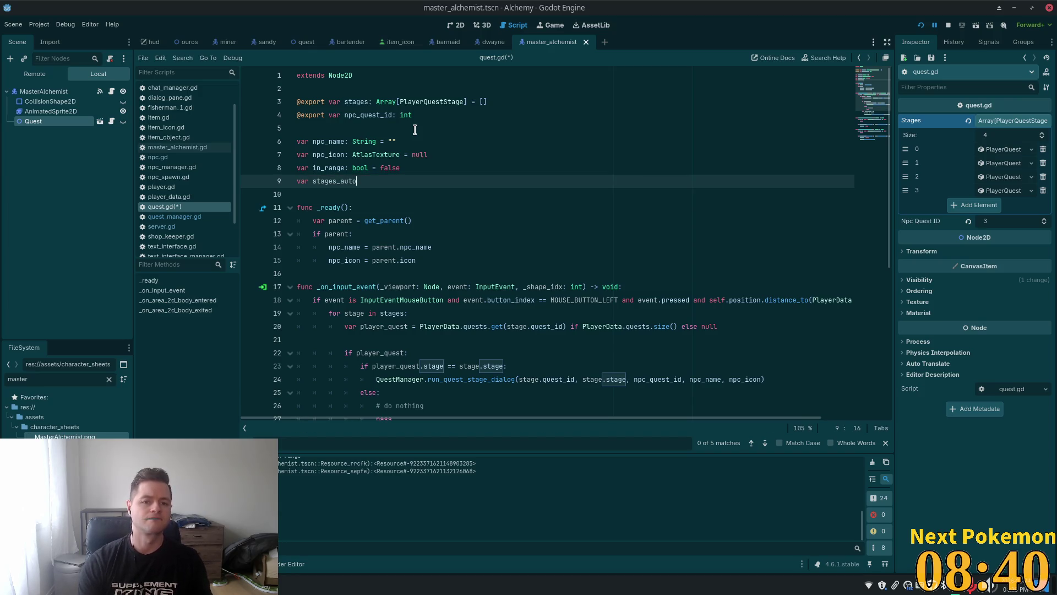
type(":")
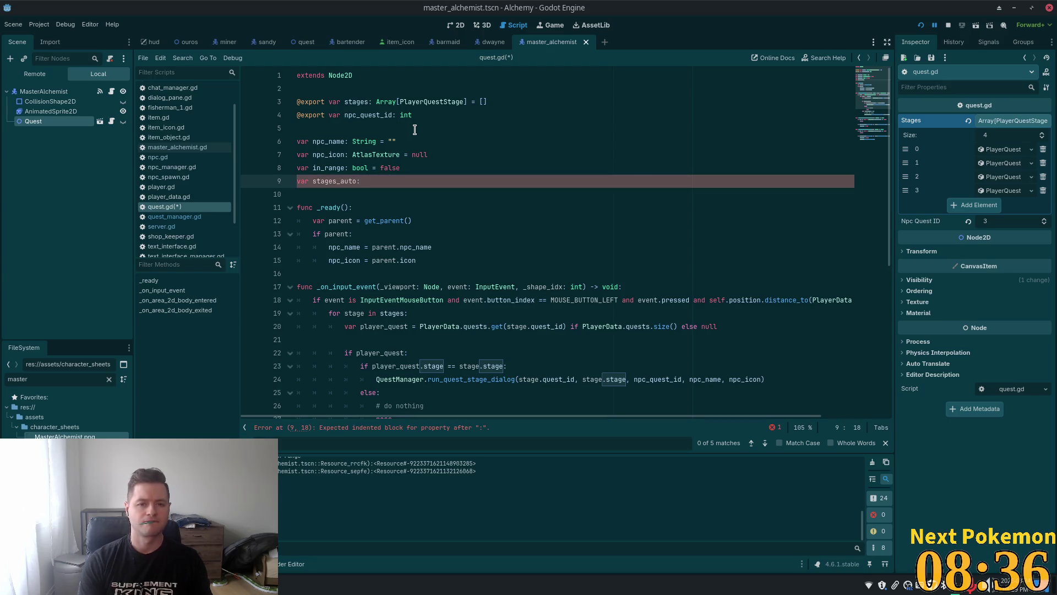
left_click(463, 103)
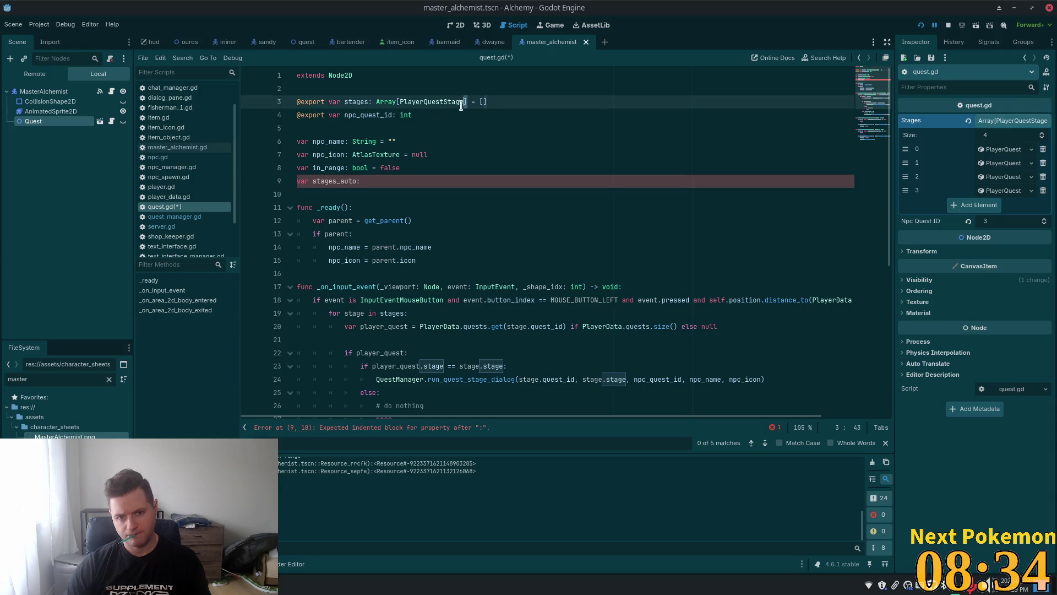
left_click_drag(461, 103, 376, 104)
key("ctrl+c")
left_click(374, 177)
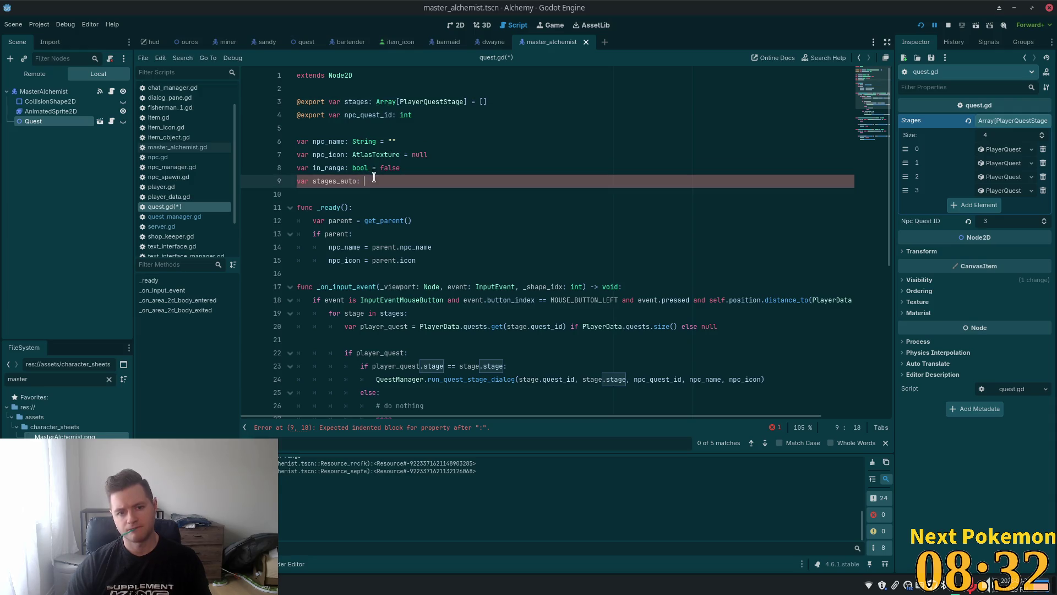
key("ctrl+v")
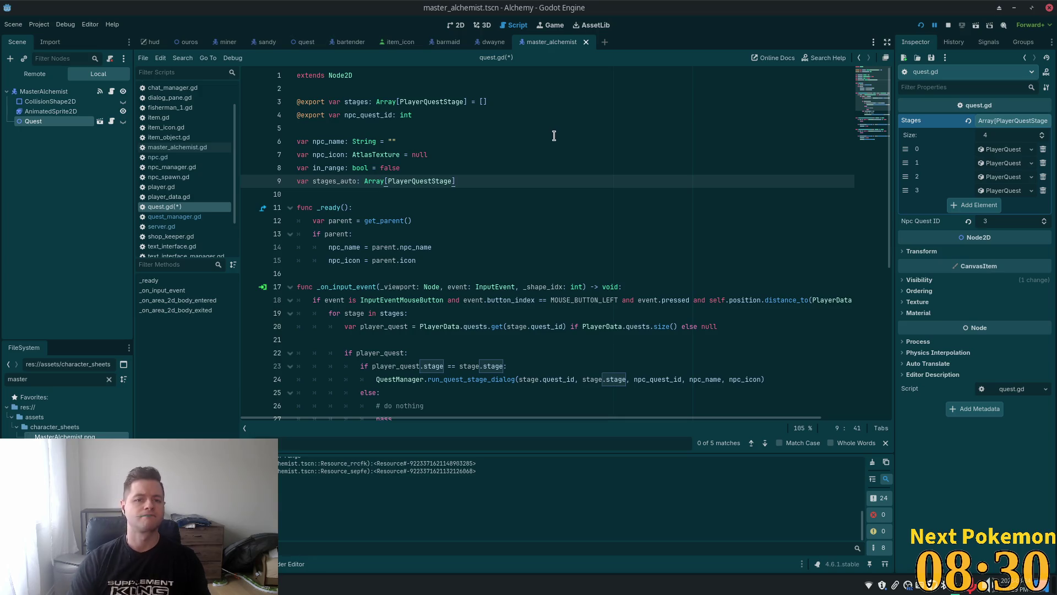
type("= [")
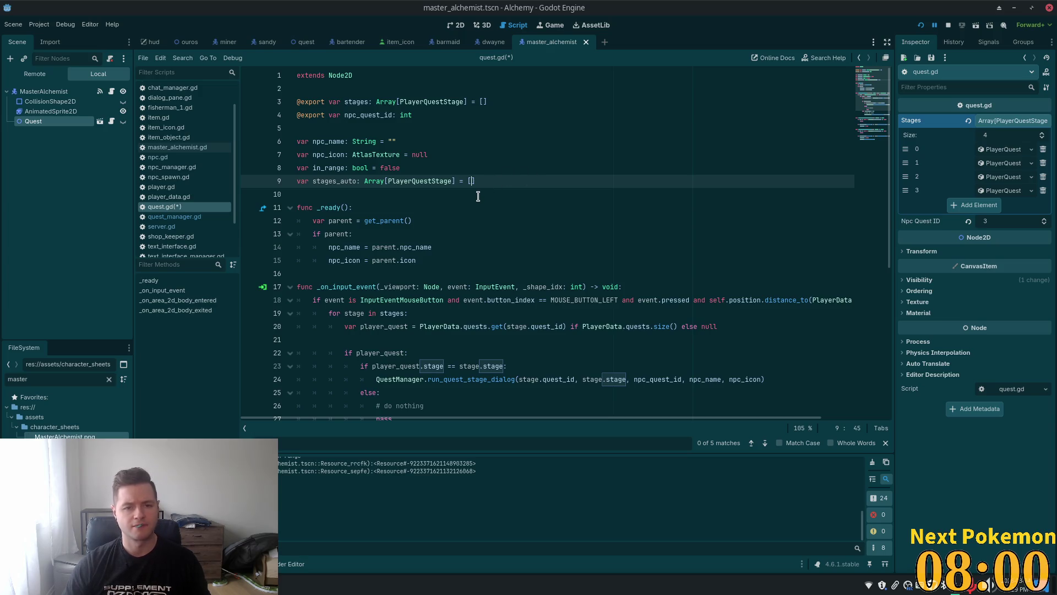
key("alt+Tab")
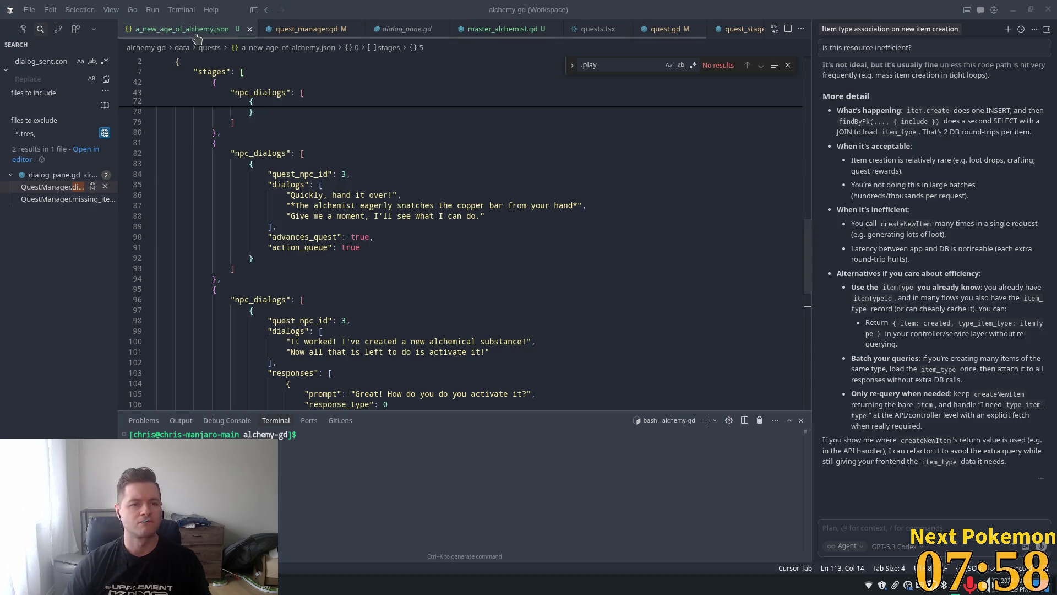
Start func get_quest_stages_by_npc_quest_id(npc_quest_id: int) at the end of quest_manager.gd, accepting the suggested signature
left_click(300, 29)
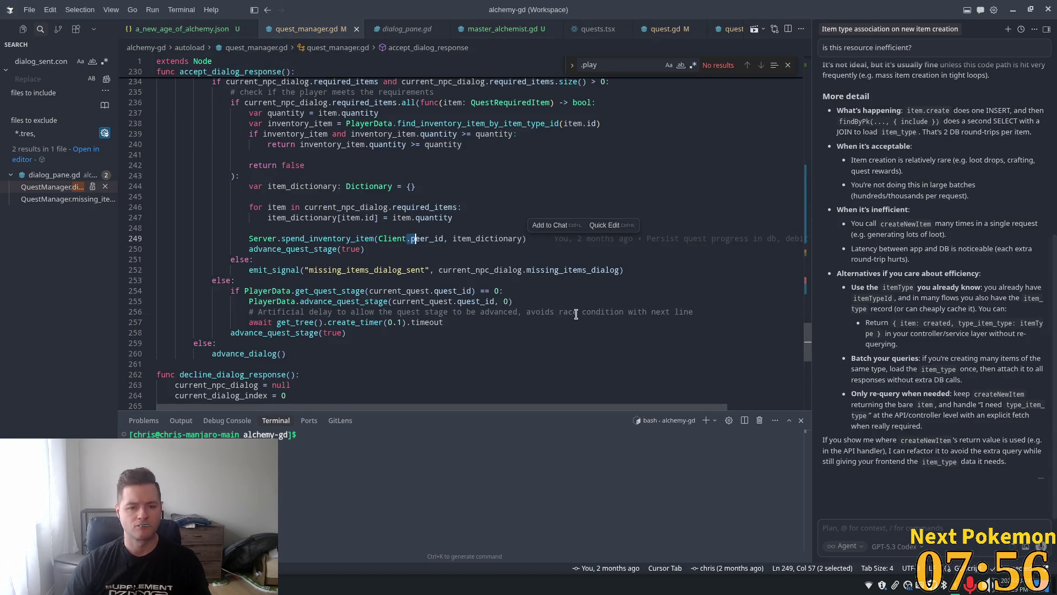
scroll(576, 314, "down", 5)
scroll(795, 406, "down", 10)
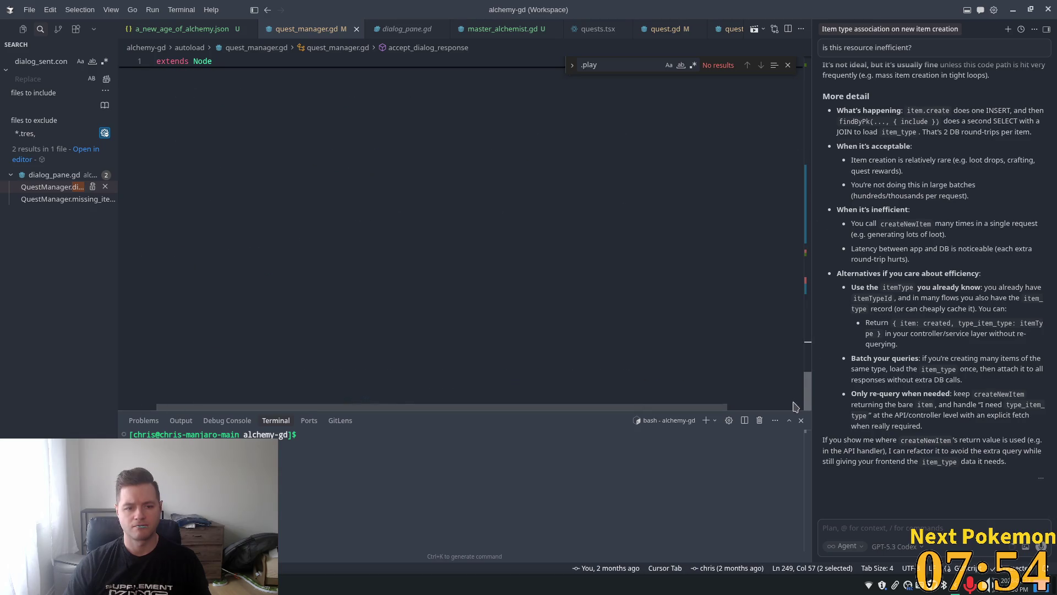
scroll(793, 386, "up", 5)
left_click(694, 330)
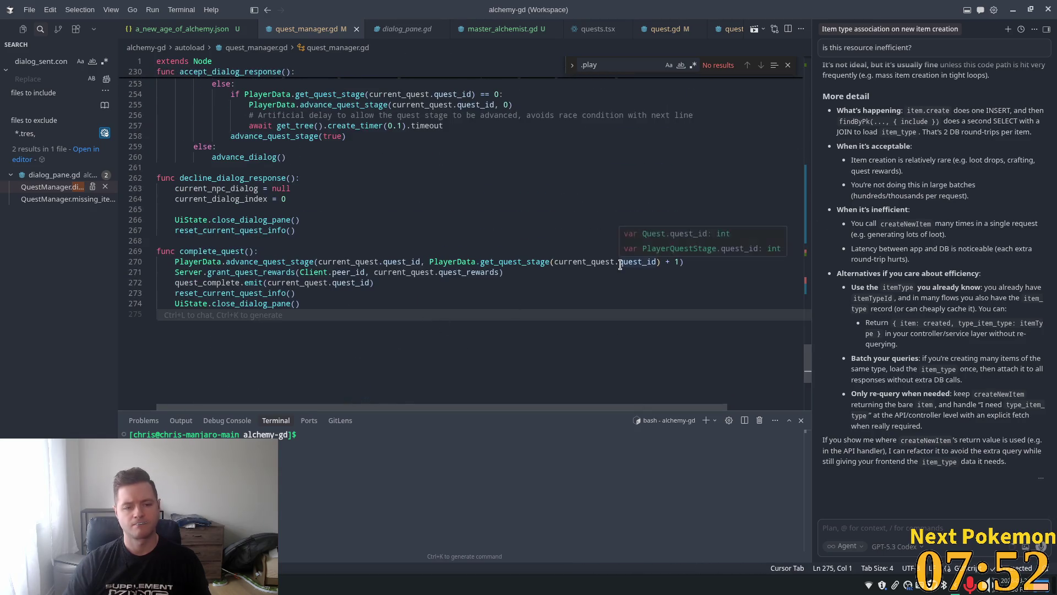
key("Return")
type("func ")
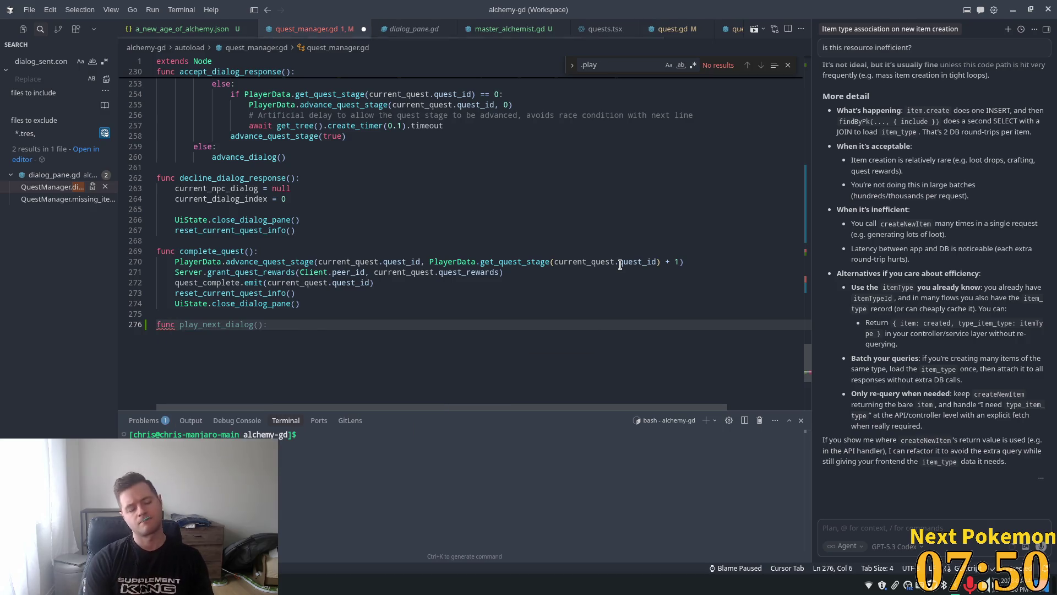
type("get_")
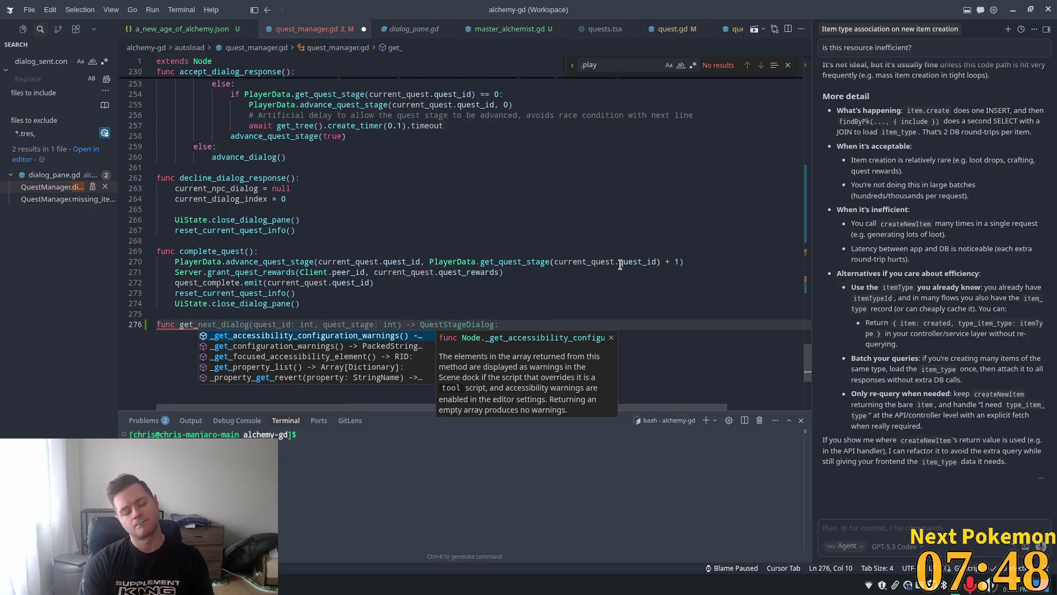
type("np")
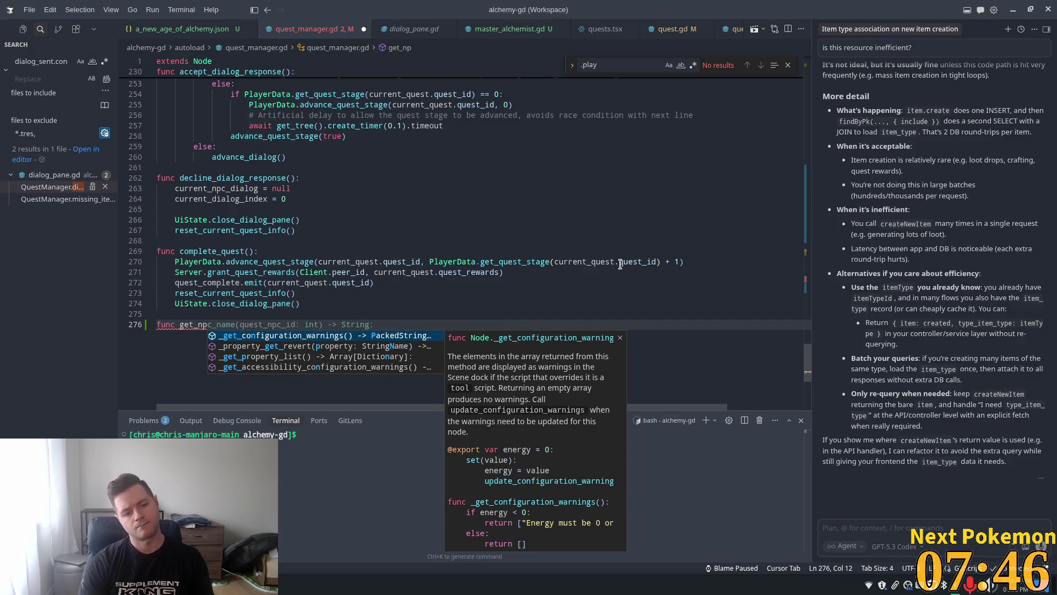
key("BackSpace")
key("BackSpace")
type("quest")
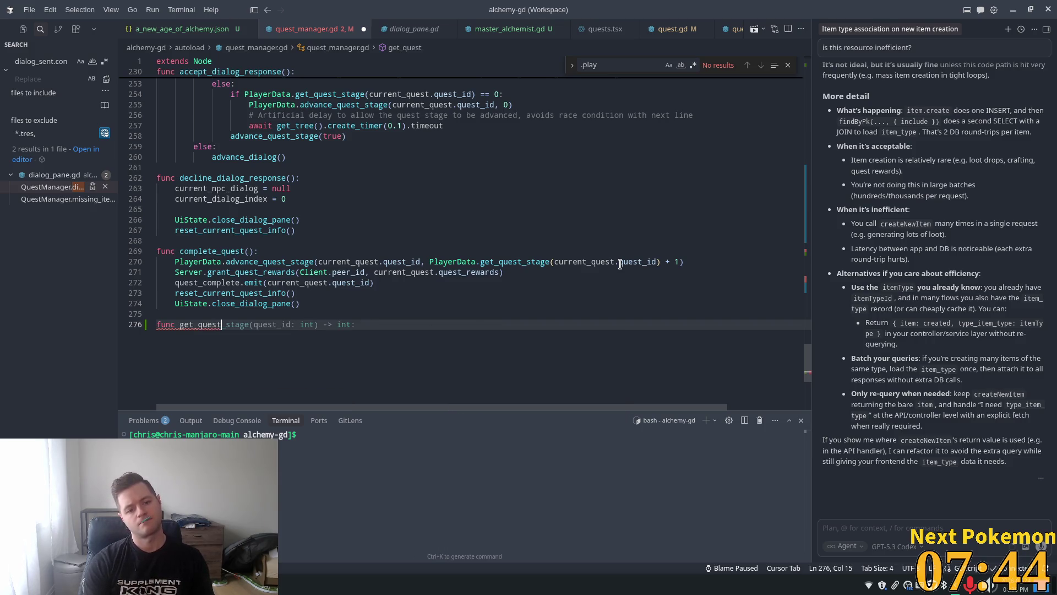
type("_stafg")
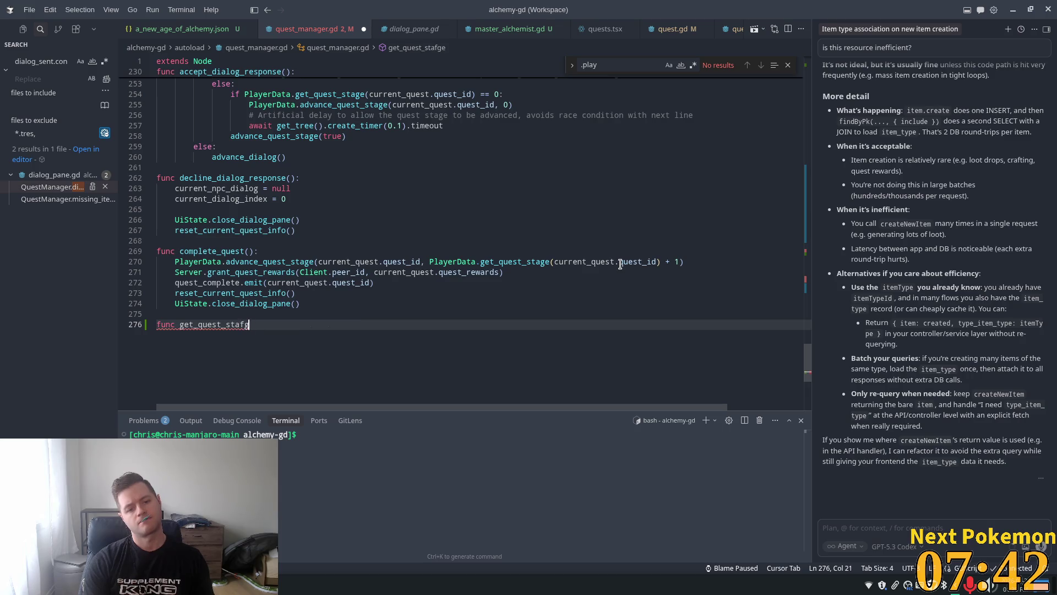
key("BackSpace")
key("BackSpace")
type("ges_")
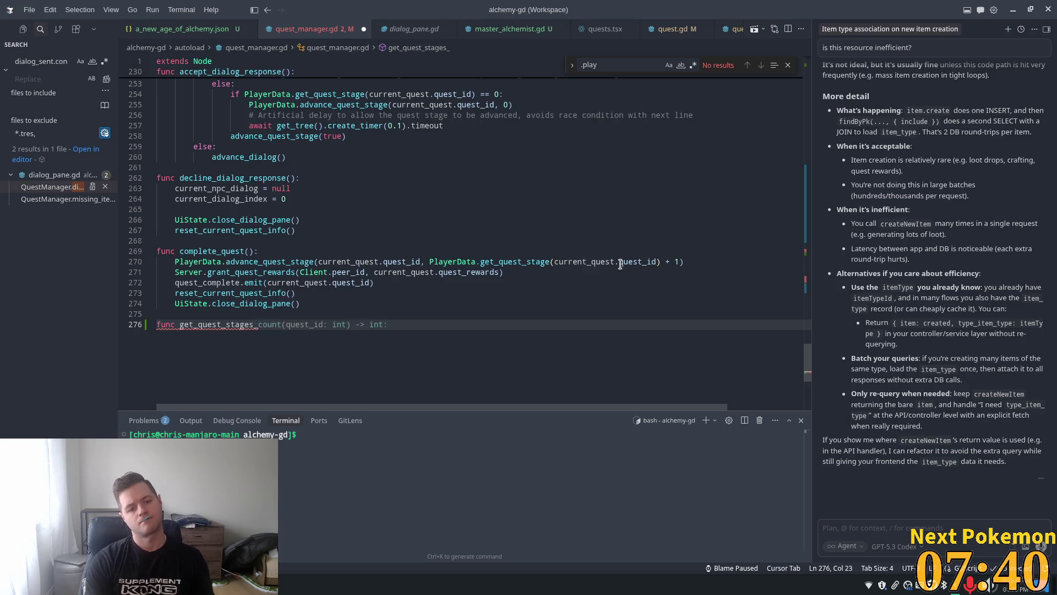
type("by_npc_ques")
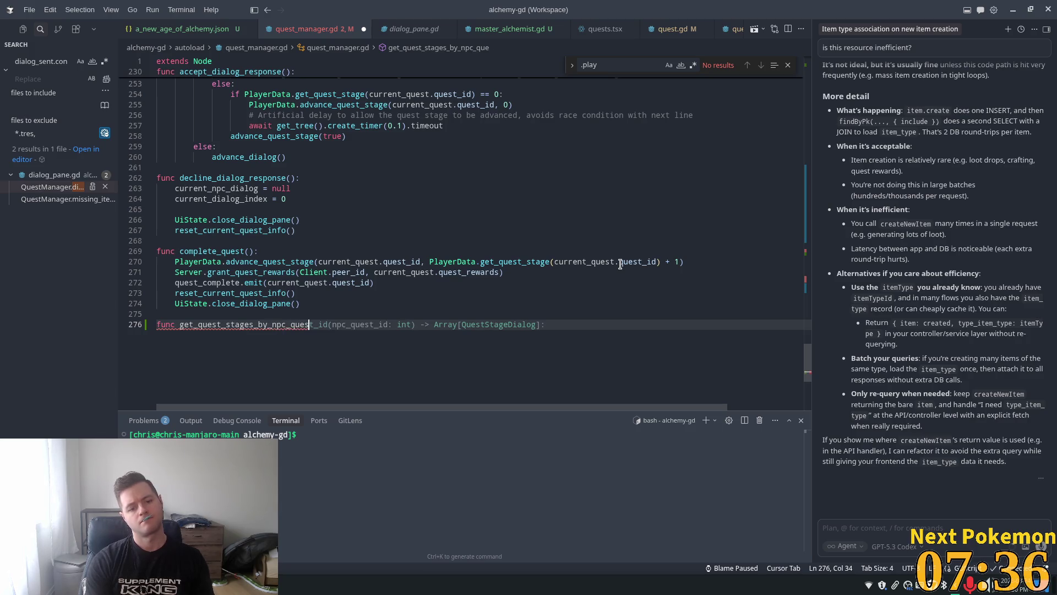
key("Tab")
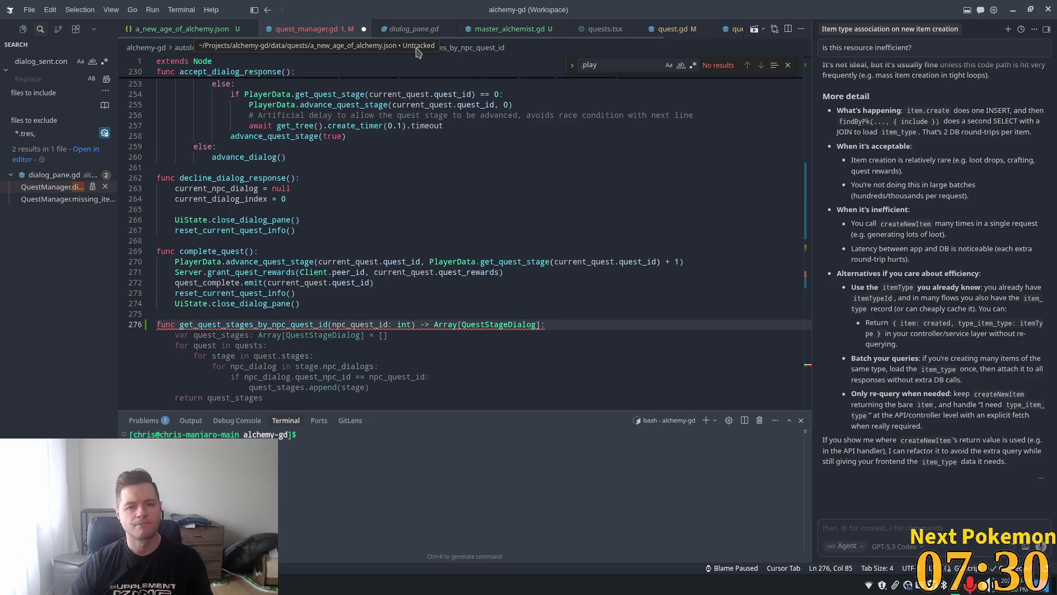
View quest.gd in Cursor and inspect the PlayerQuestStage type on the stages export
left_click(672, 29)
double_click(269, 109)
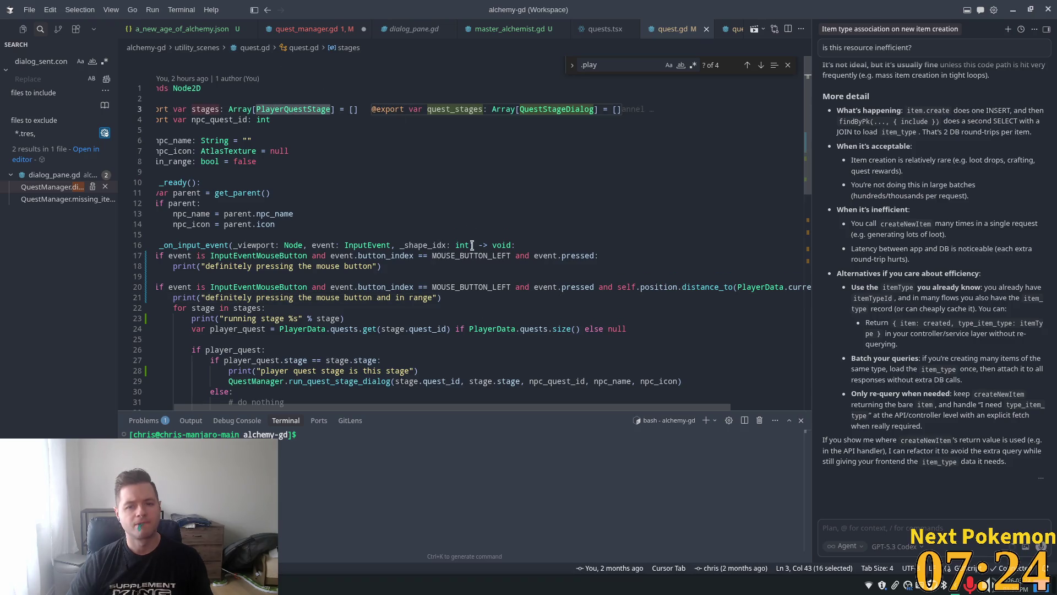
left_click_drag(477, 410, 459, 410)
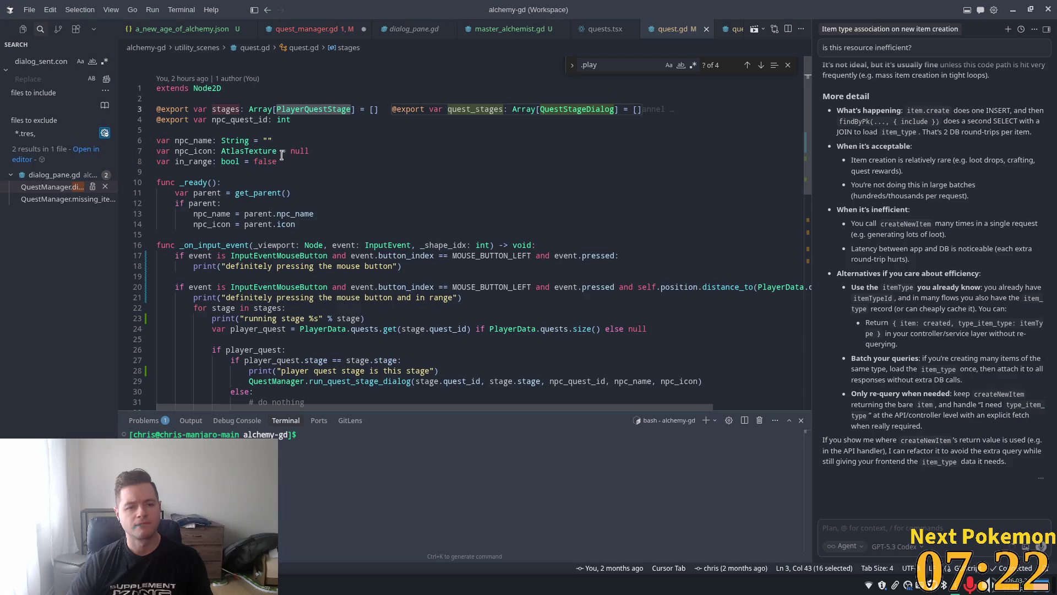
left_click(434, 164)
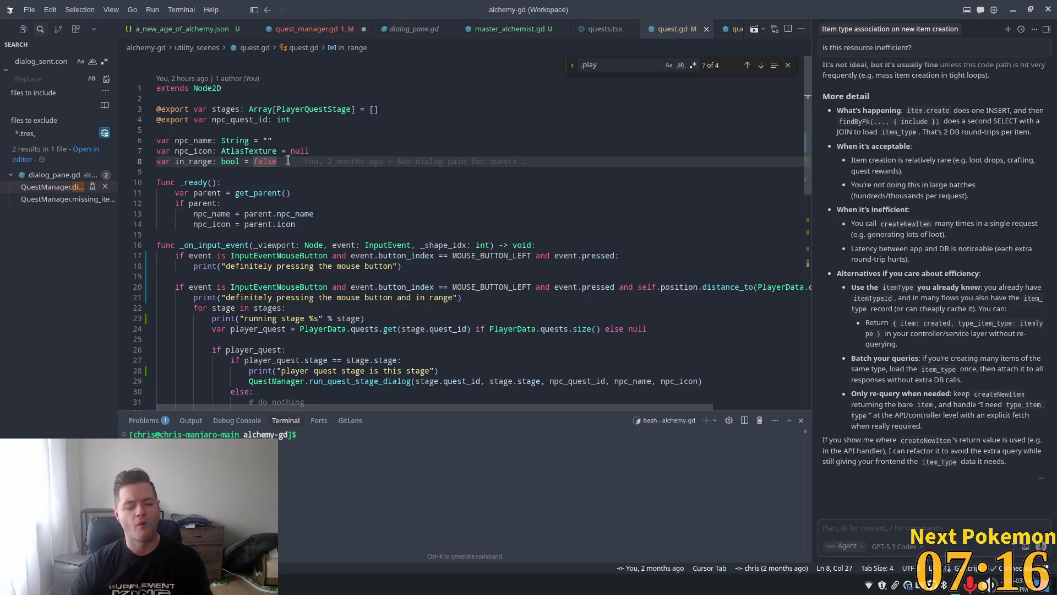
Save quest.gd in Godot and return to Cursor so it reloads with stages_auto
key("alt+Tab")
left_click(407, 198)
key("ctrl+s")
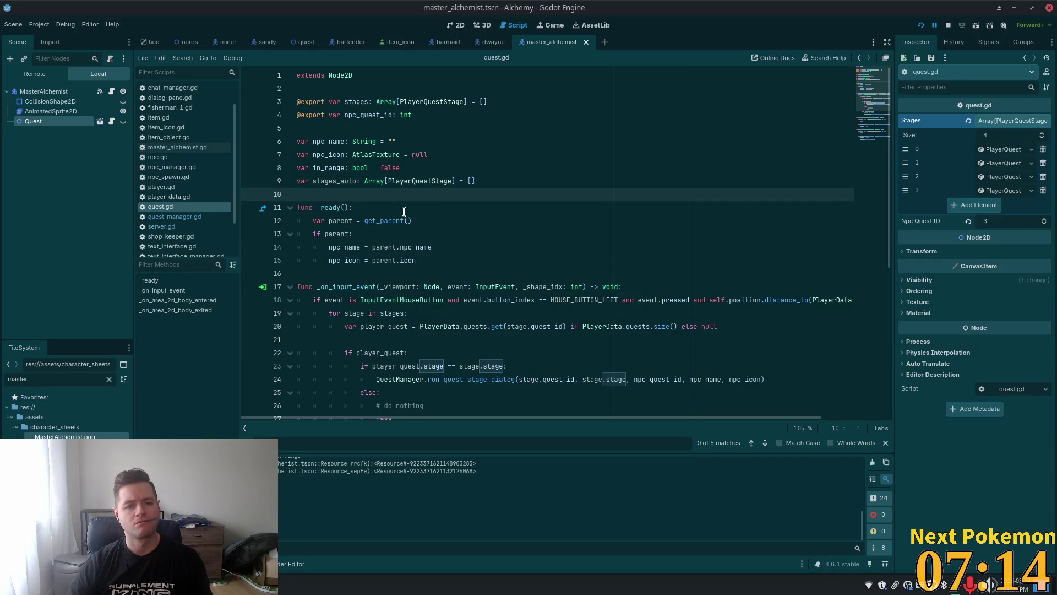
double_click(412, 181)
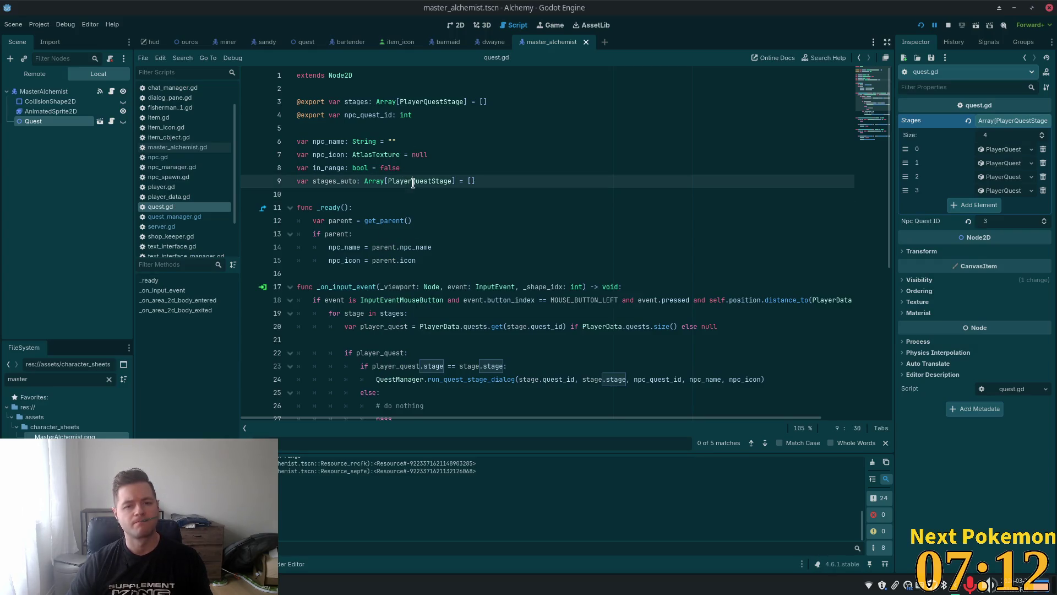
key("alt+Tab")
left_click(395, 143)
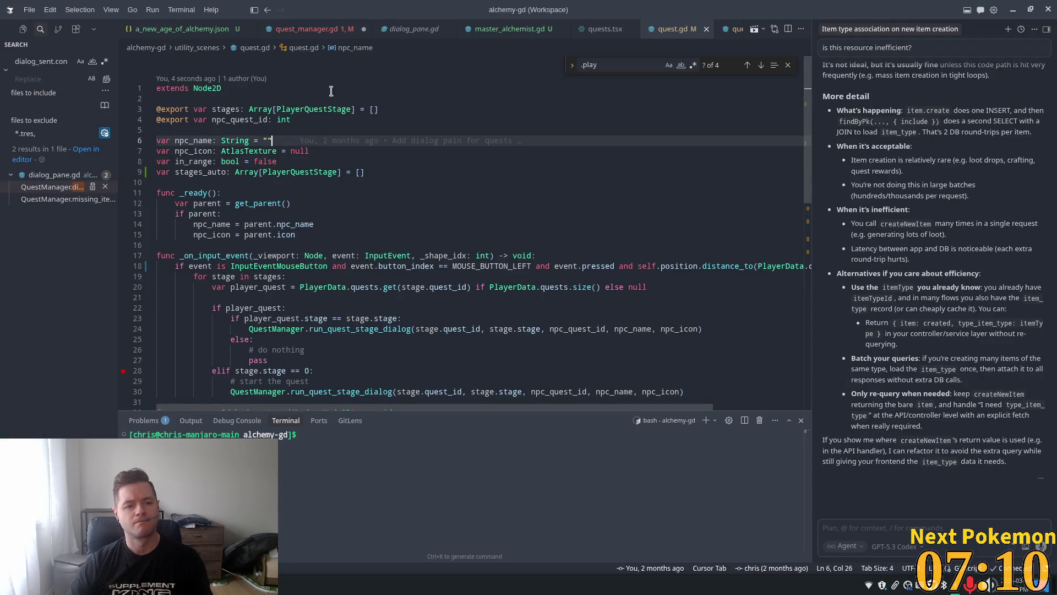
Accept the suggested get_quest_stages_by_npc_quest_id body in quest_manager.gd
left_click(324, 35)
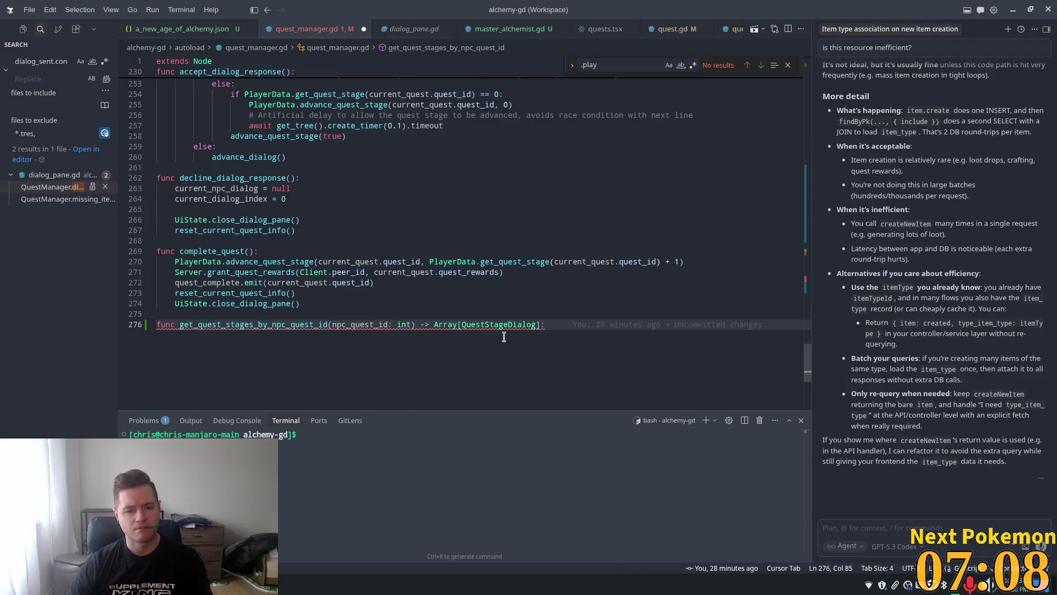
left_click(537, 341)
left_click(513, 235)
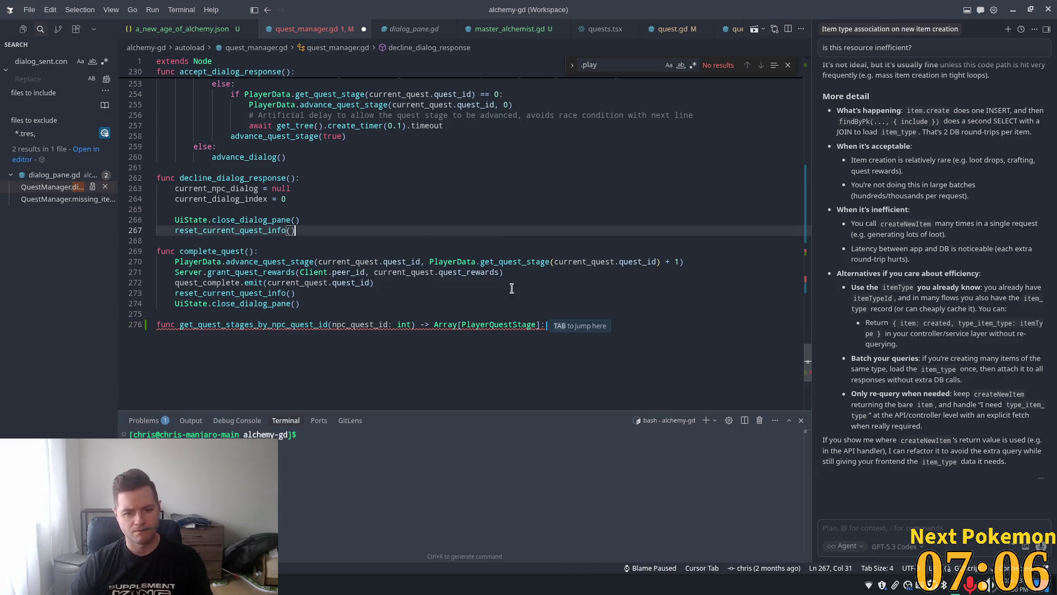
key("ctrl+End")
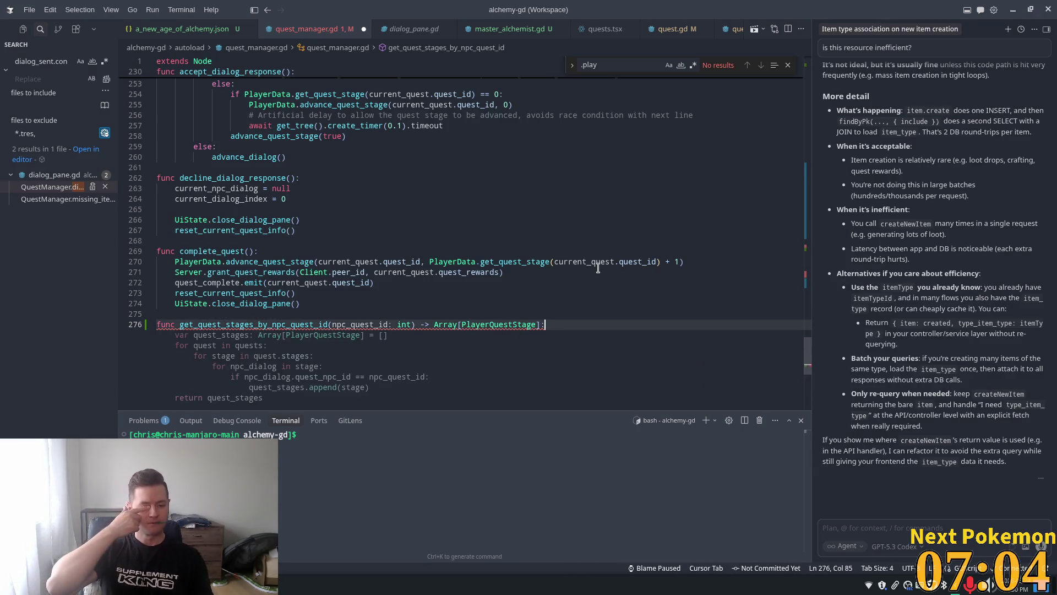
key("Tab")
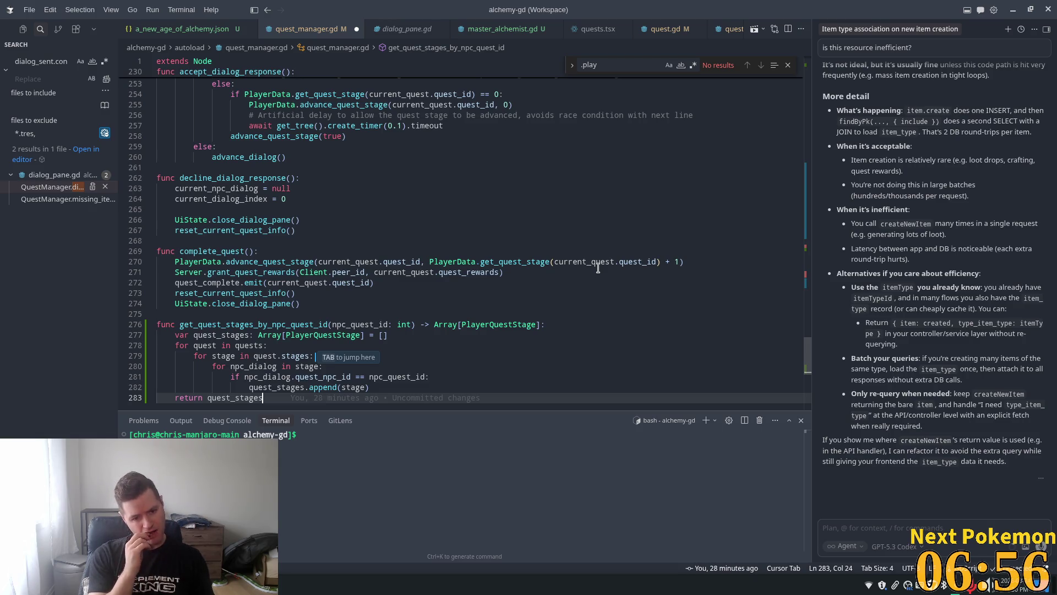
Jump to the PlayerQuestStage class definition from quest_manager.gd
left_click(277, 295)
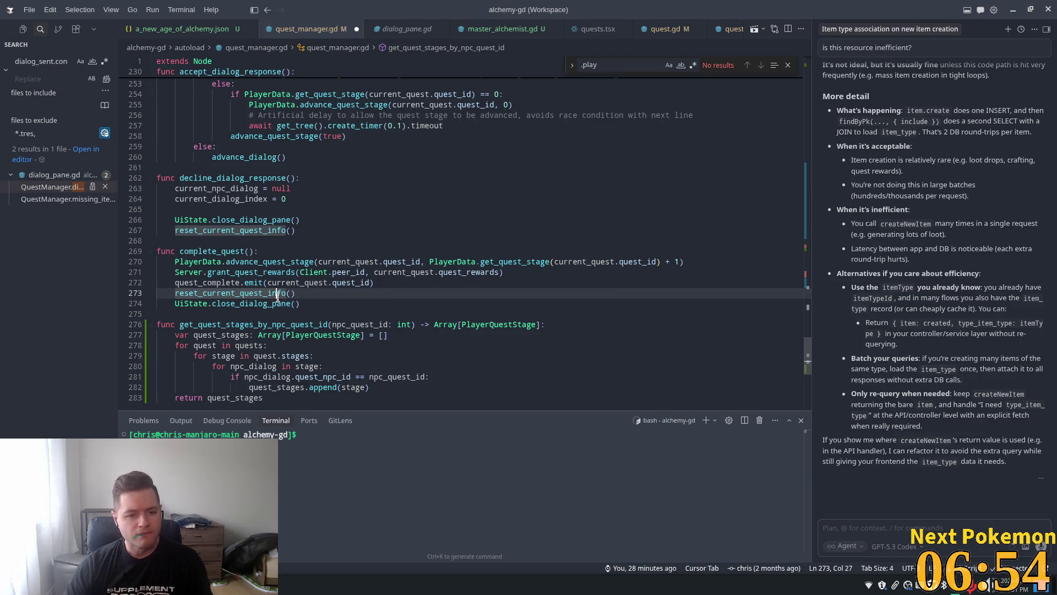
scroll(278, 298, "down", 1)
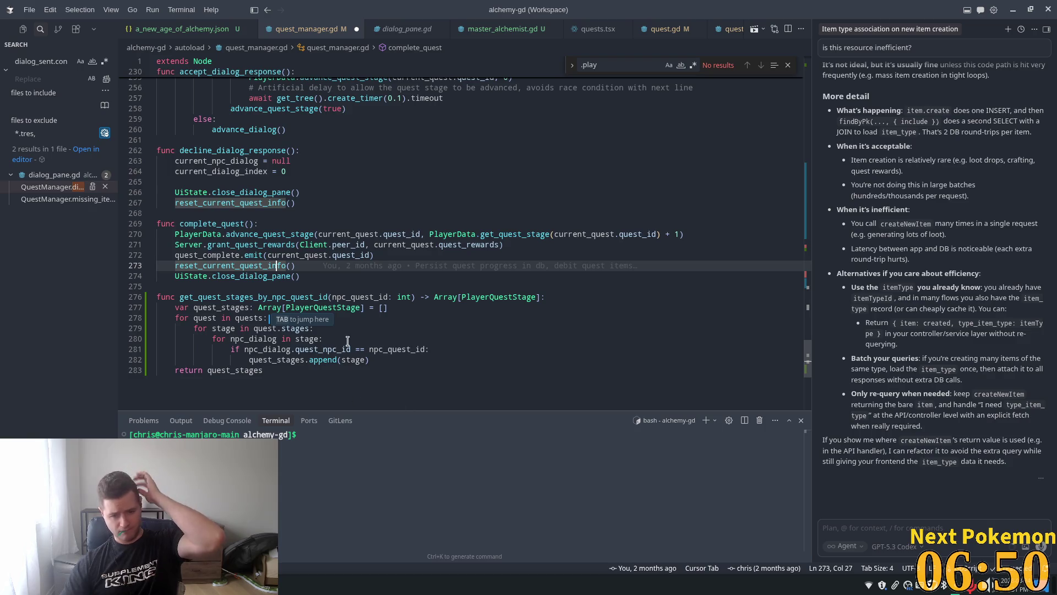
mouse_move(296, 328)
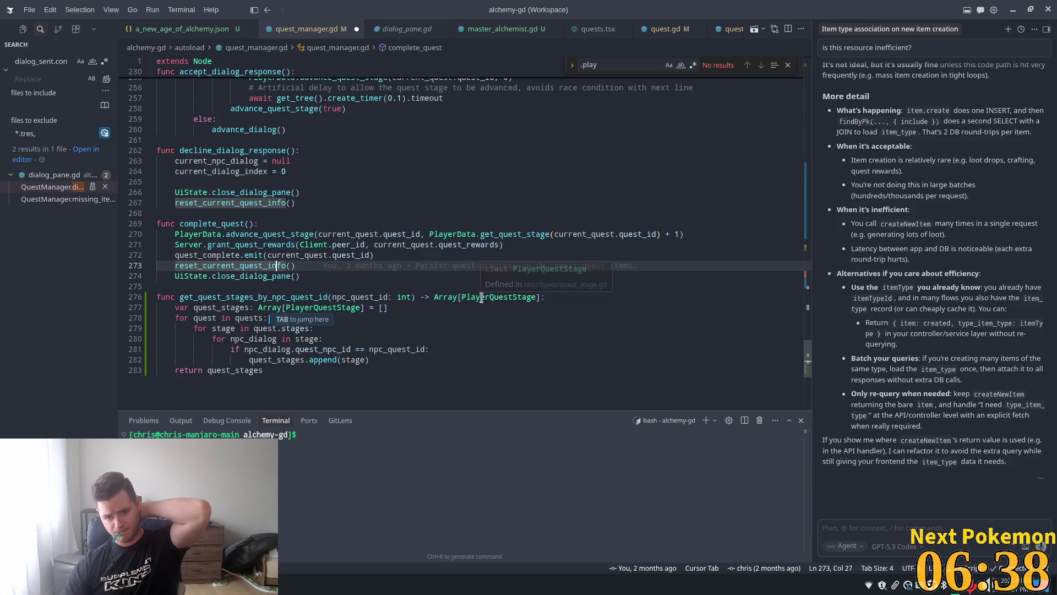
mouse_move(482, 297)
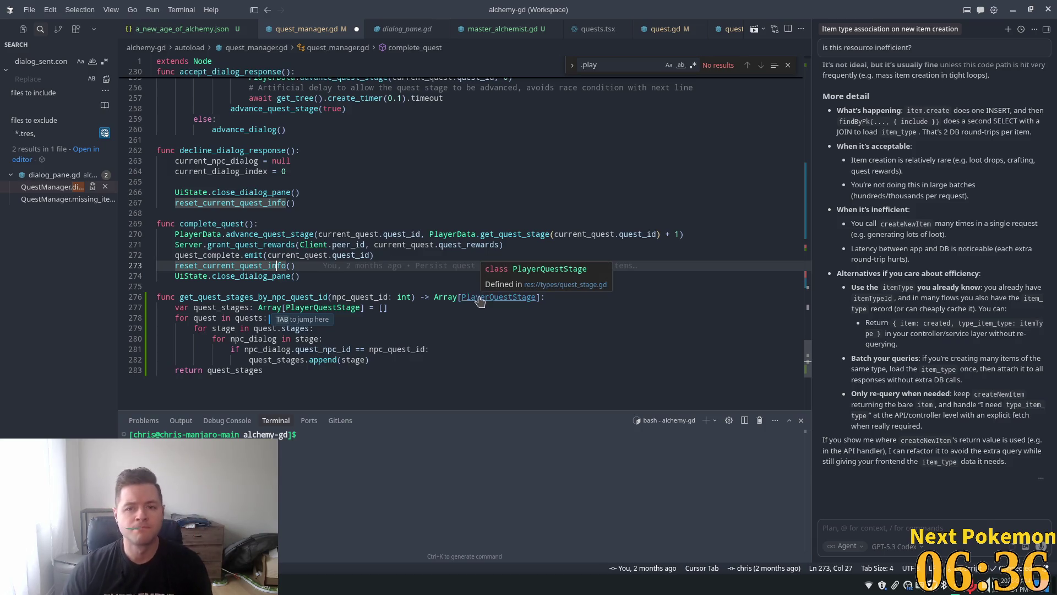
left_click(482, 298, "ctrl")
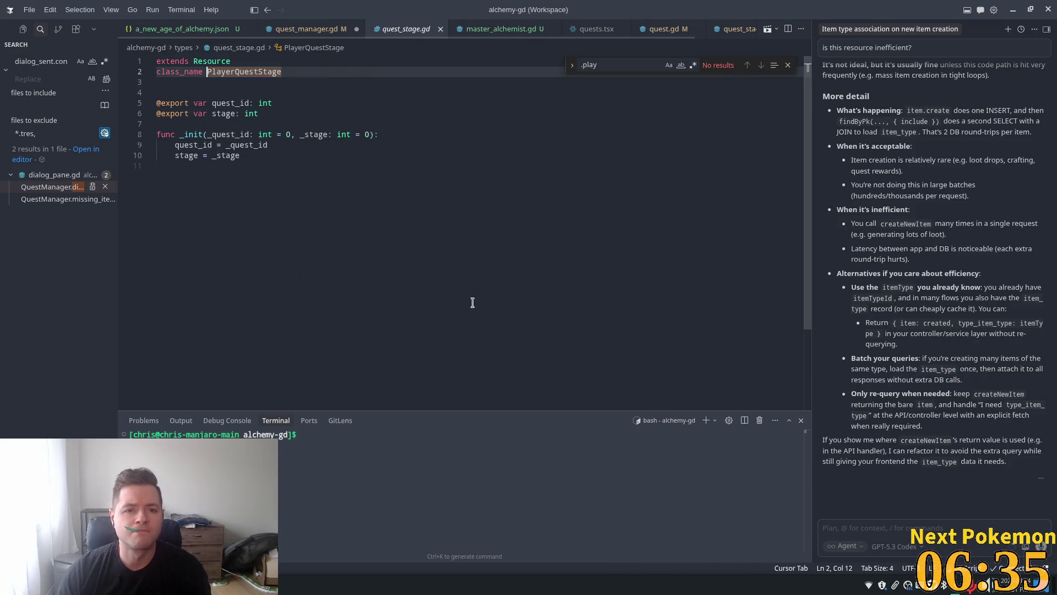
Close quest_stage.gd, review the quest_npc_id matching loop, and save quest_manager.gd
left_click(440, 28)
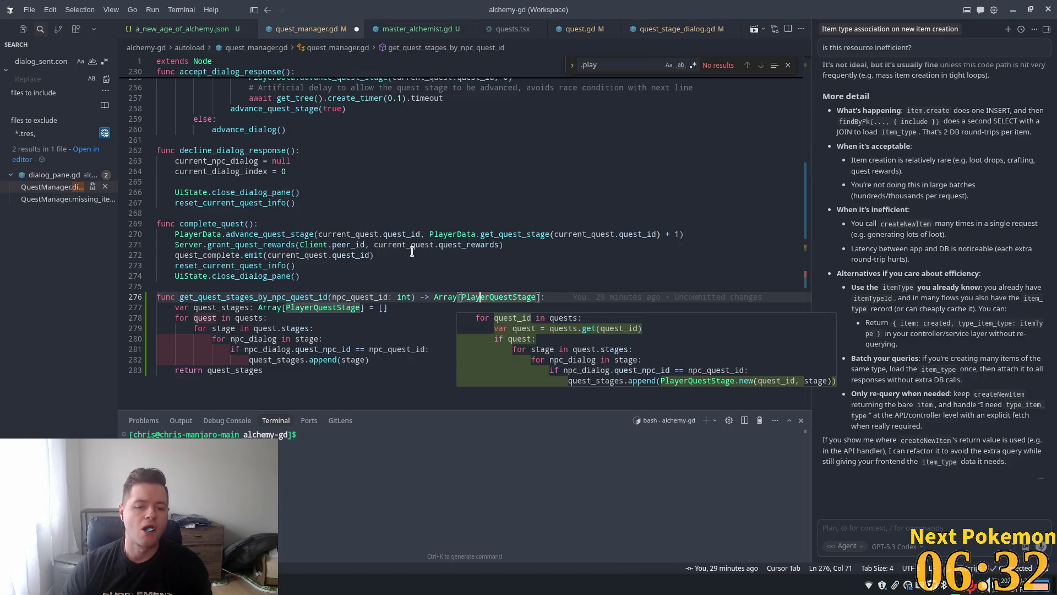
left_click(354, 353)
left_click(402, 359)
left_click(355, 328)
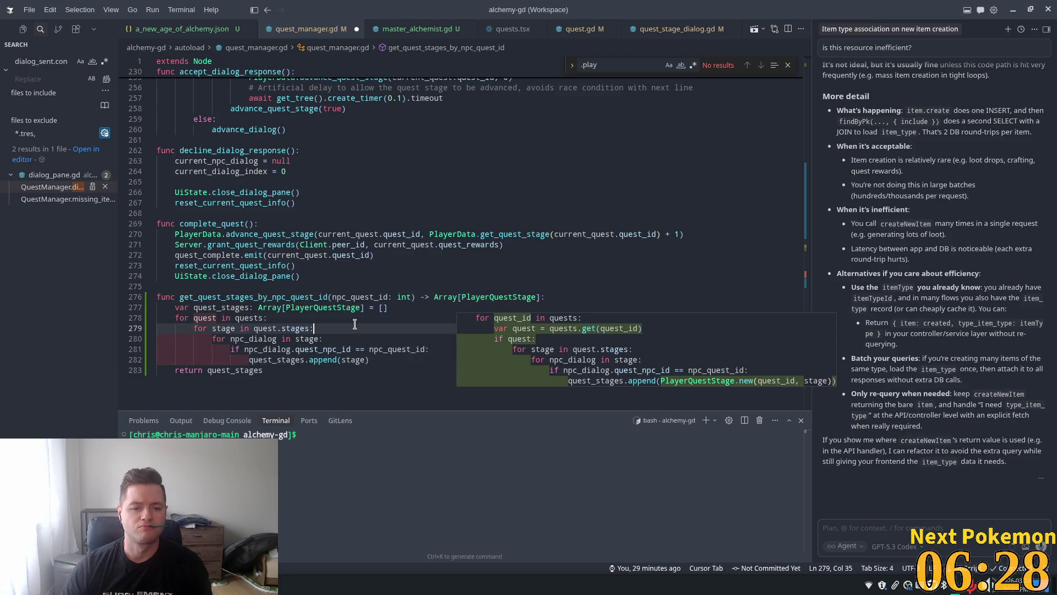
left_click(313, 359)
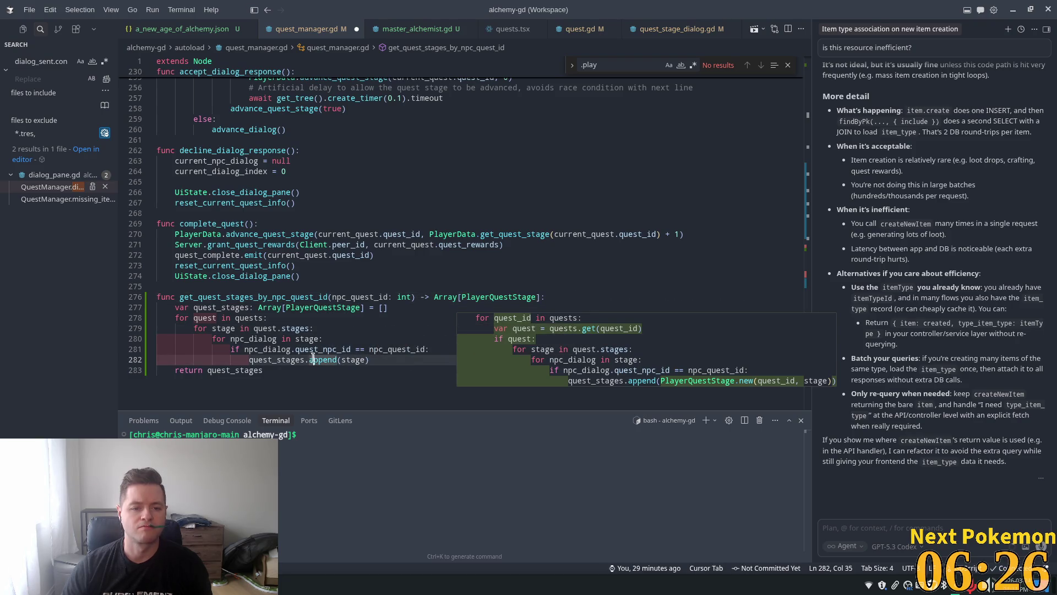
mouse_move(314, 353)
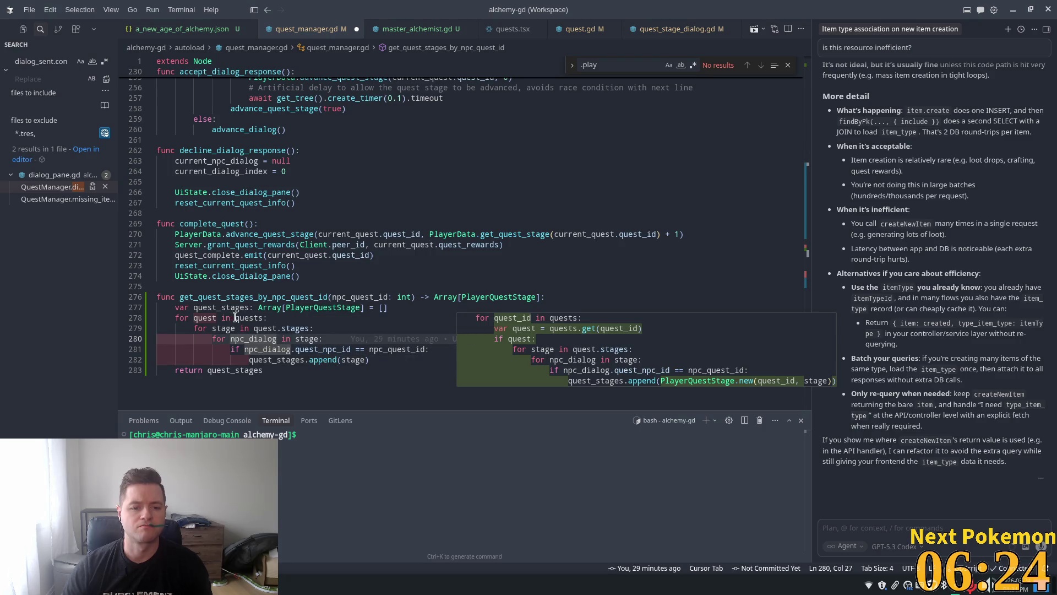
double_click(319, 349)
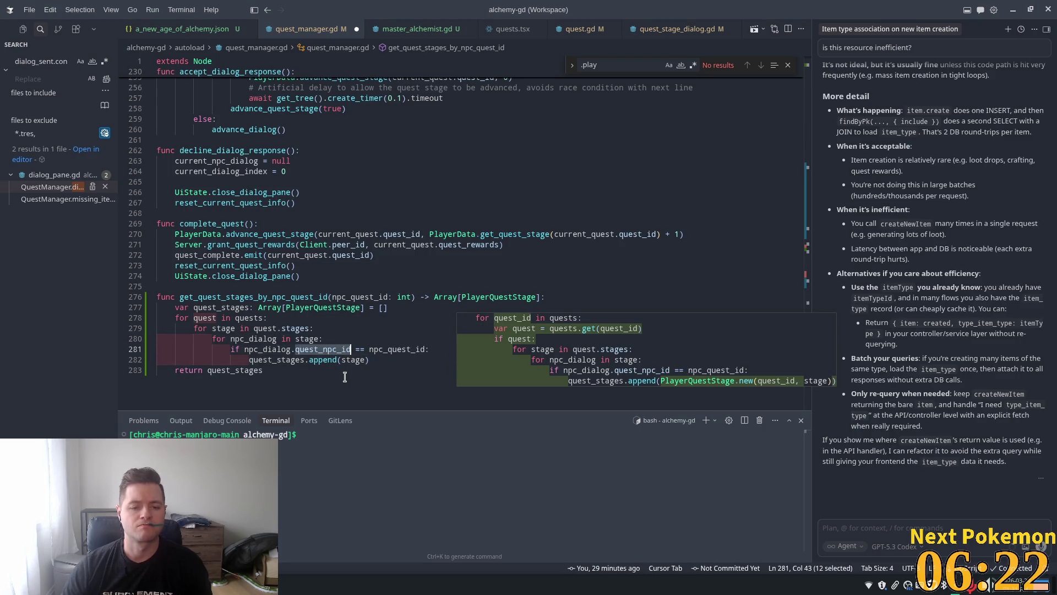
left_click(344, 376)
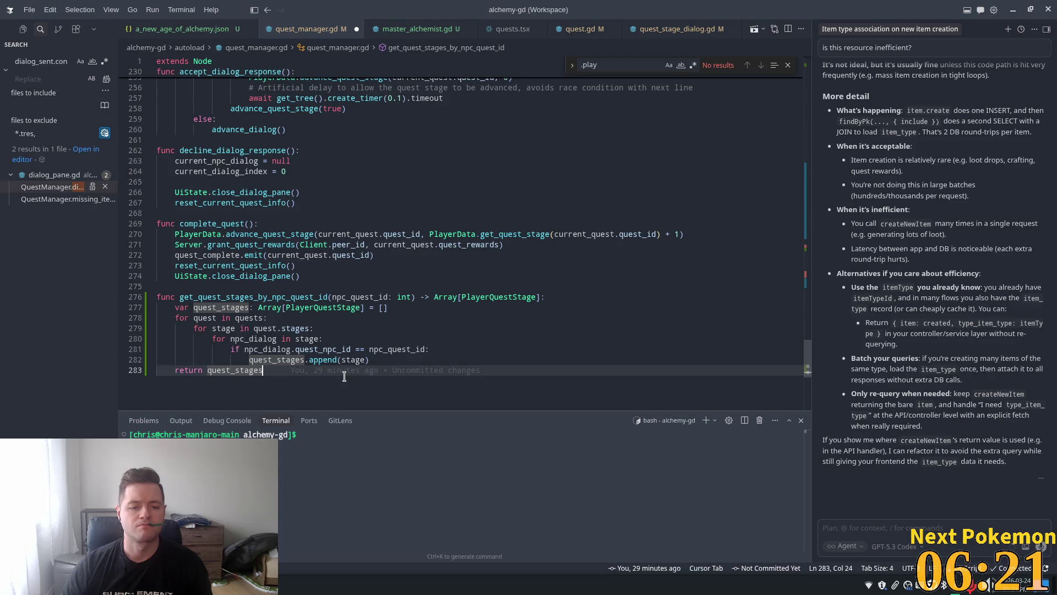
double_click(285, 297)
key("ctrl+s")
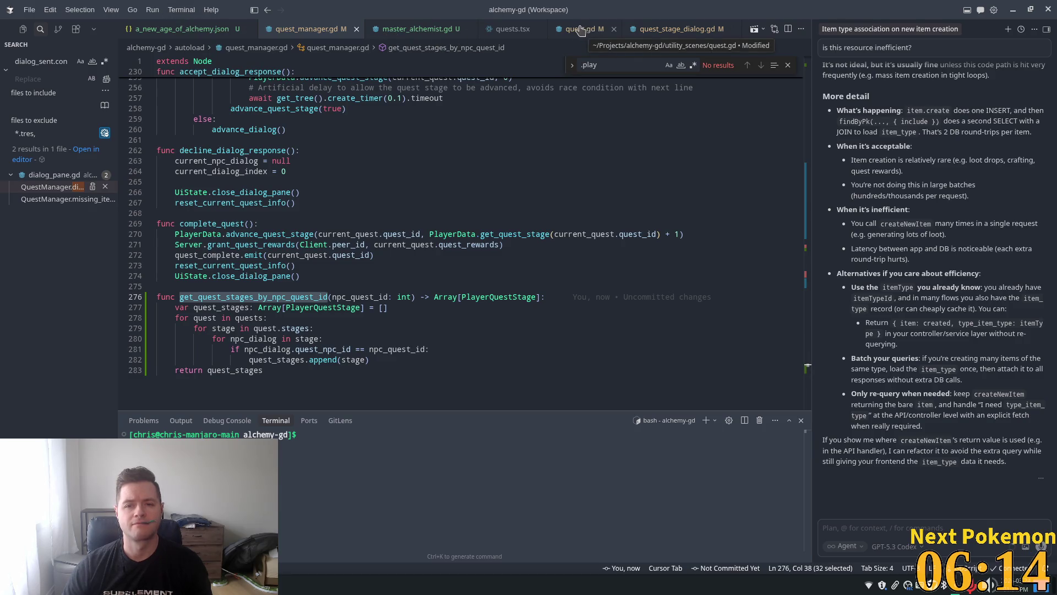
Accept the suggested stages_auto assignment in quest.gd's _ready and save
left_click(559, 30)
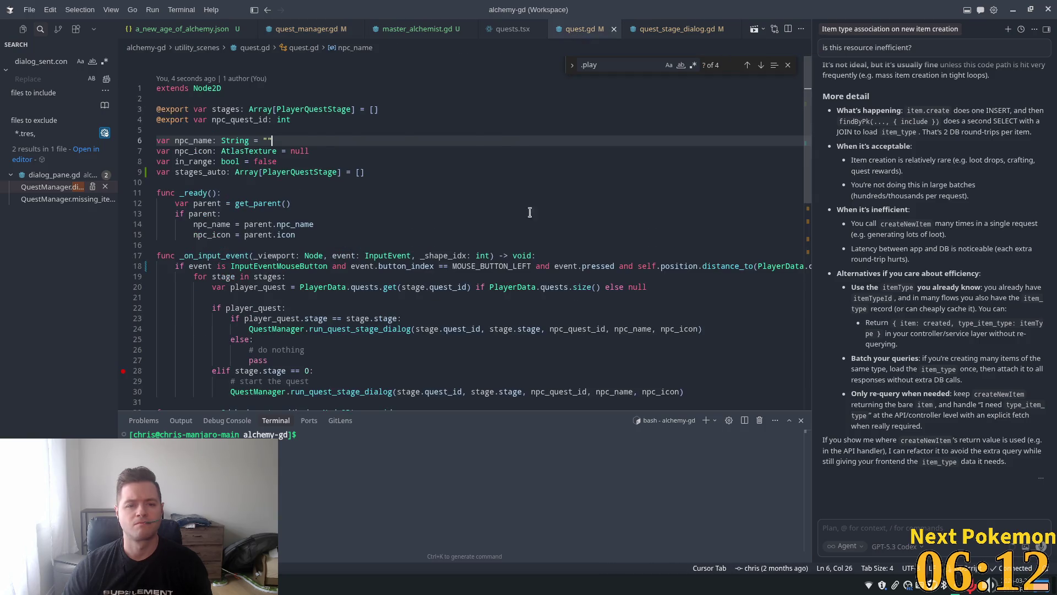
left_click(320, 235)
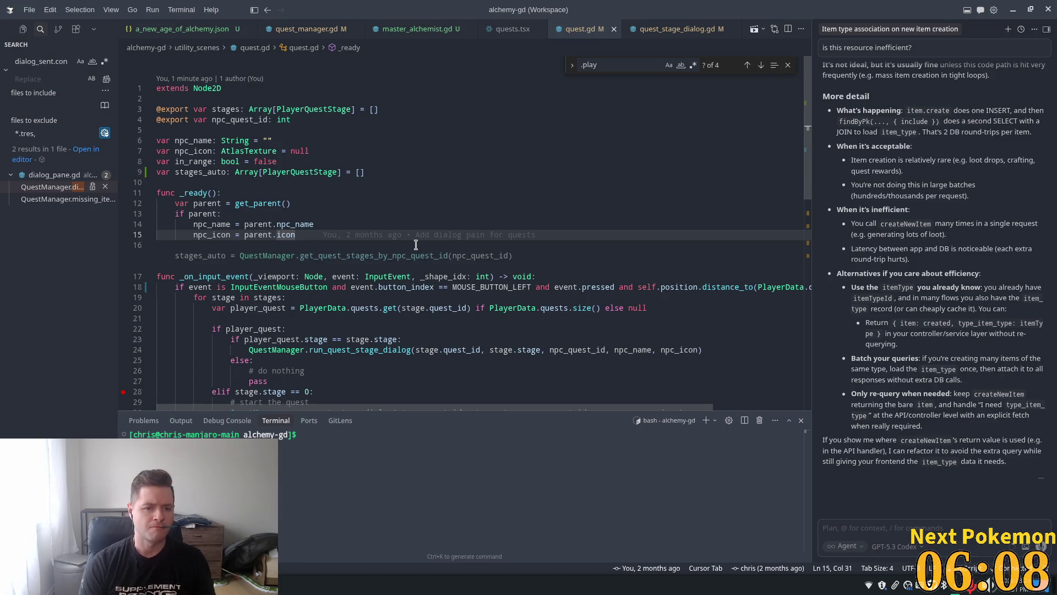
key("Tab")
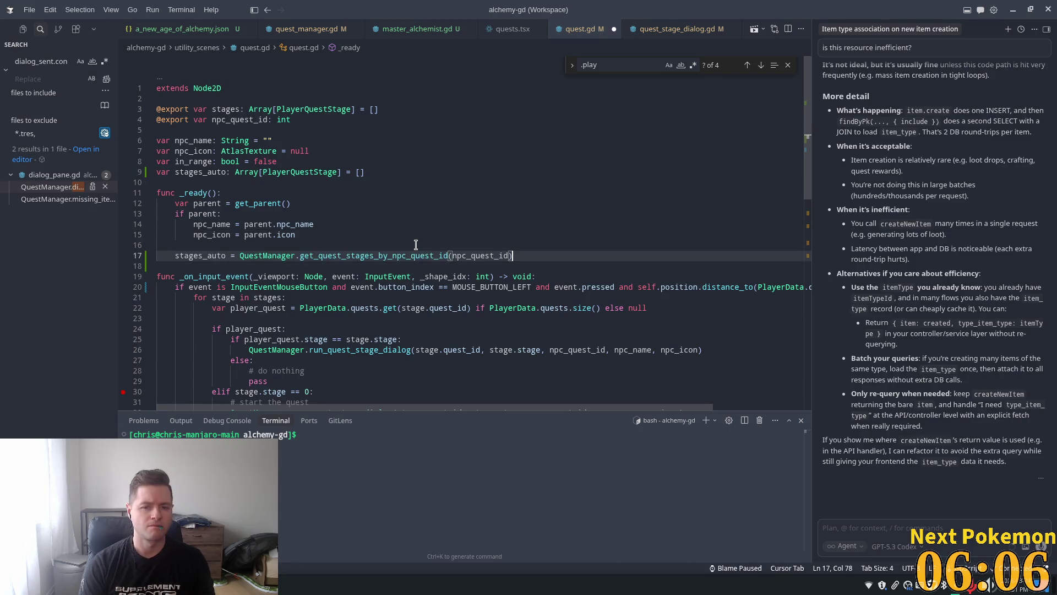
key("ctrl+s")
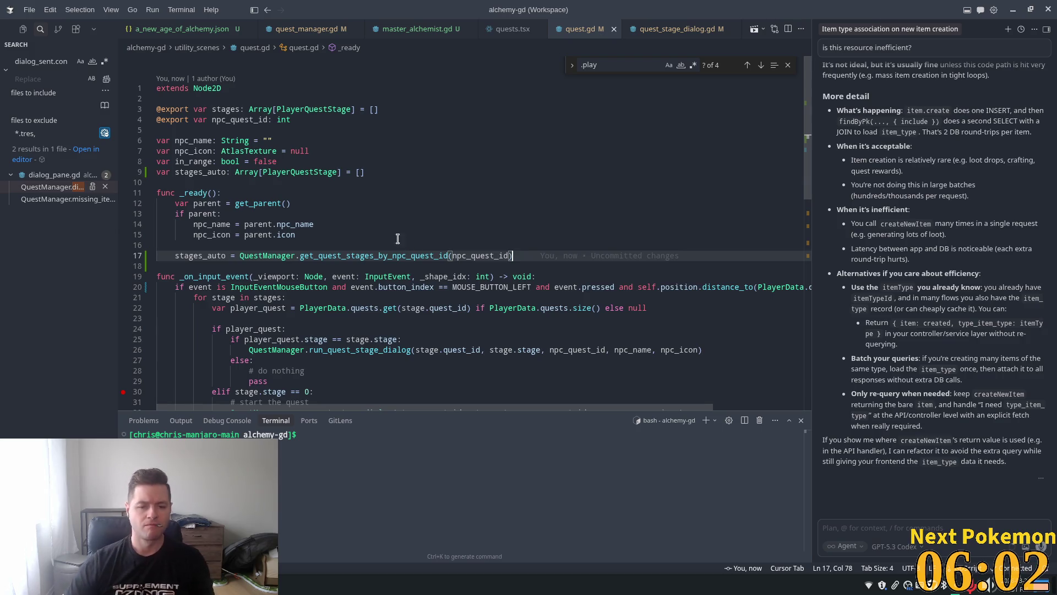
Replace stages with stages_auto in the for loop on line 21
scroll(294, 211, "down", 3)
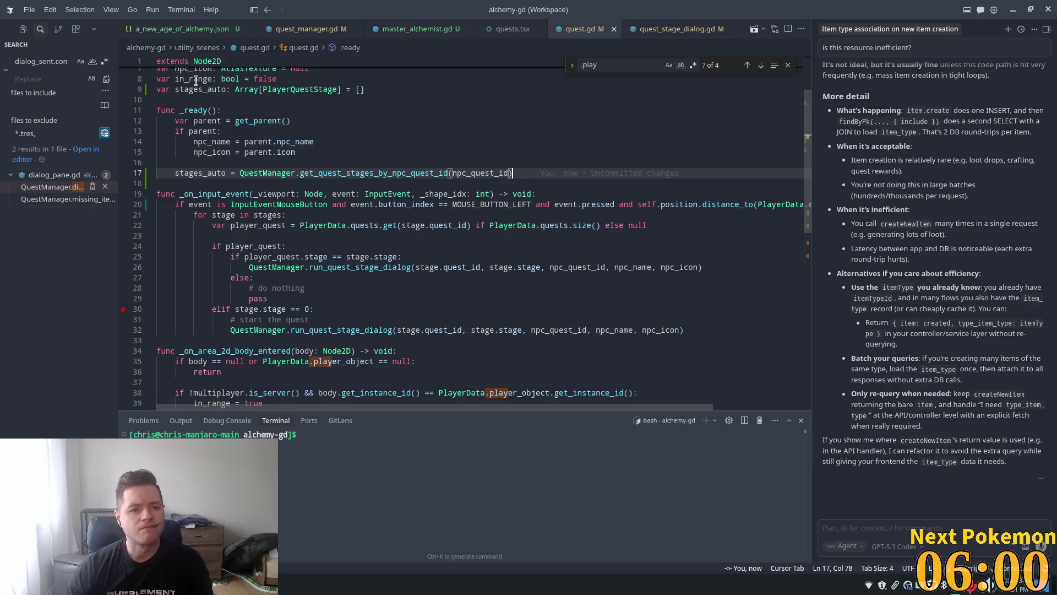
scroll(222, 157, "up", 2)
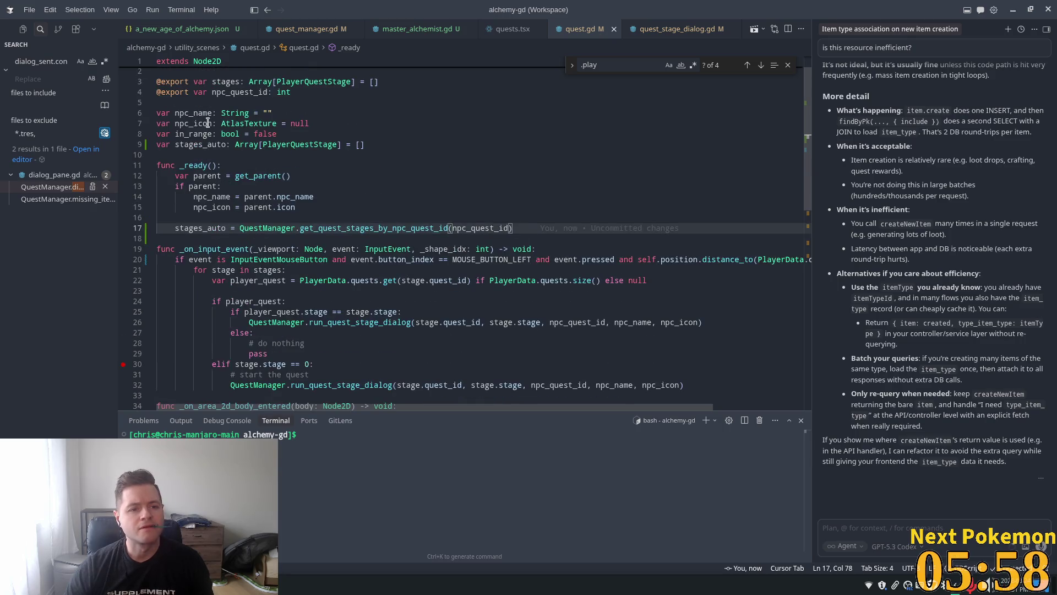
double_click(229, 86)
scroll(193, 137, "down", 3)
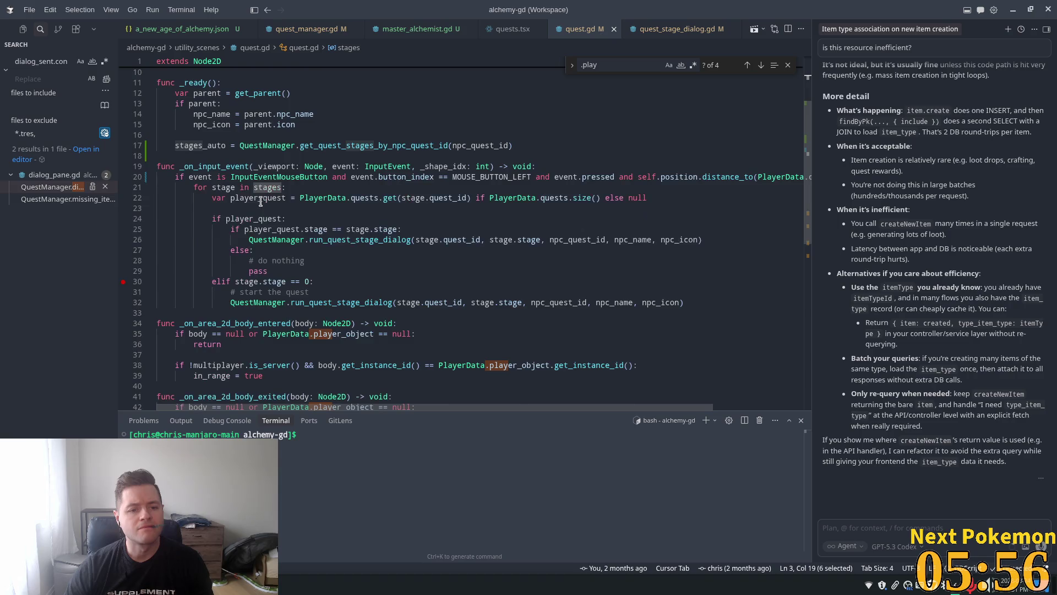
double_click(193, 146)
key("ctrl+c")
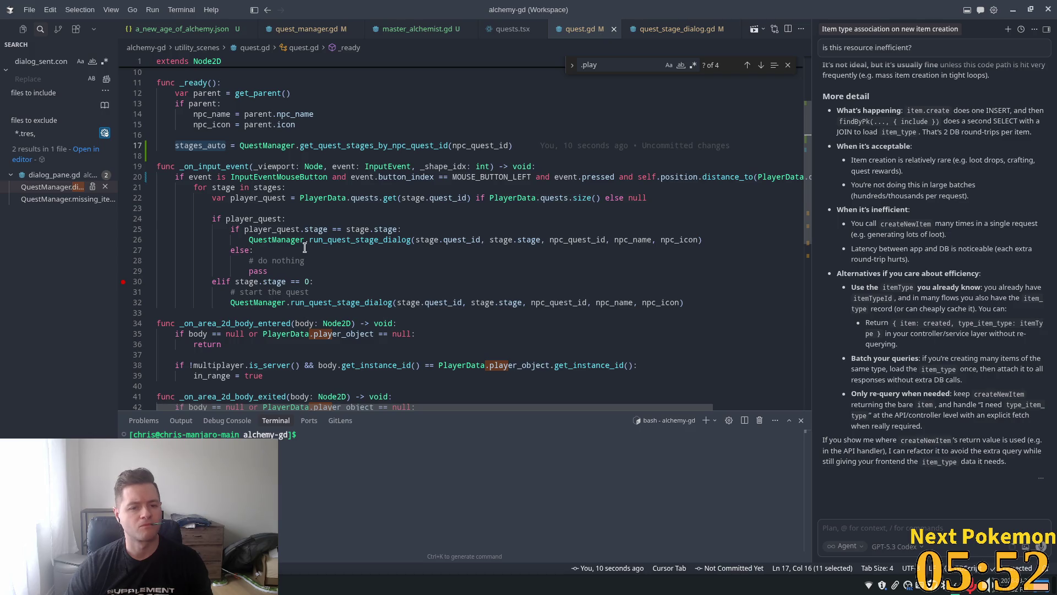
double_click(267, 187)
key("ctrl+v")
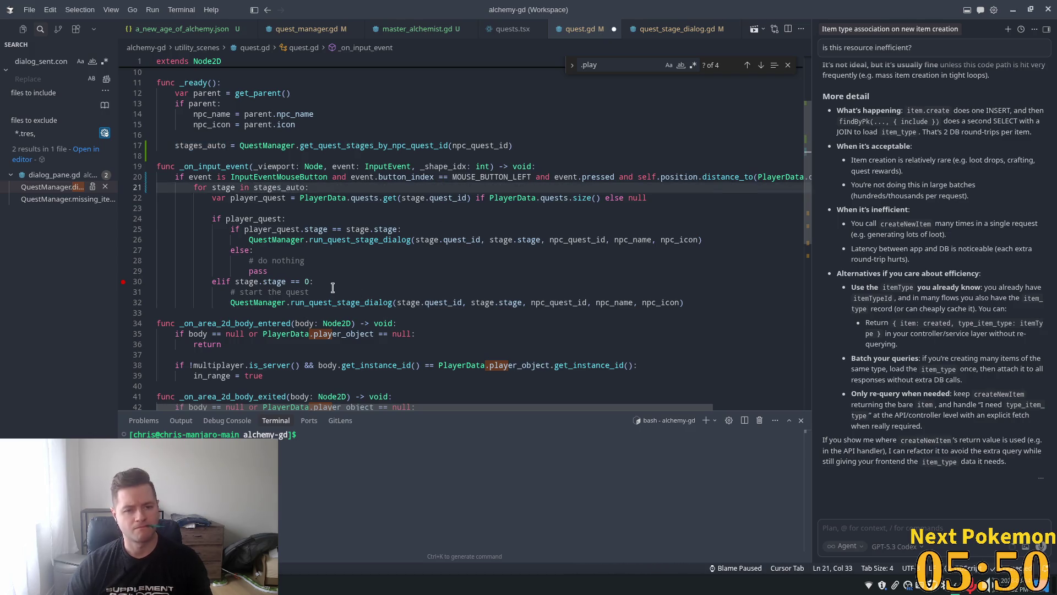
Search quest.gd for remaining 'stages' references
scroll(336, 281, "down", 3)
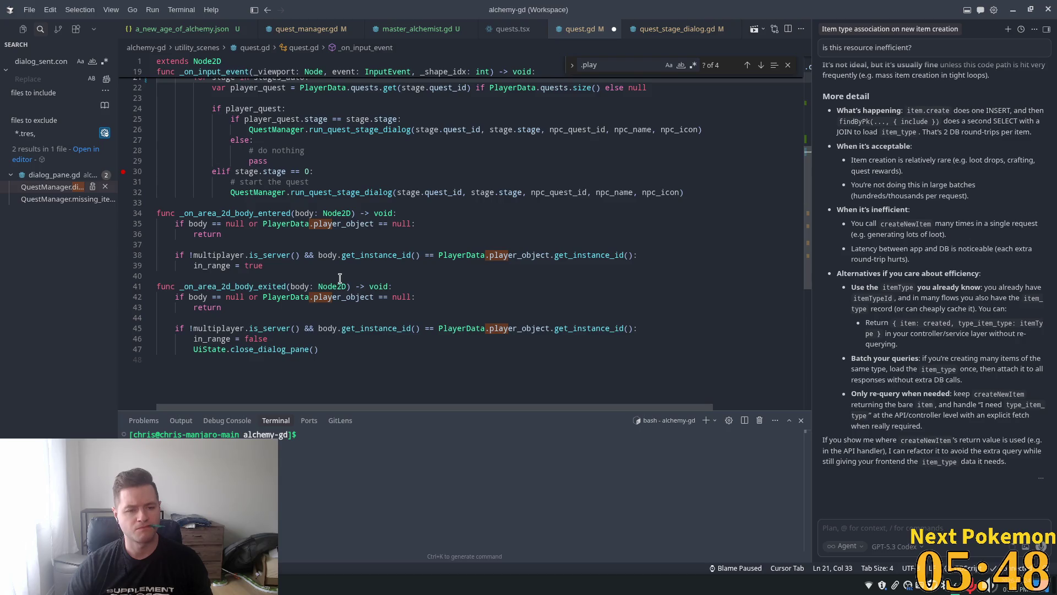
key("ctrl+f")
type("stage")
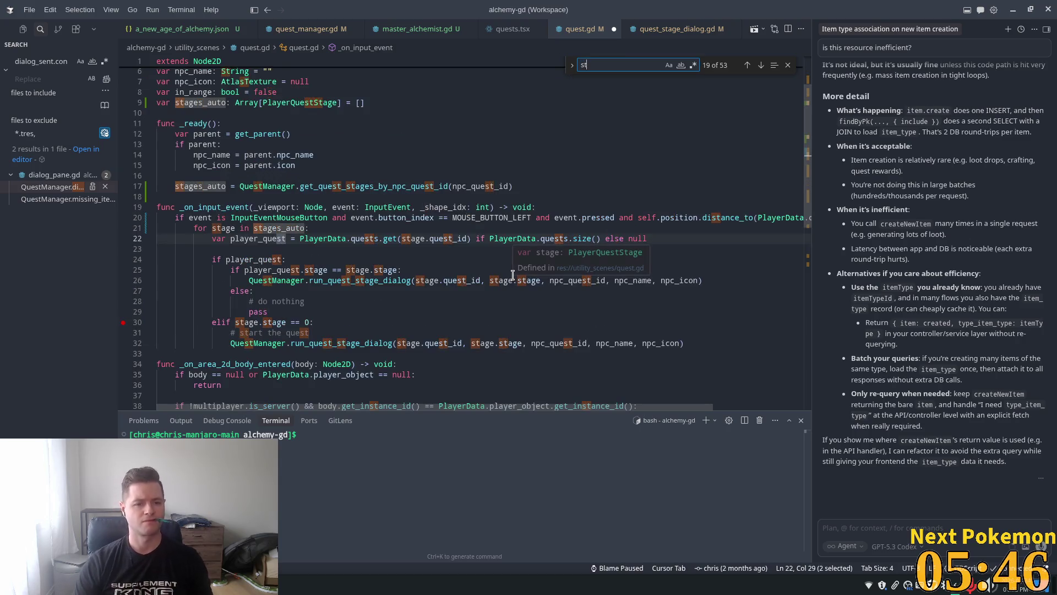
type("s")
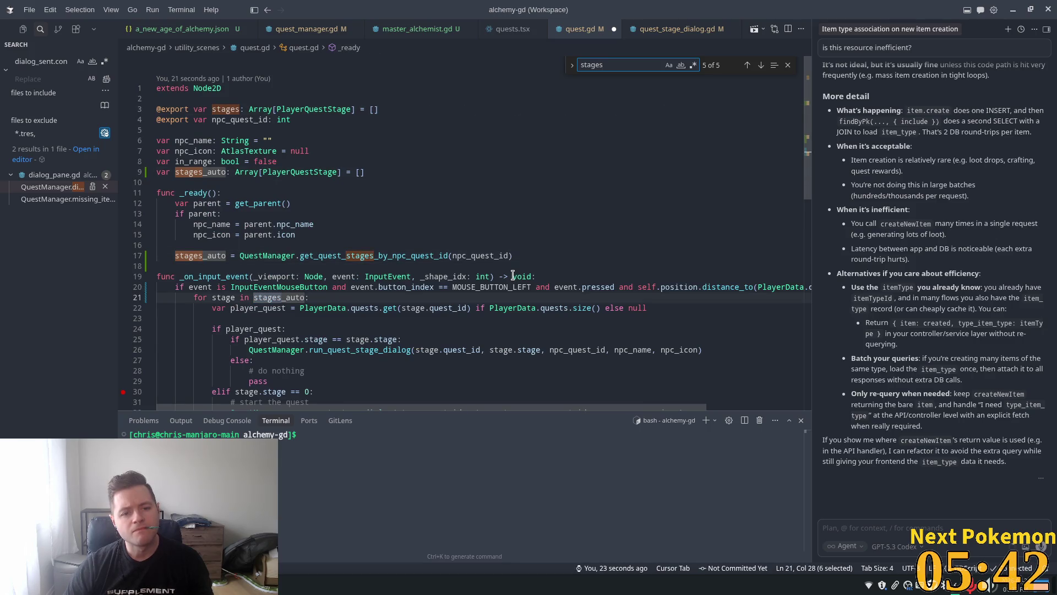
key("shift+Return")
left_click(513, 287)
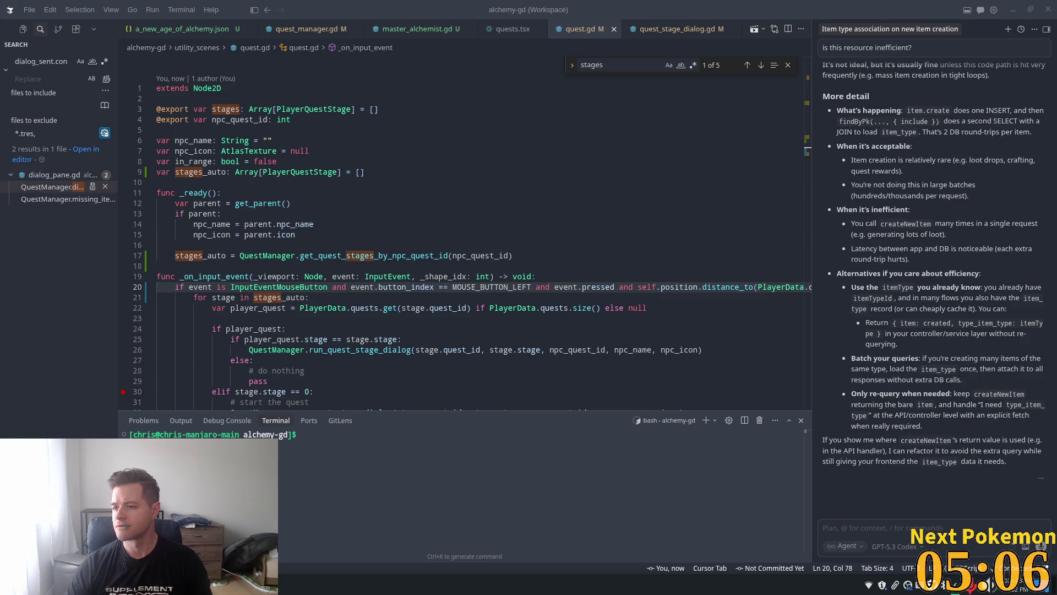
key("alt+Tab")
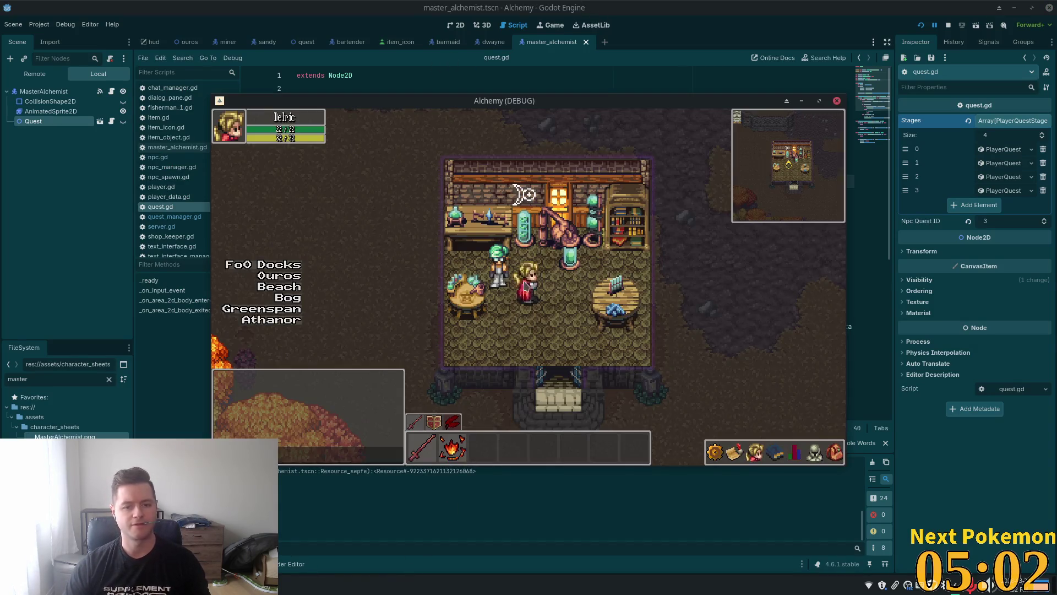
Delete the quest_id 3 row from player_quests in phpMyAdmin, then return to Godot
key("alt+Tab")
key("alt+Tab")
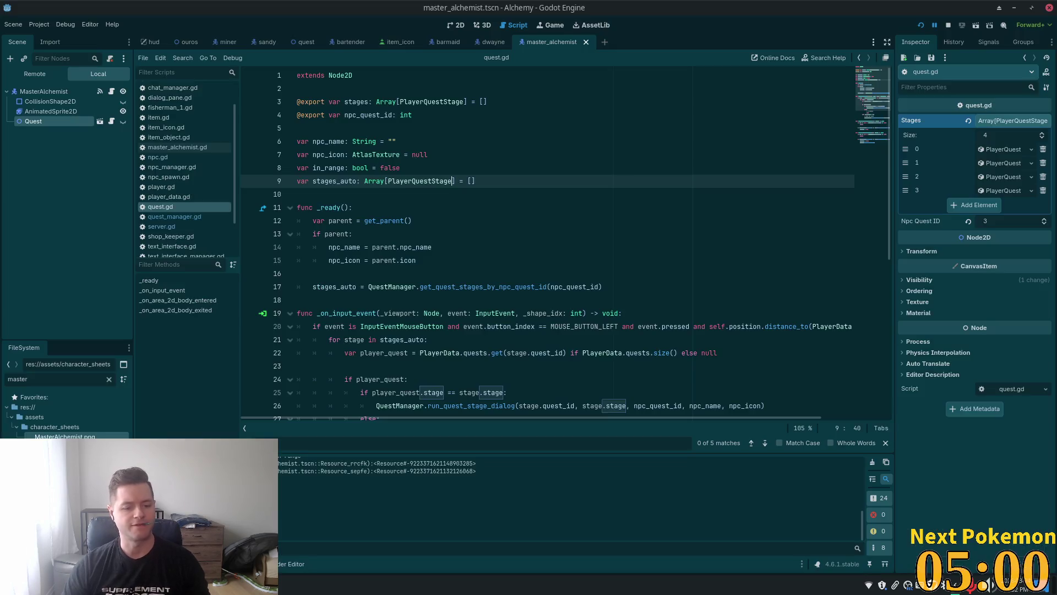
key("alt+Tab")
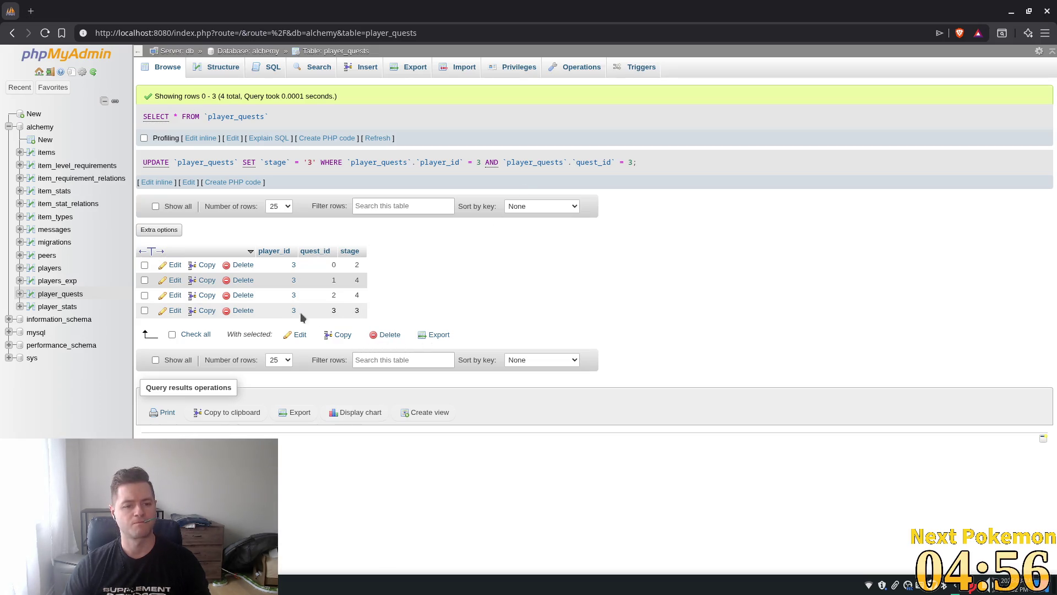
left_click(238, 312)
left_click(545, 345)
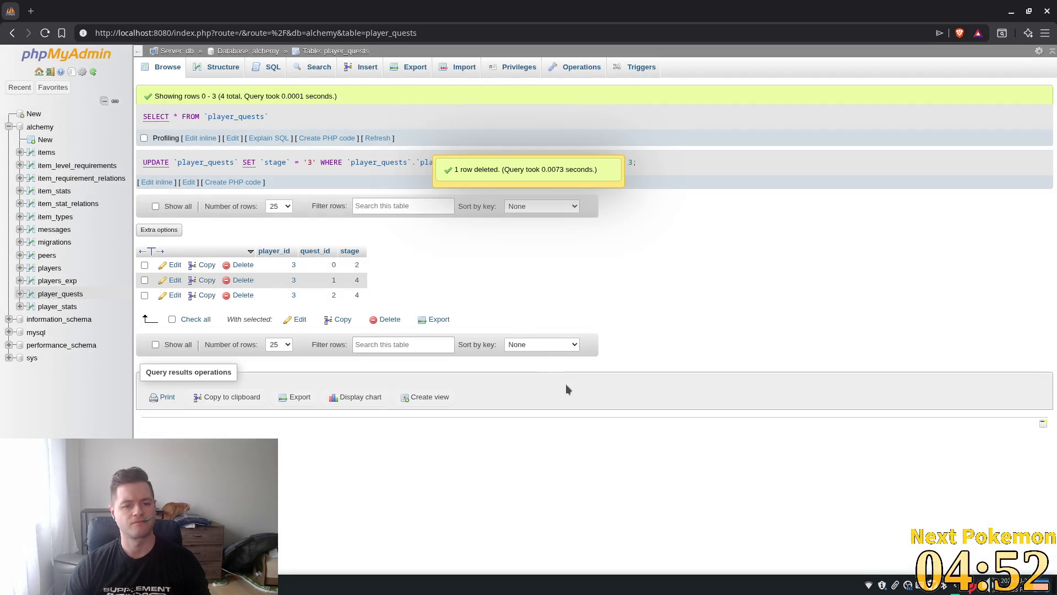
key("alt+Tab")
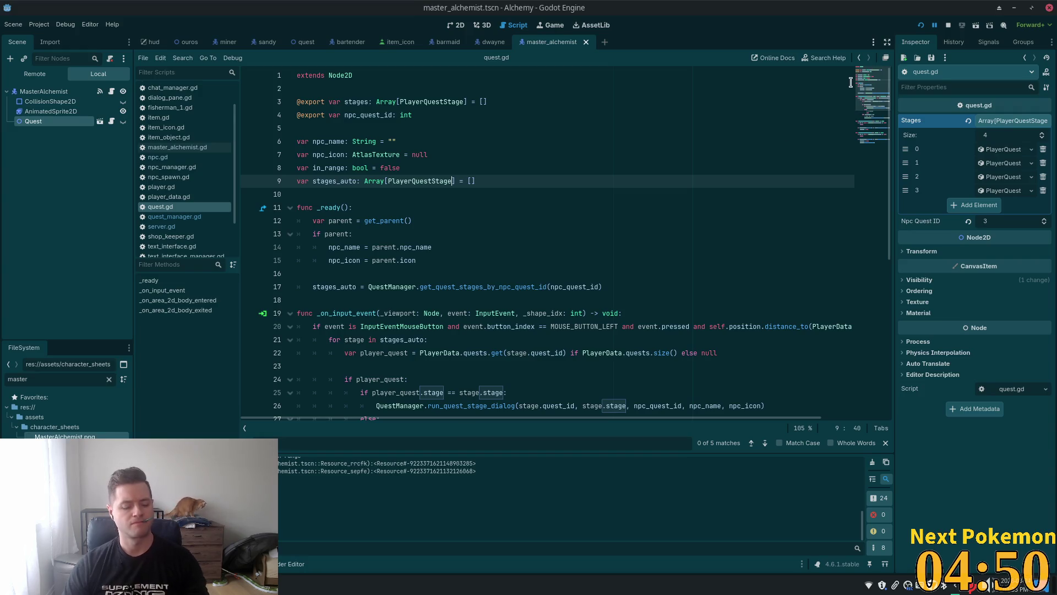
Rerun the Alchemy game and return to the stage loop in quest_manager.gd
key("F5")
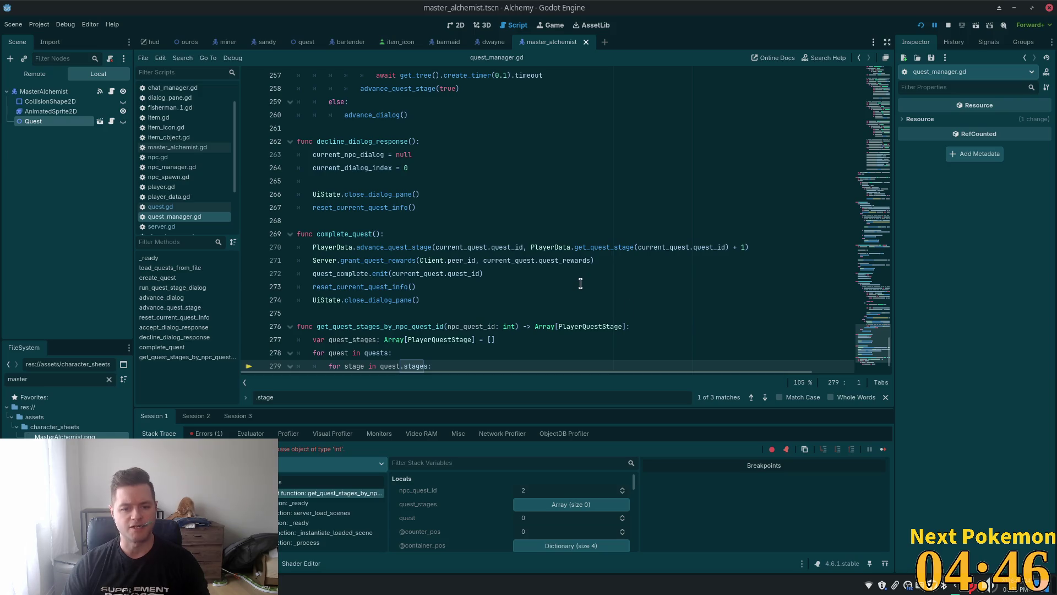
scroll(580, 283, "down", 2)
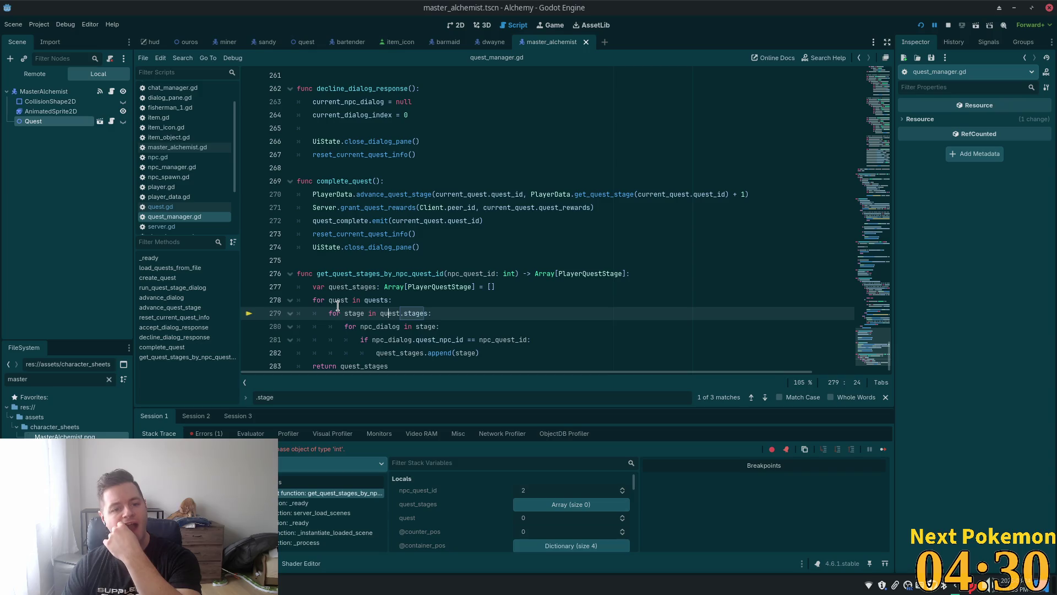
key("alt+Left")
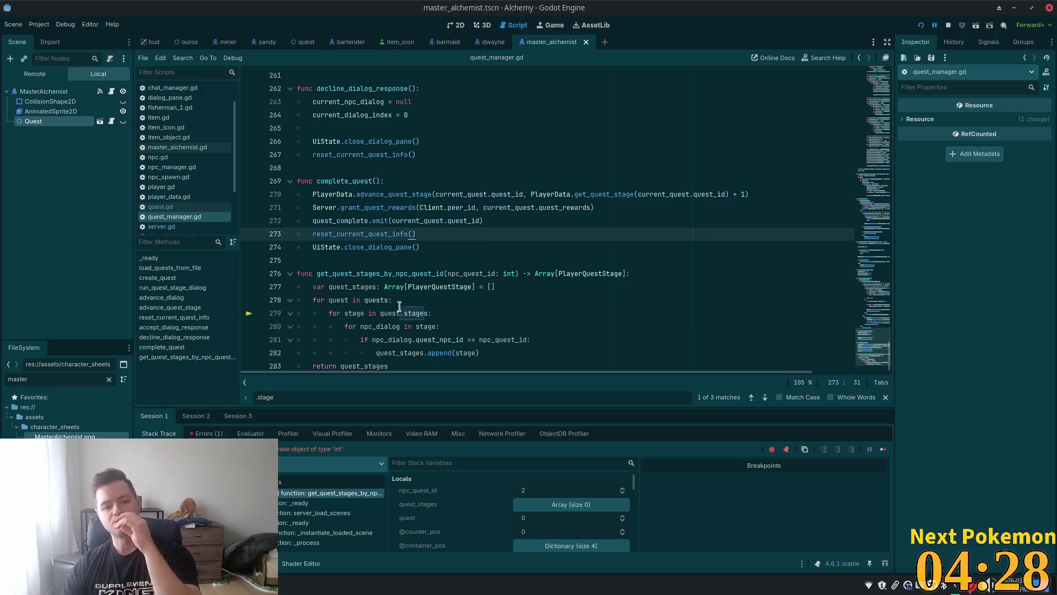
Make line 279 loop over quests[quest].stages, then restart the debug run
double_click(385, 300)
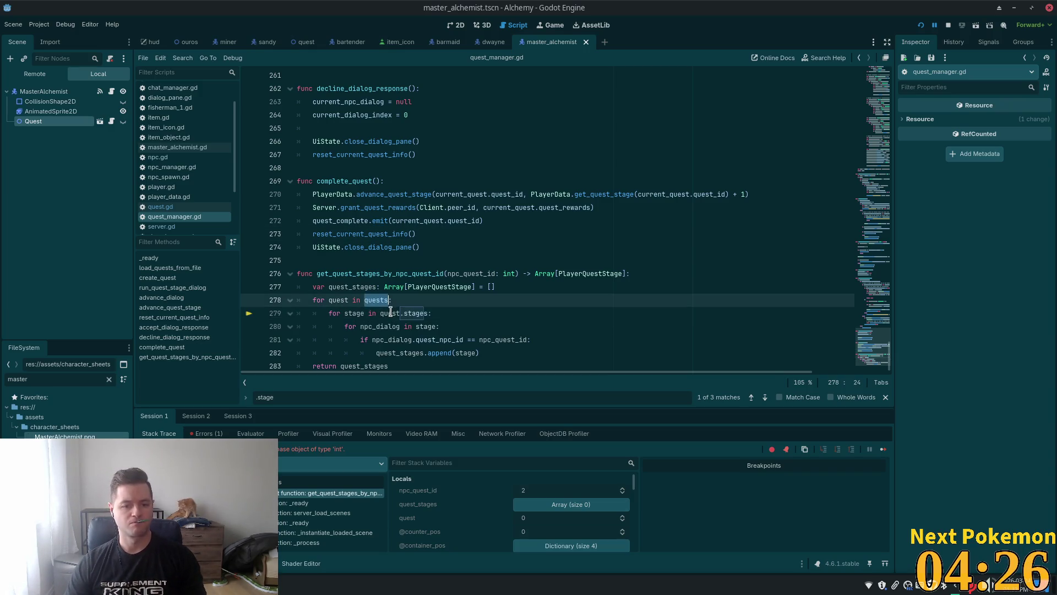
key("ctrl+c")
double_click(391, 313)
key("ctrl+v")
type("[quest")
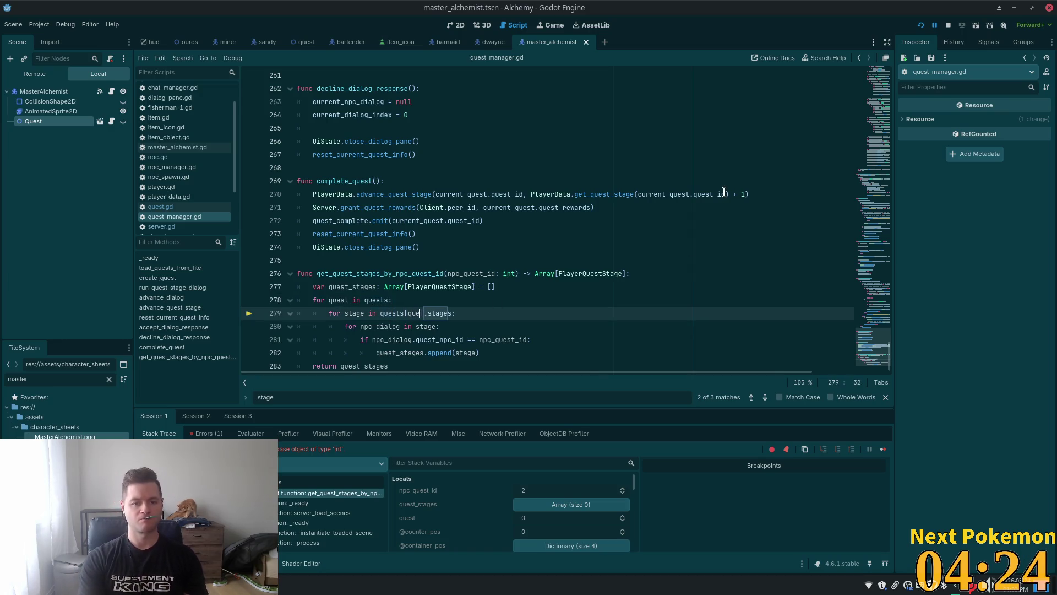
left_click(506, 184)
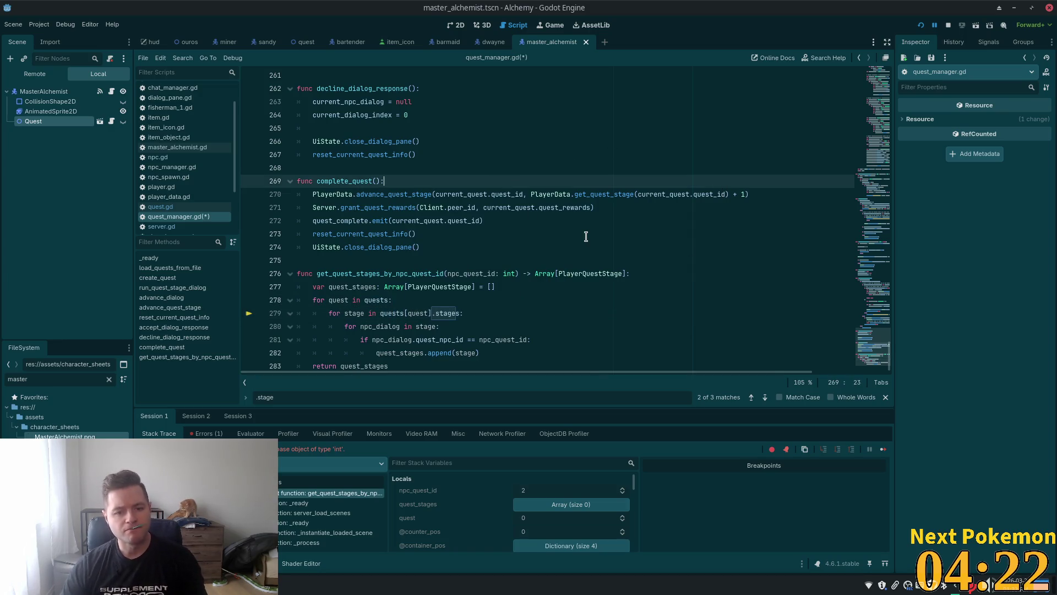
left_click(523, 287)
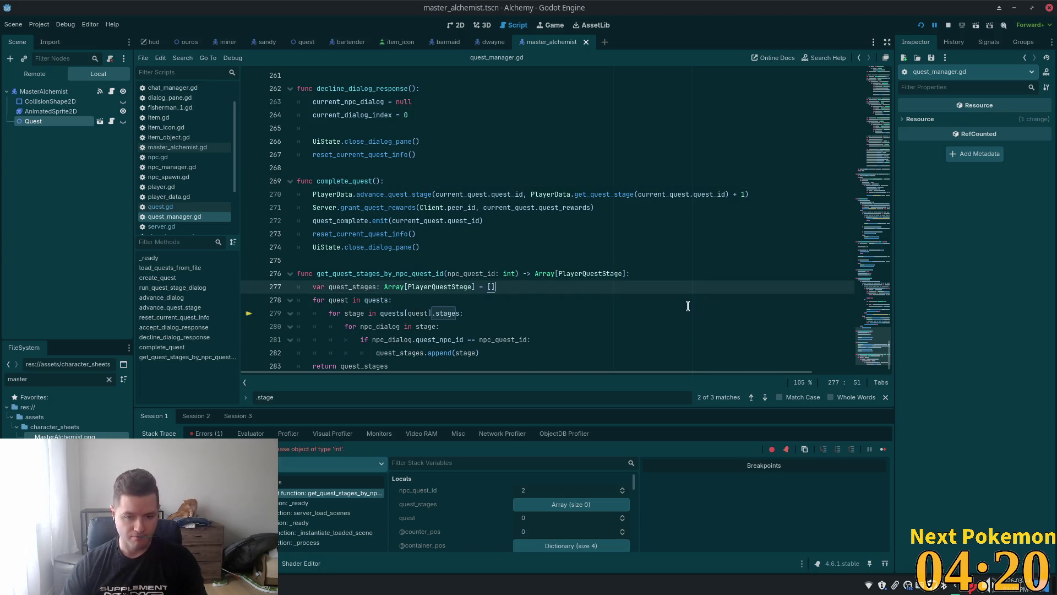
left_click(920, 25)
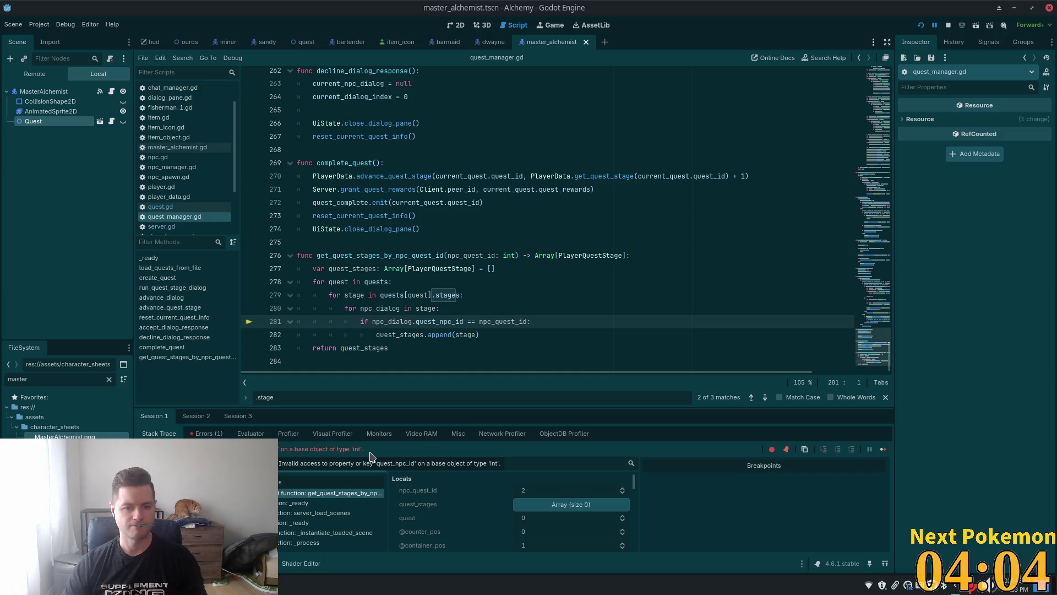
left_click(425, 310)
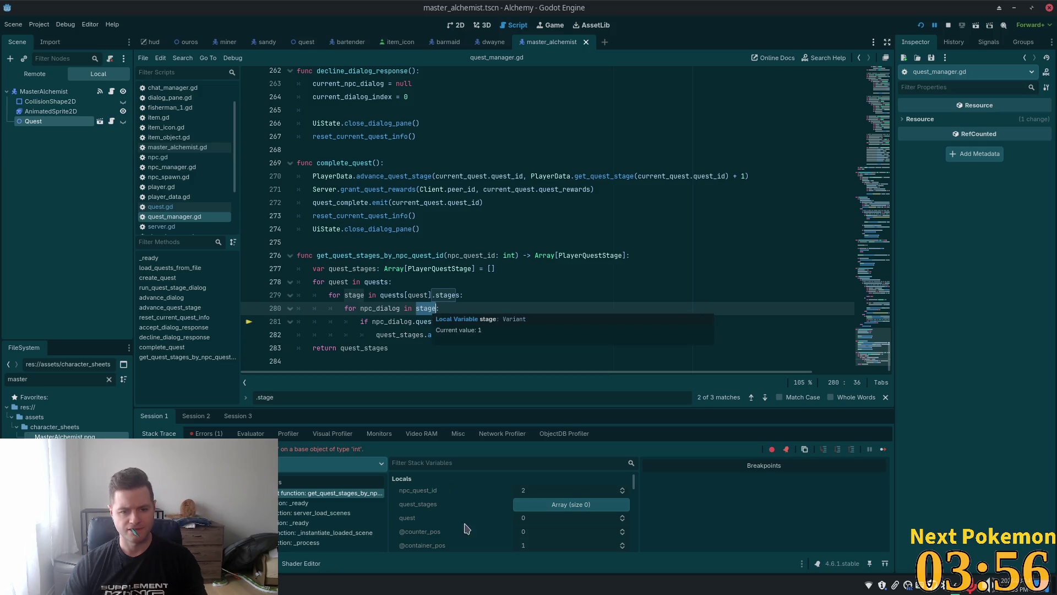
scroll(519, 488, "down", 2)
scroll(526, 502, "down", 2)
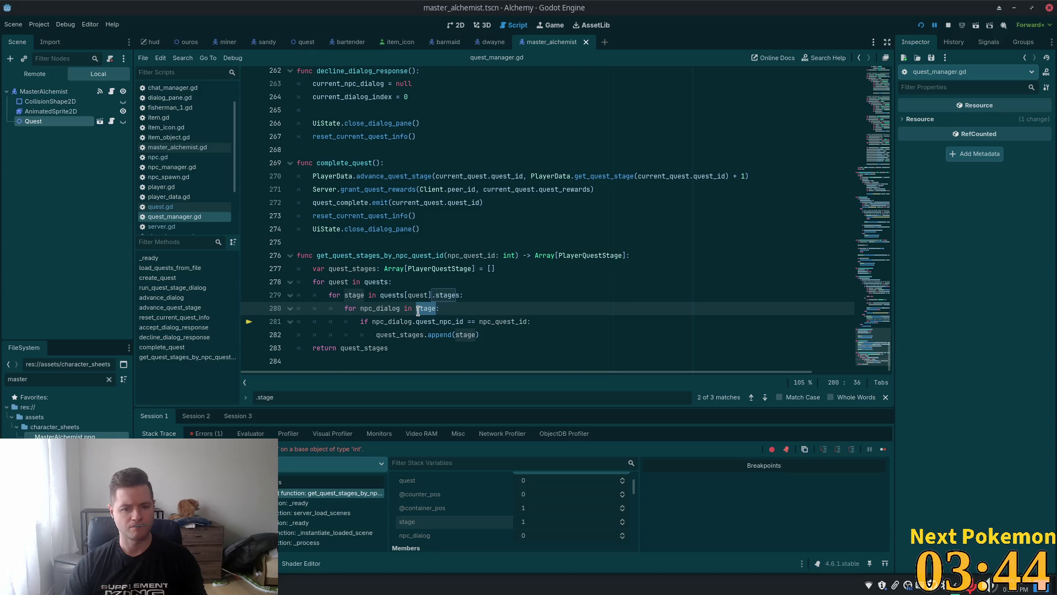
left_click(428, 309)
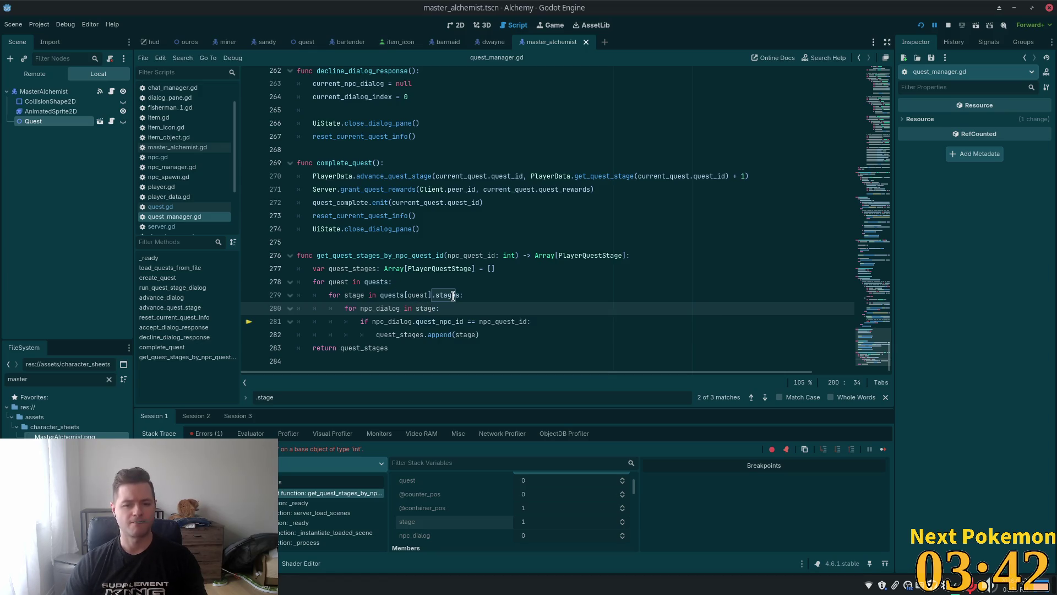
left_click(409, 285)
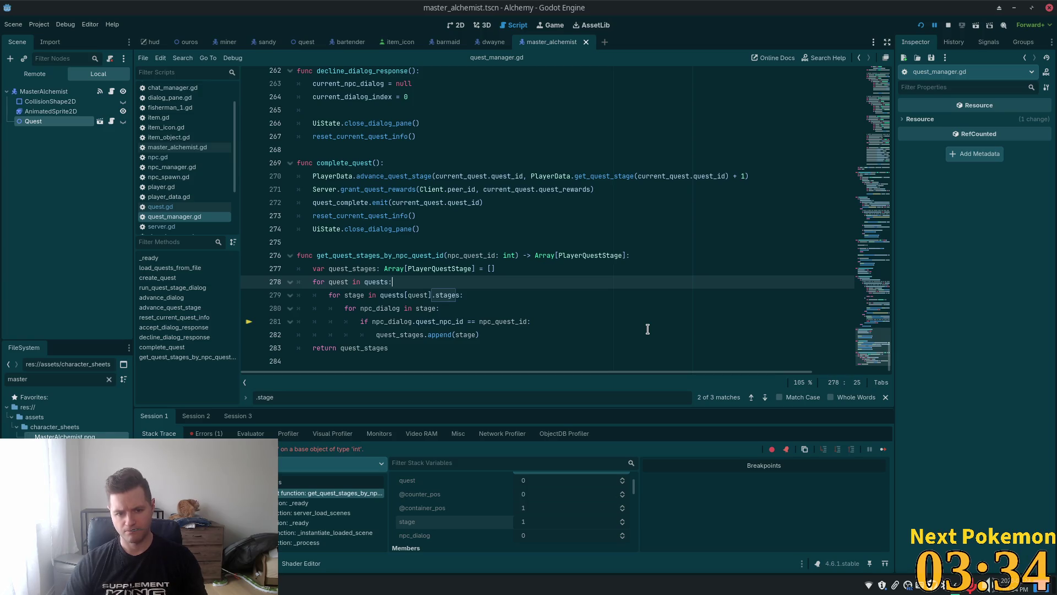
Add a new 'var stage =' line inside the stage loop on line 280
key("Return")
type("var s")
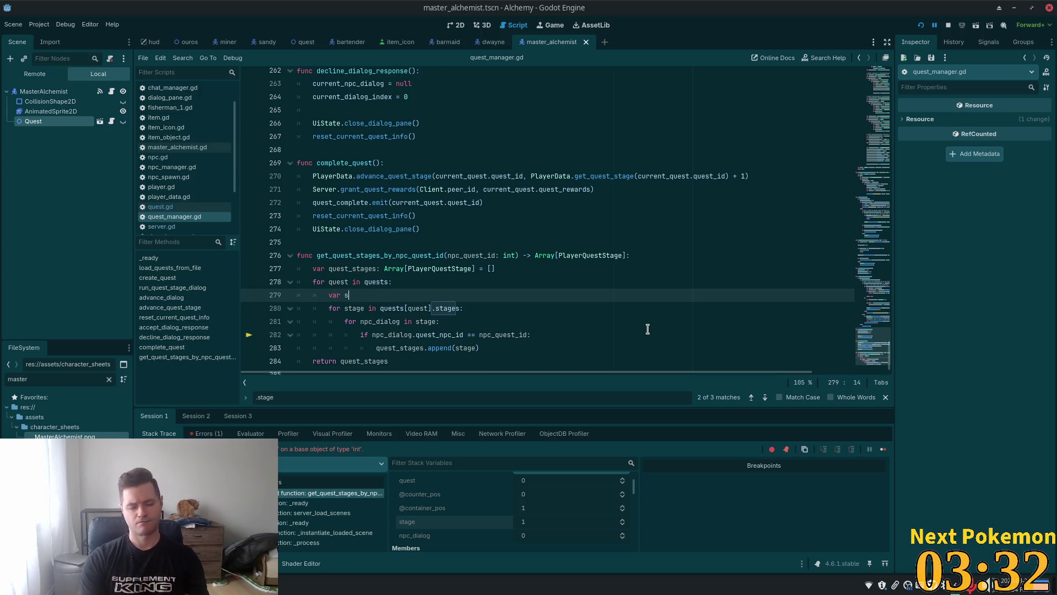
type("tages")
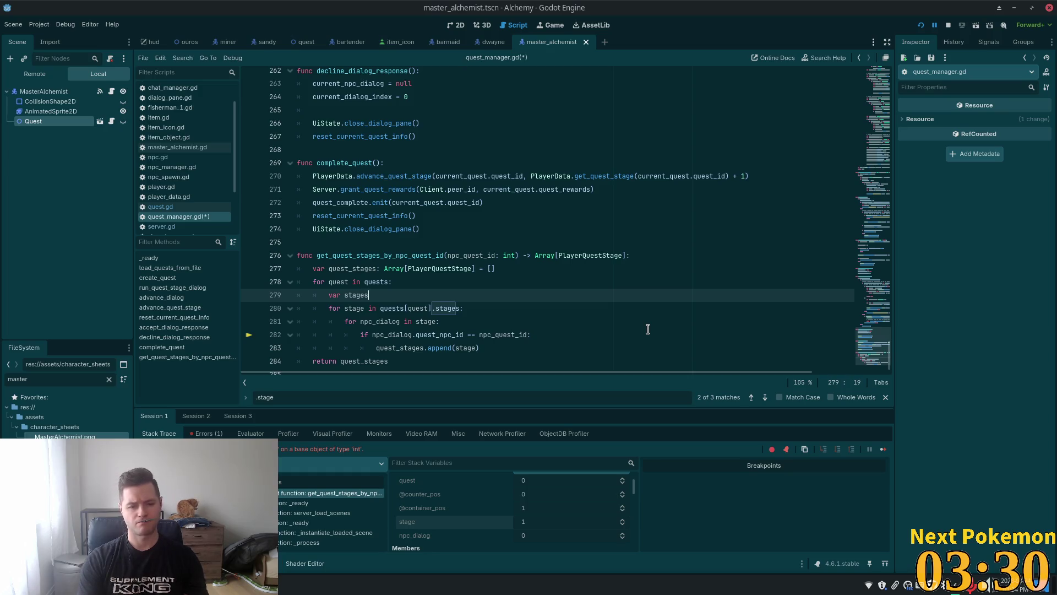
key("ctrl+shift+Left")
key("ctrl+shift+Left")
key("ctrl+shift+Left")
key("BackSpace")
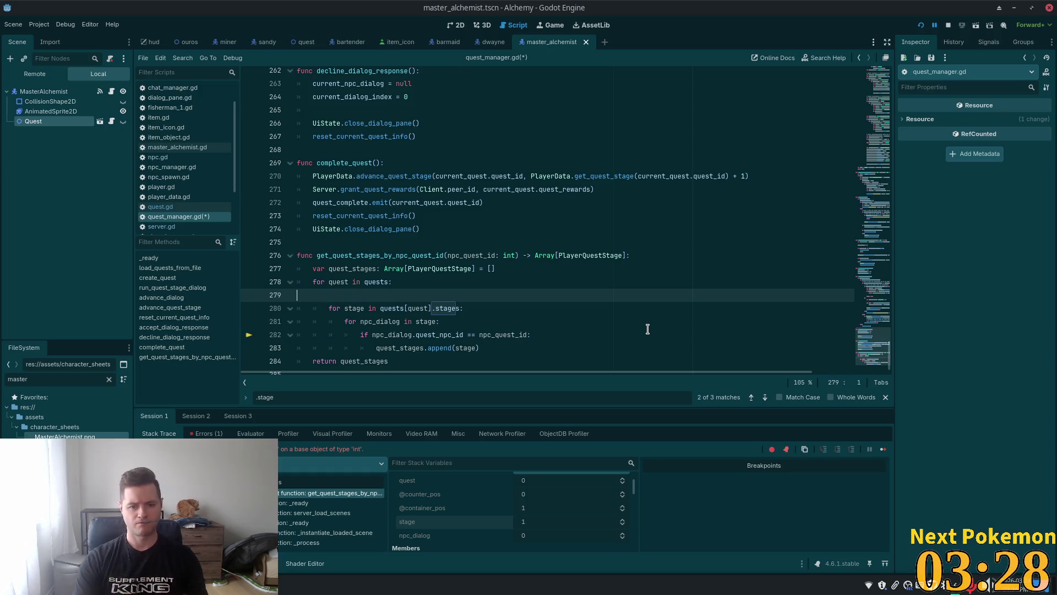
key("BackSpace")
key("Down")
key("End")
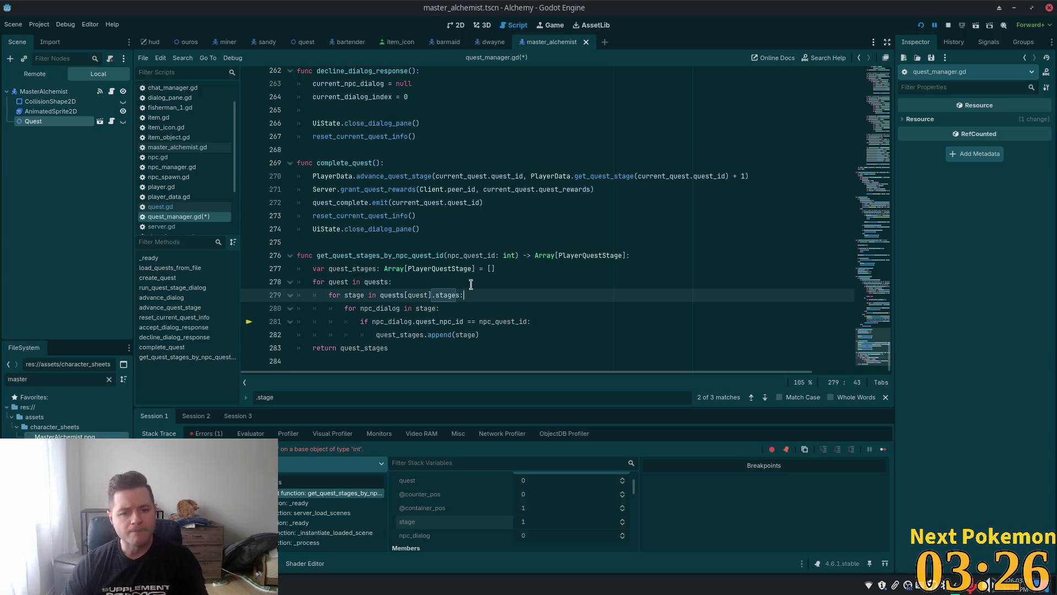
key("Return")
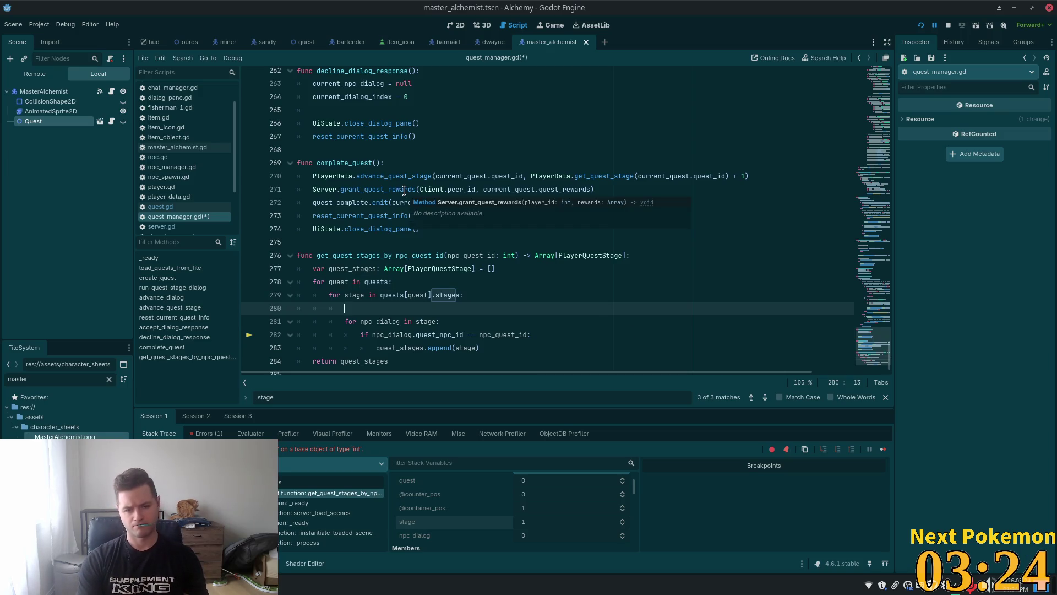
type("stage")
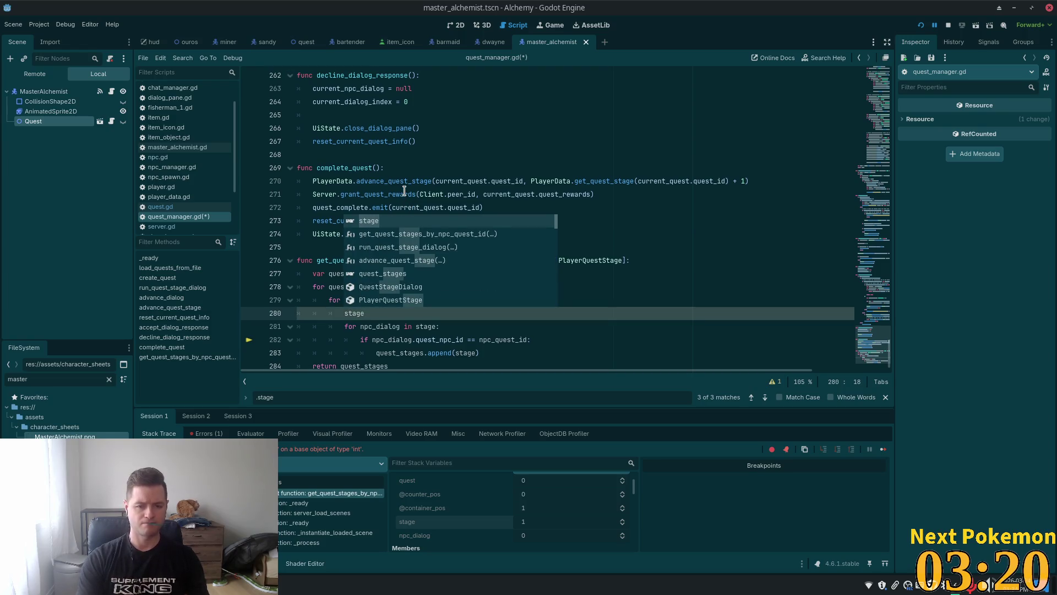
type("]]")
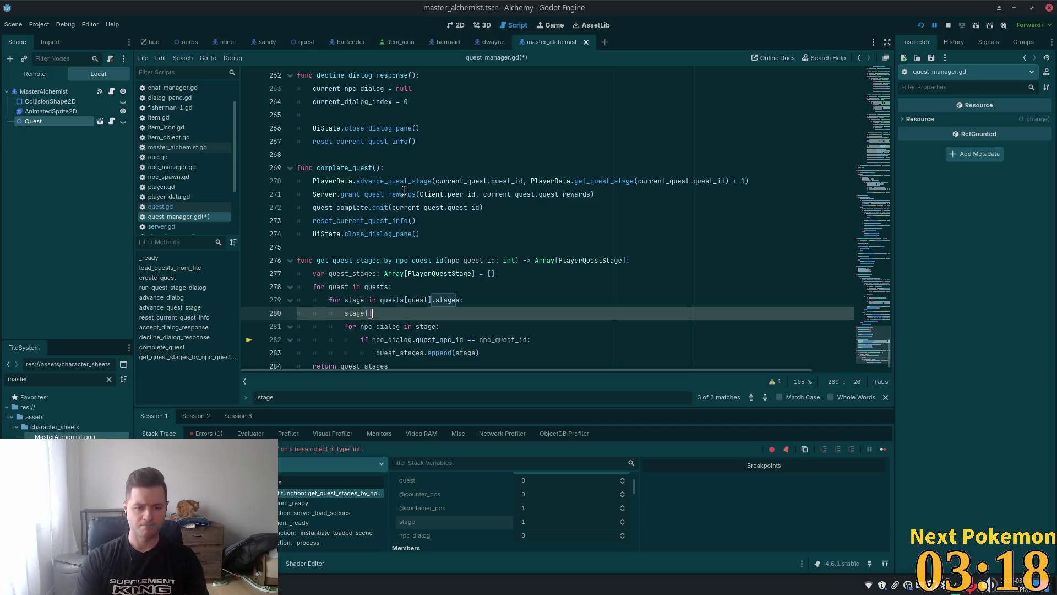
key("BackSpace")
key("BackSpace")
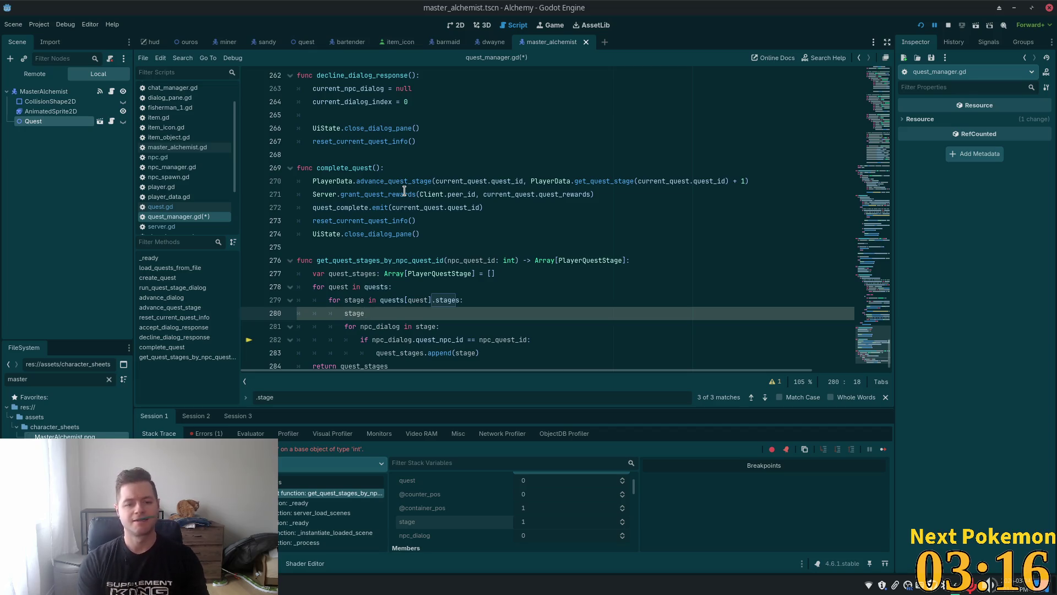
key("Home")
type("var stage")
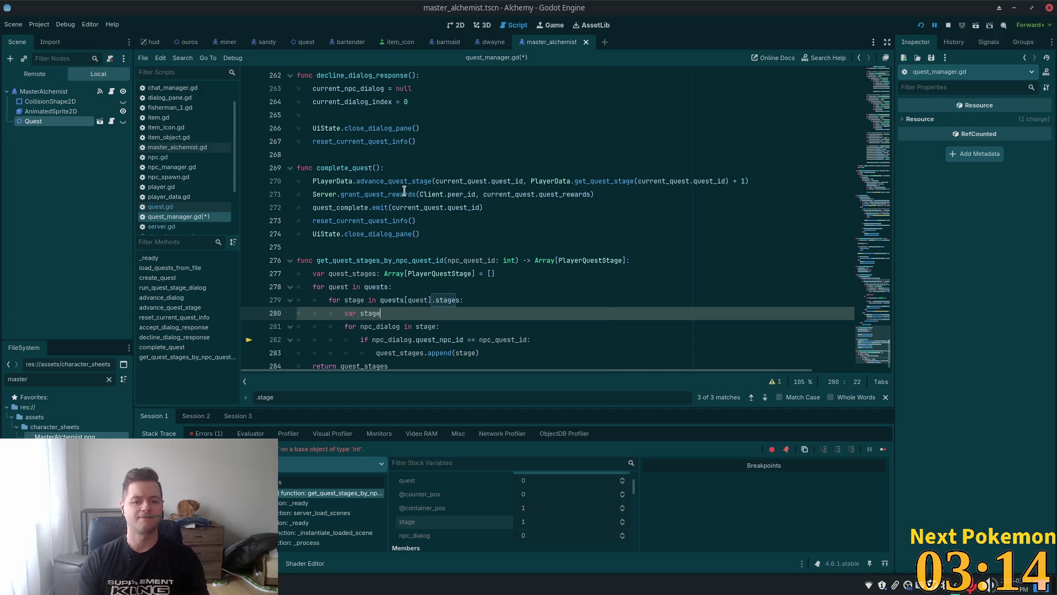
type(" =")
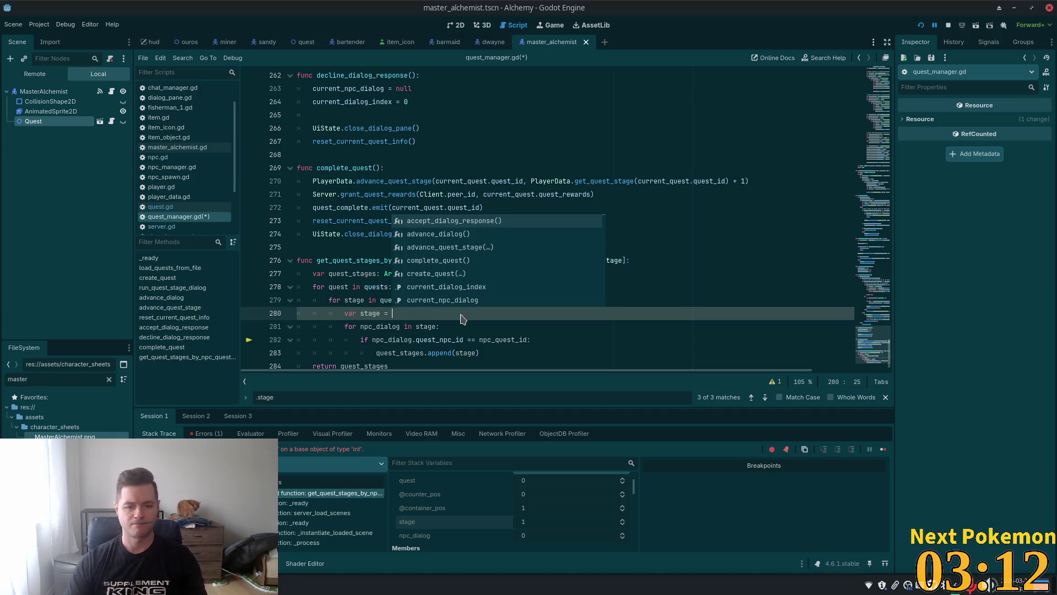
Complete line 280 as var stage = quests[quest].stages[stage
left_click(433, 300)
left_click_drag(460, 299, 381, 298)
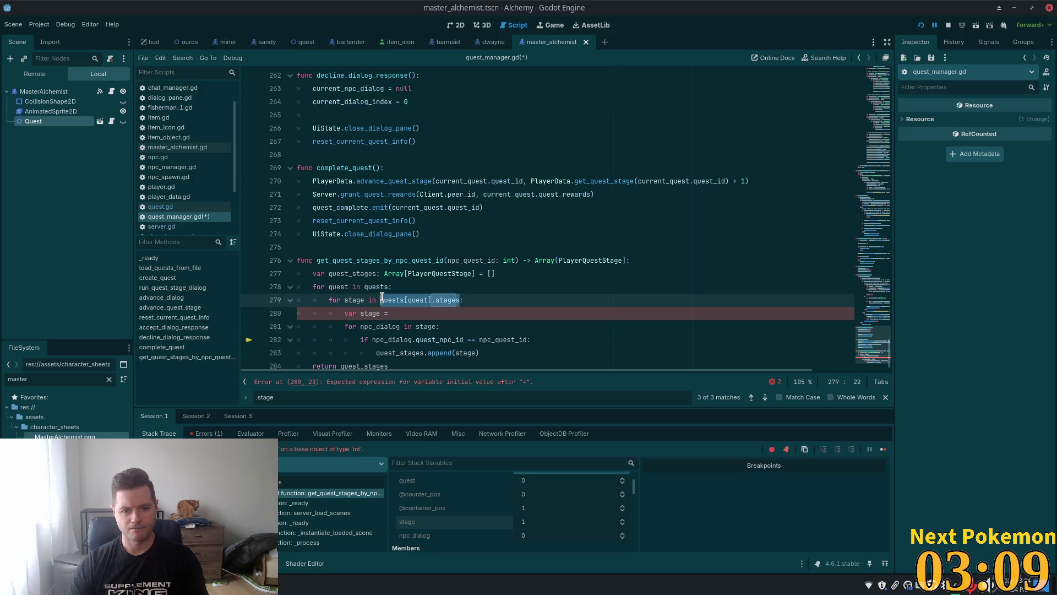
key("ctrl+c")
left_click(421, 315)
key("ctrl+v")
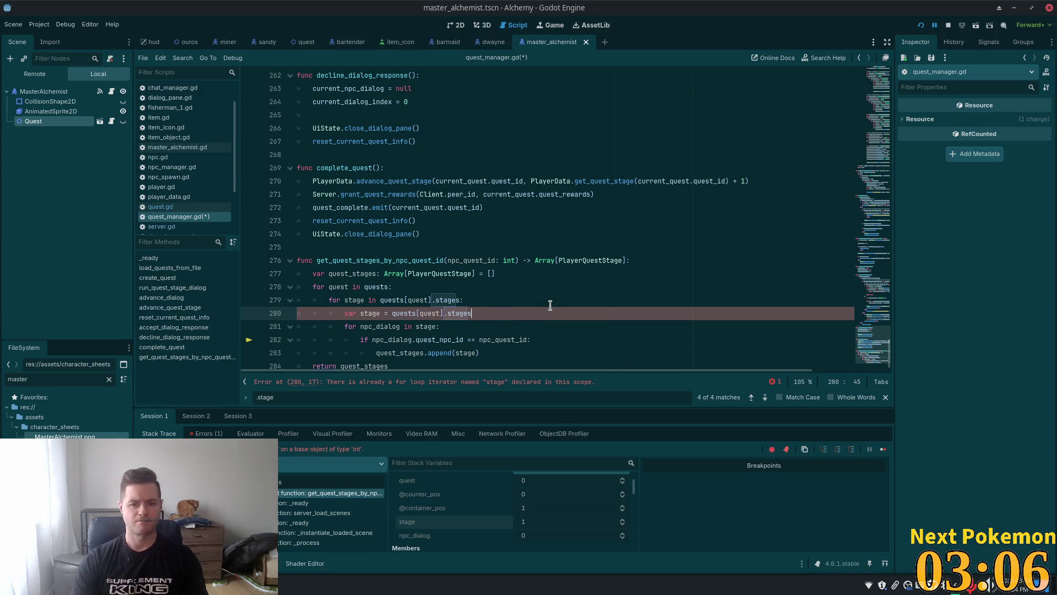
type("[stage")
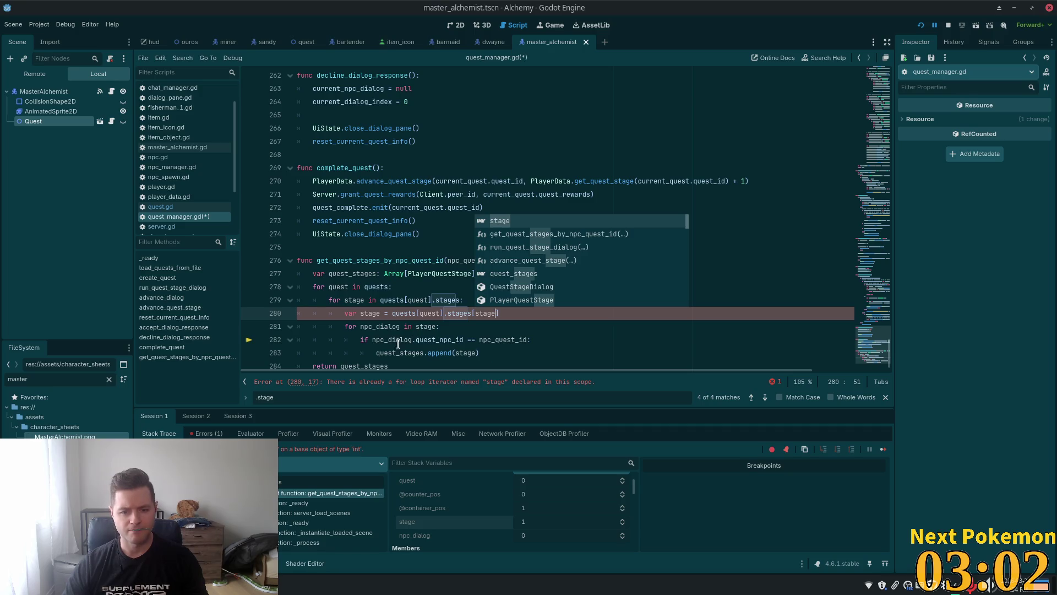
Rename the loop variable to stage_index and index the stages with it on line 280
left_click(360, 300)
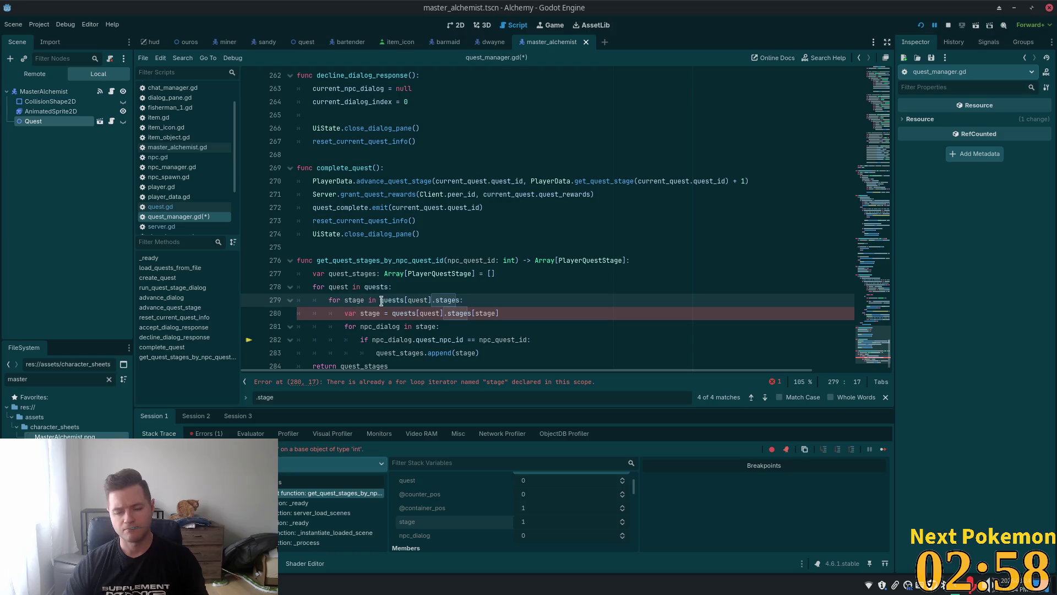
left_click(370, 300)
left_click(365, 299)
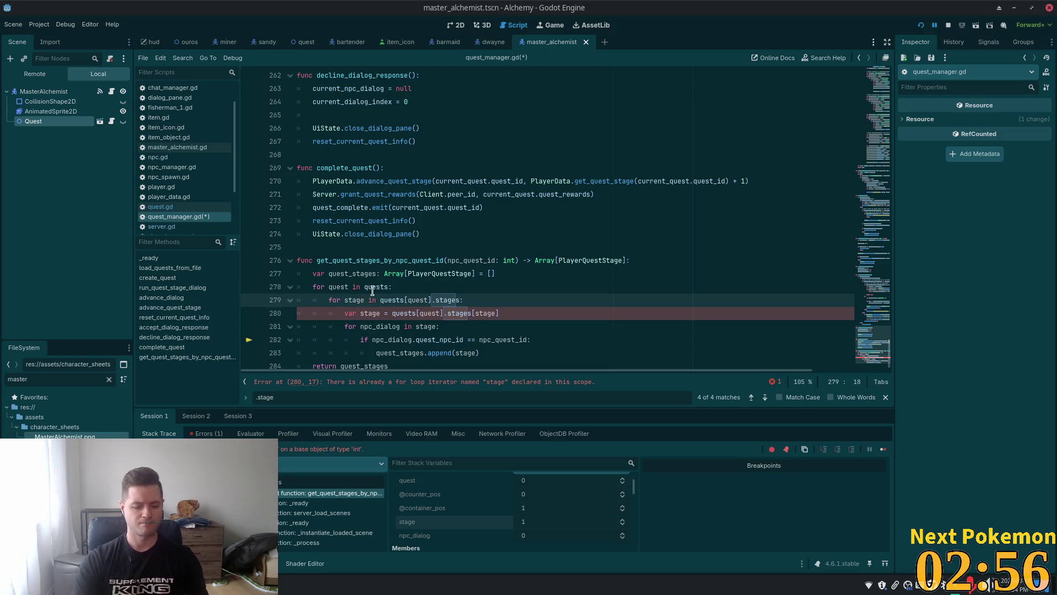
type("_id")
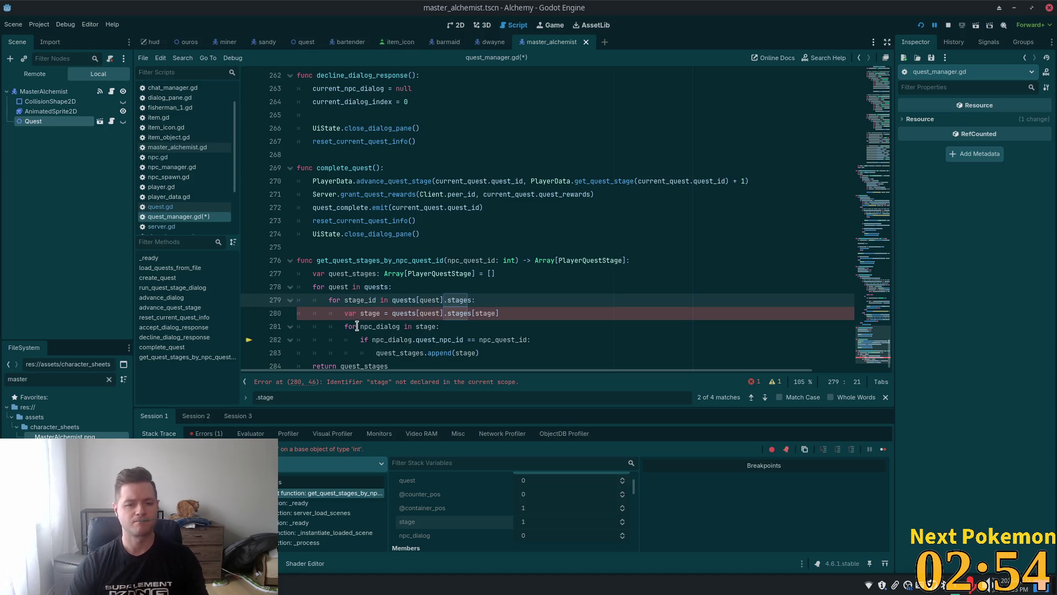
key("BackSpace")
key("BackSpace")
type("index")
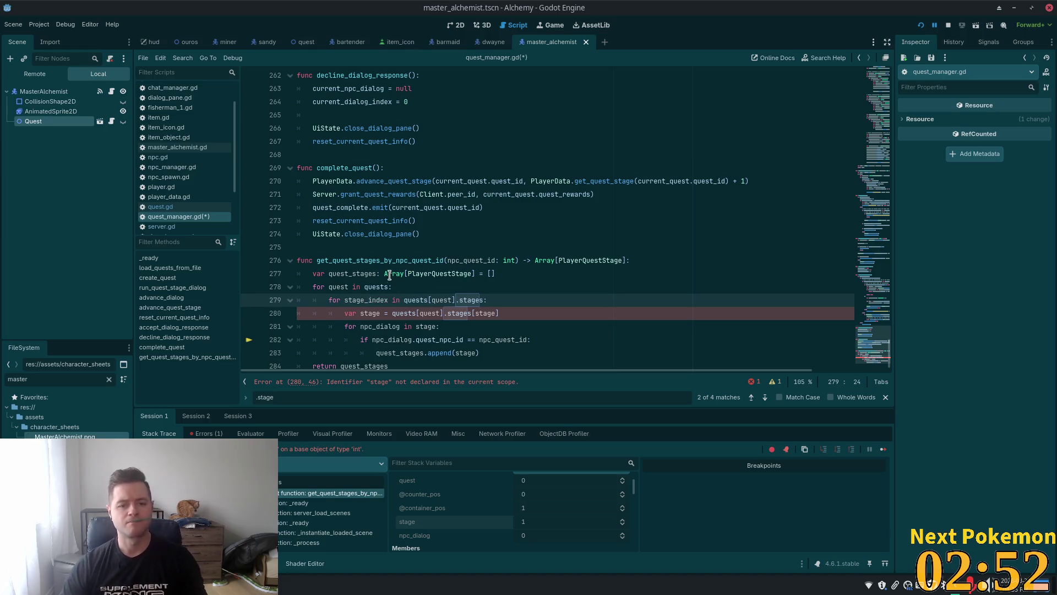
double_click(366, 300)
key("ctrl+c")
double_click(485, 313)
key("ctrl+v")
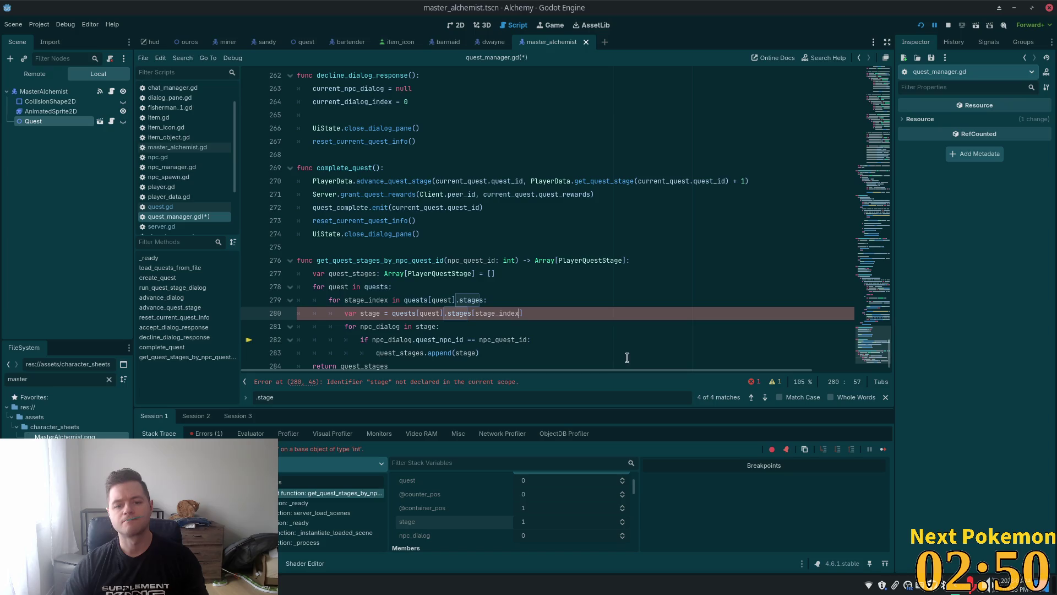
Save quest_manager.gd, relaunch the game, log in, and show the 60 debugger errors
left_click(541, 278)
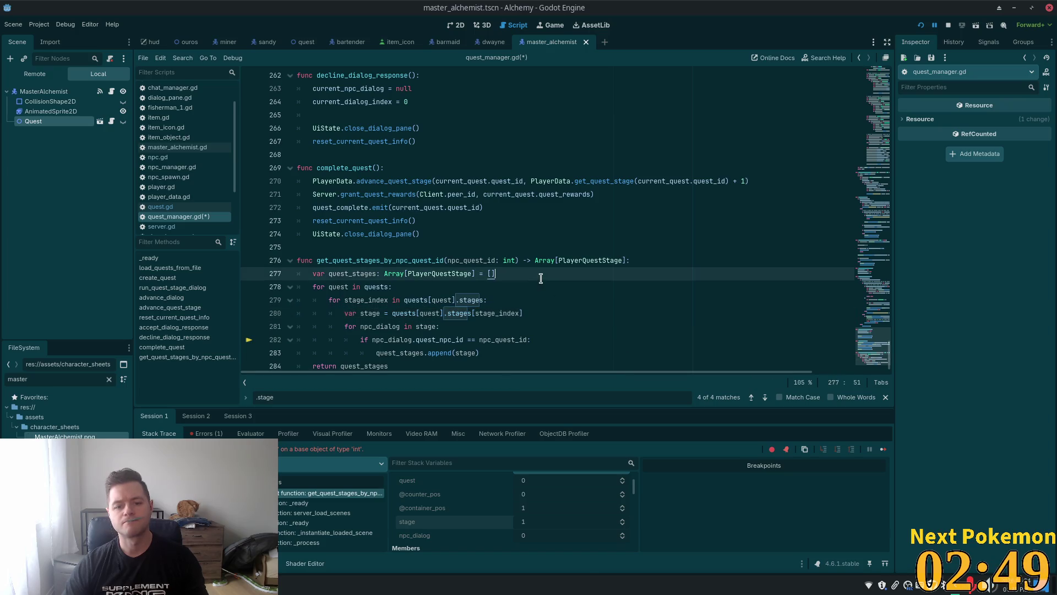
scroll(386, 317, "down", 1)
left_click(401, 315)
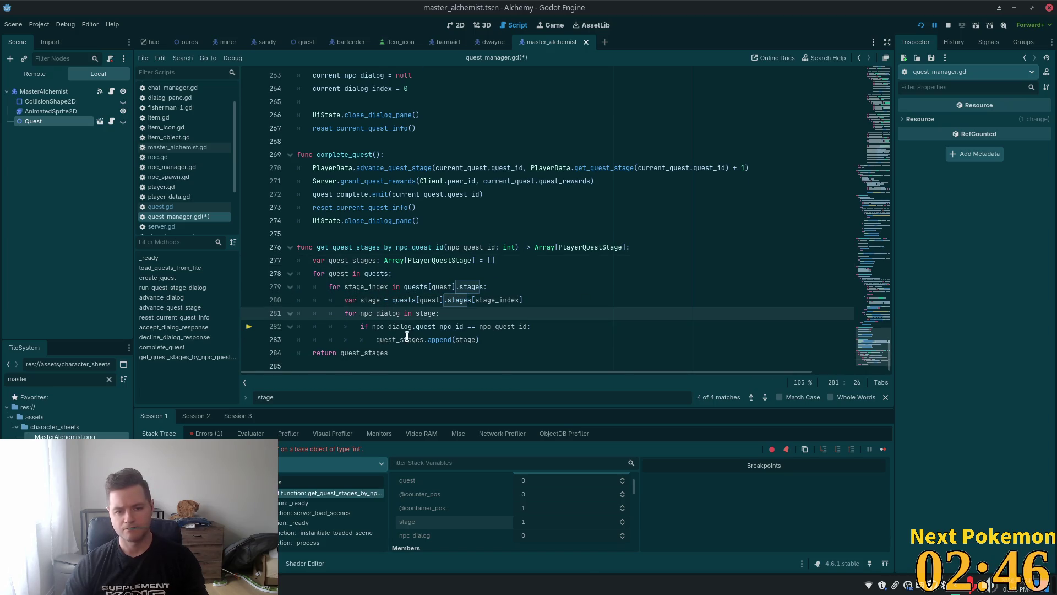
key("ctrl+s")
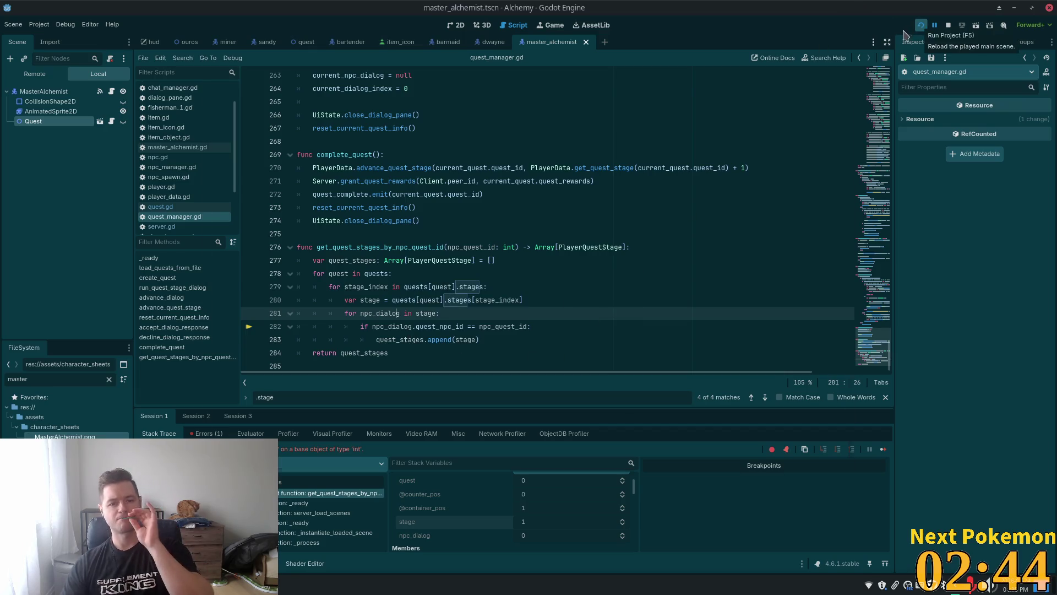
left_click(919, 25)
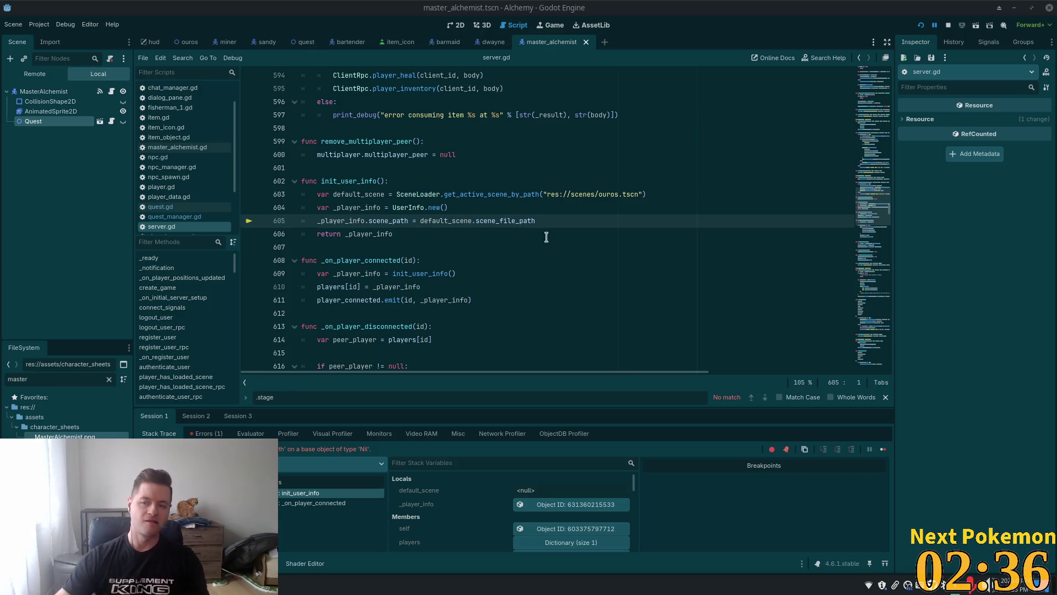
left_click(920, 24)
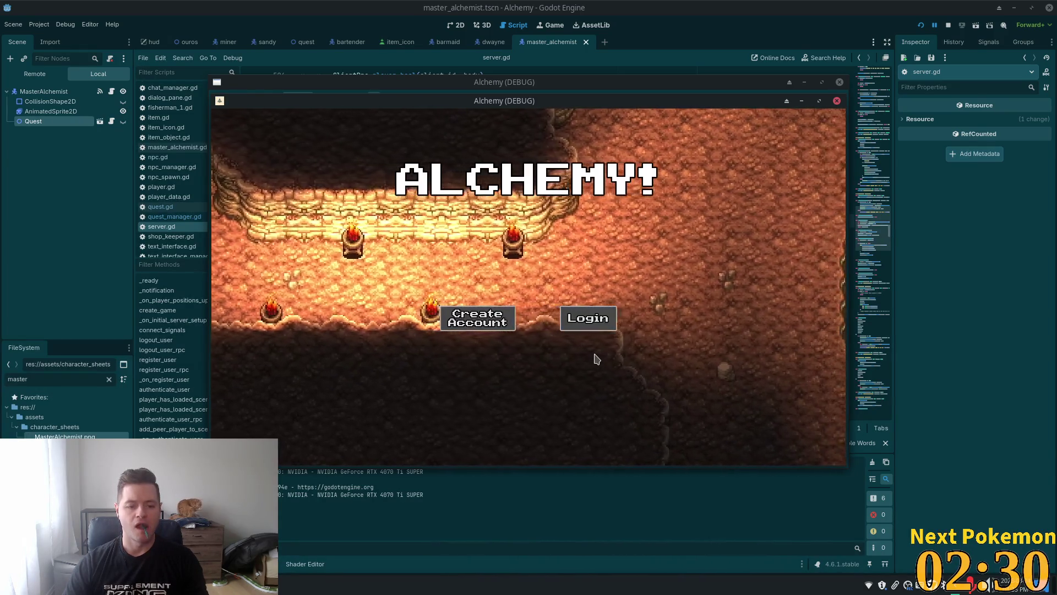
left_click(588, 318)
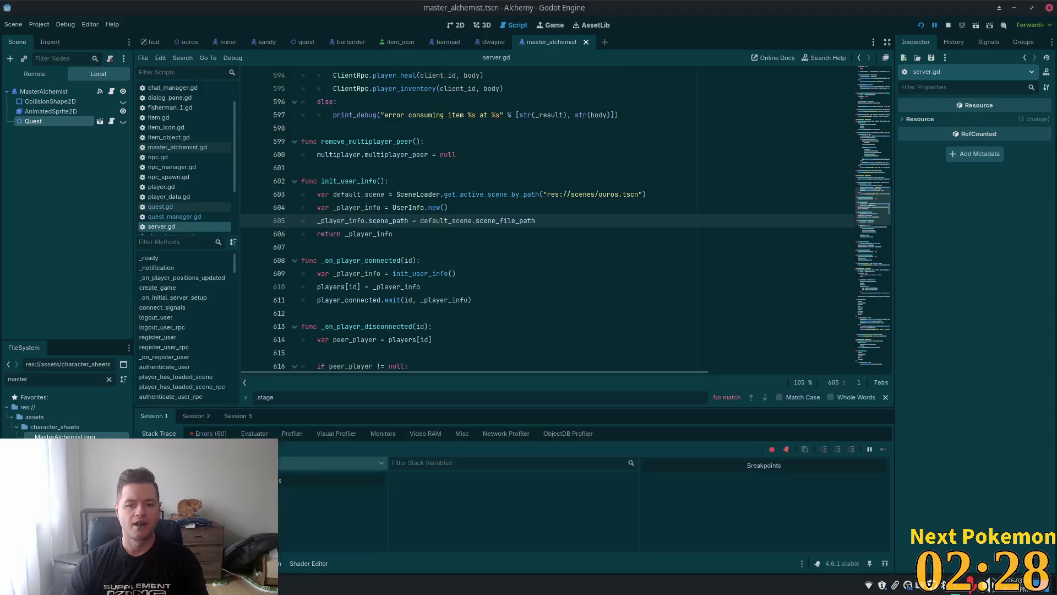
left_click(208, 433)
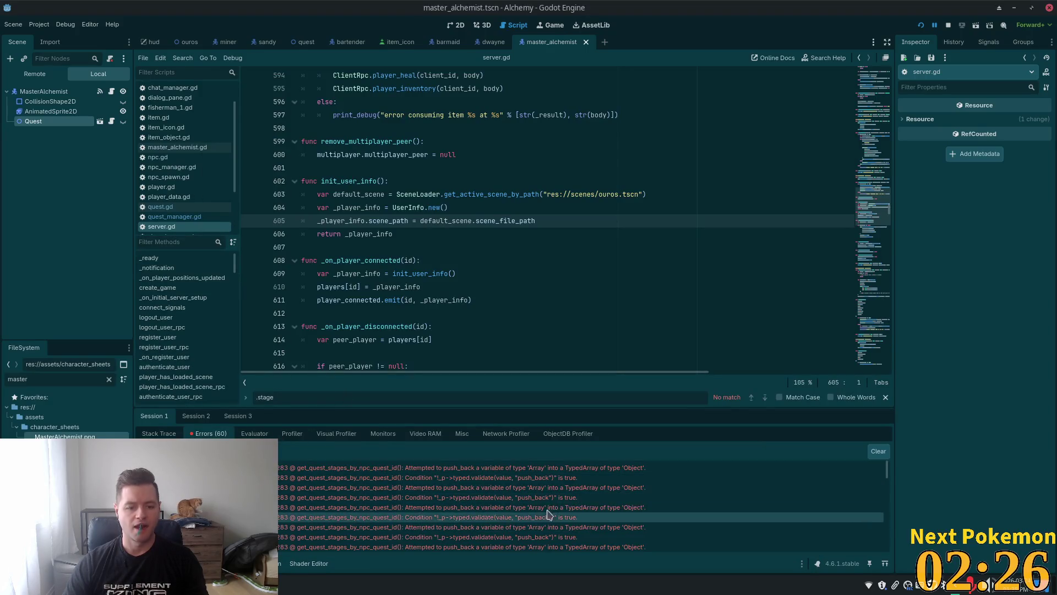
Jump from the push_back error to quest_manager.gd line 283 and review the stage lines 280–281
mouse_move(539, 499)
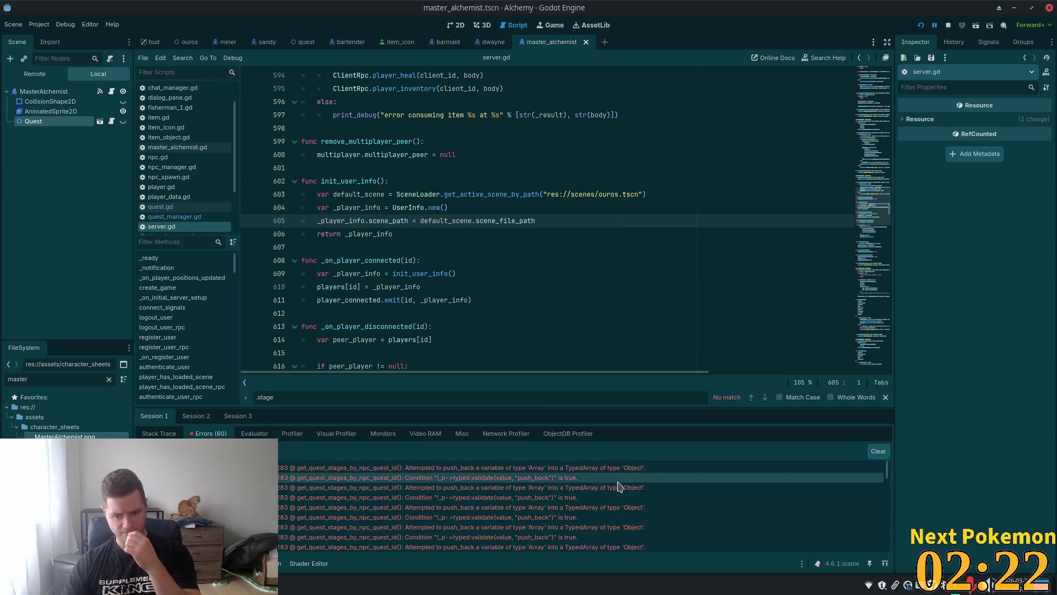
double_click(631, 490)
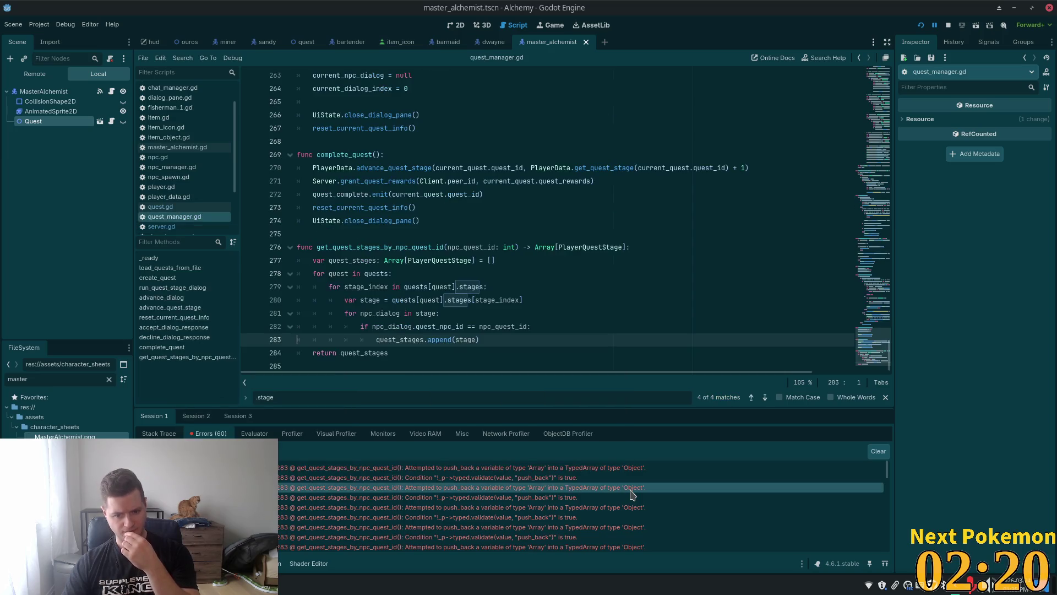
mouse_move(631, 492)
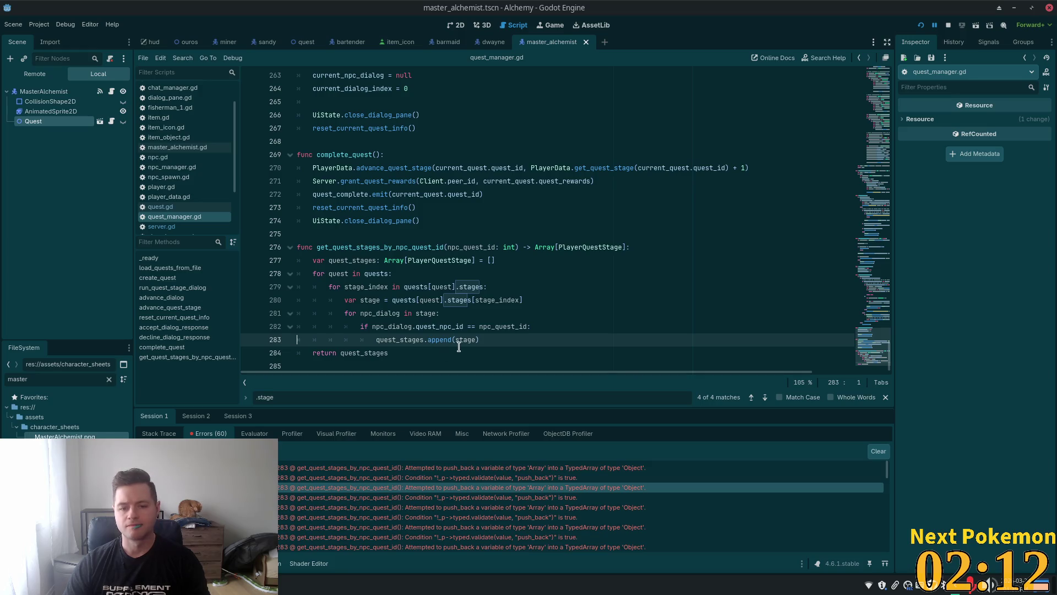
double_click(419, 315)
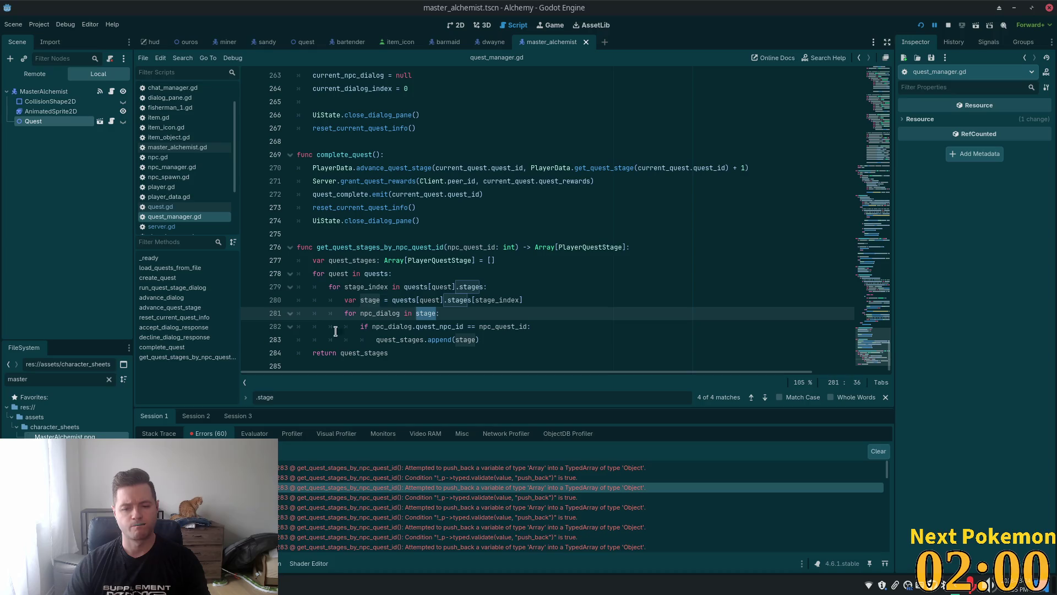
left_click(377, 301)
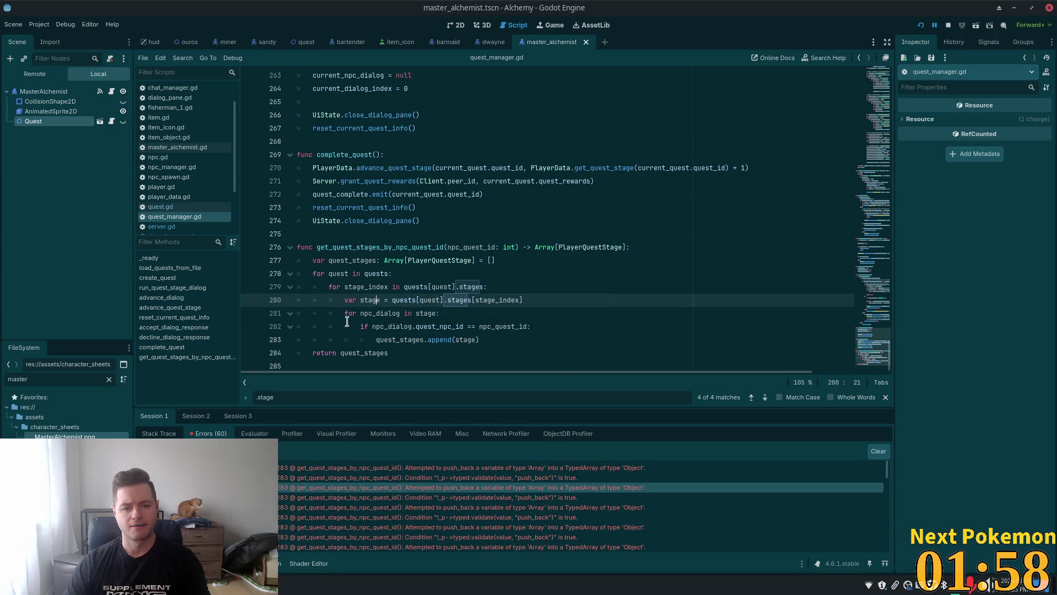
Break at line 283 and inspect stage's QuestStageDialog: Quest Npc ID 2 with one dialog
left_click(249, 339)
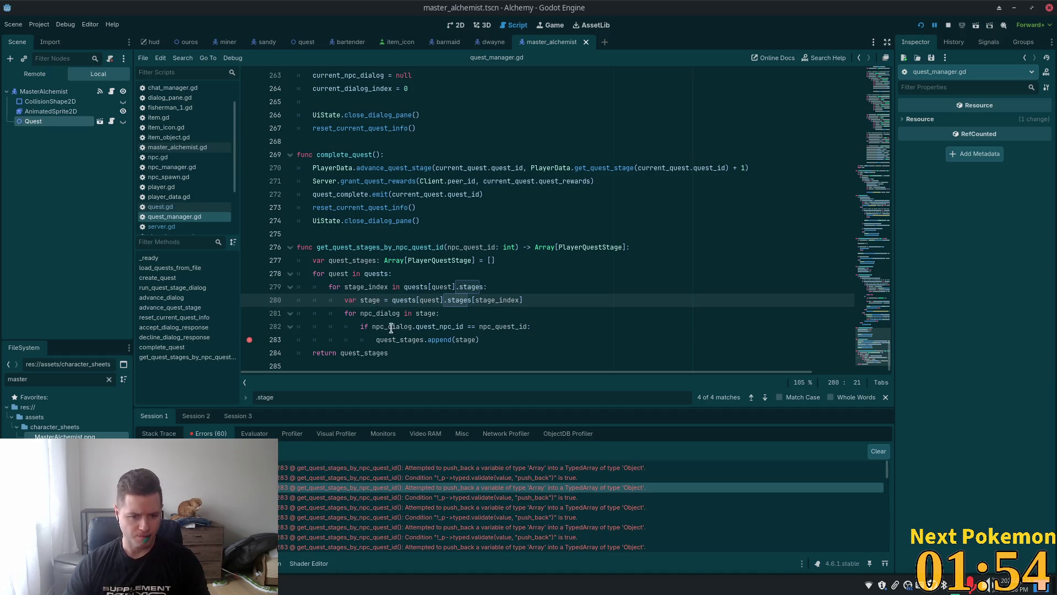
left_click(922, 27)
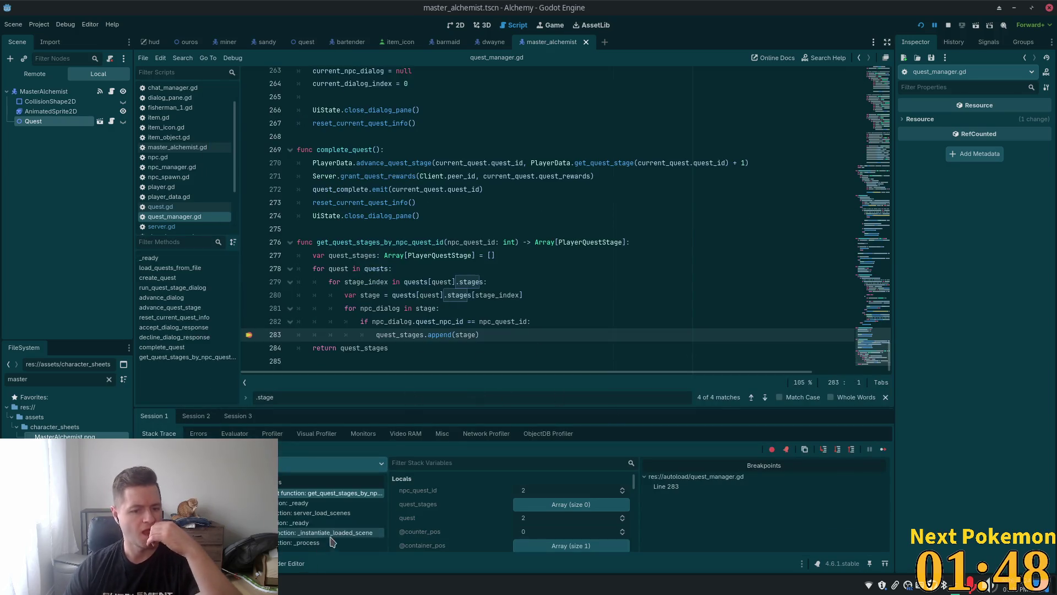
left_click(549, 505)
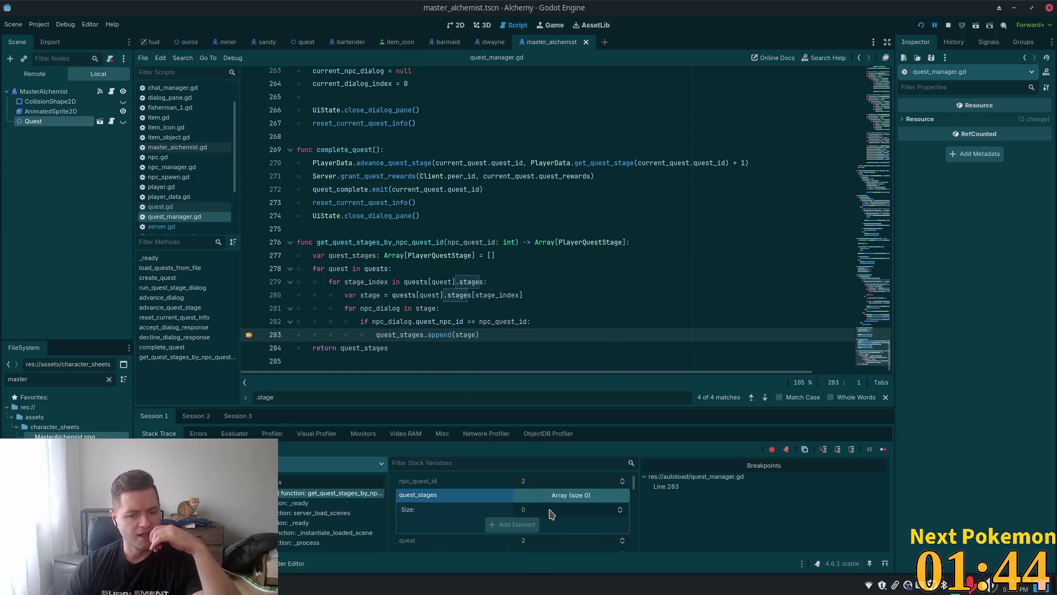
scroll(550, 512, "down", 1)
left_click(551, 530)
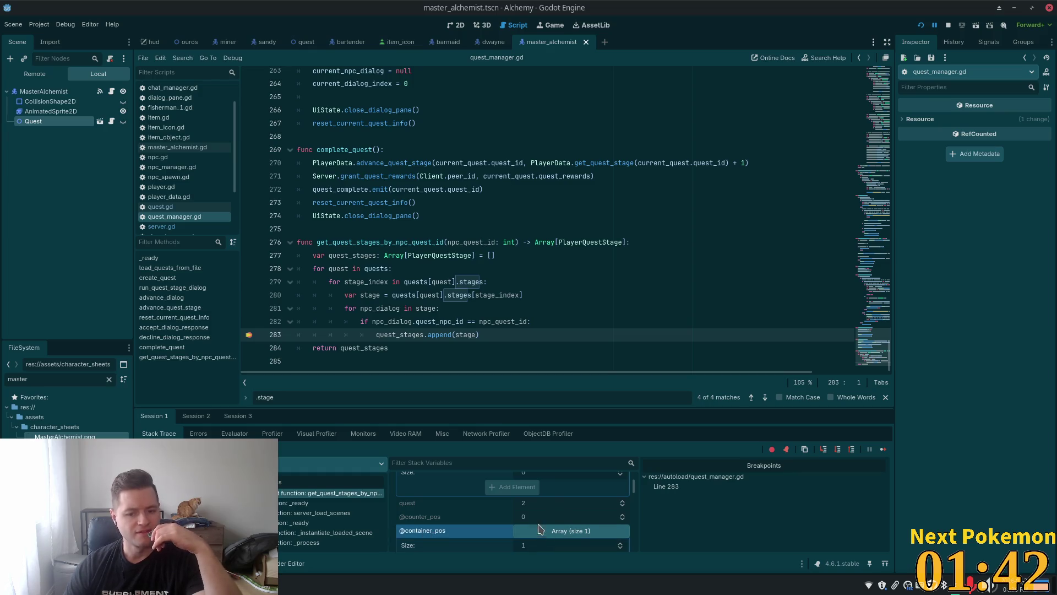
scroll(531, 518, "down", 2)
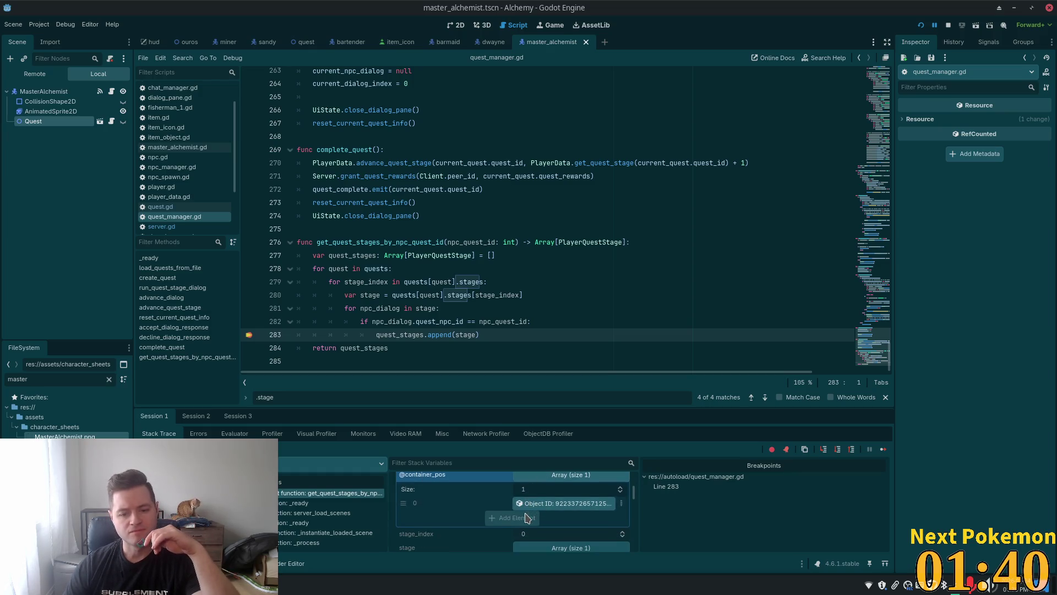
left_click(544, 511)
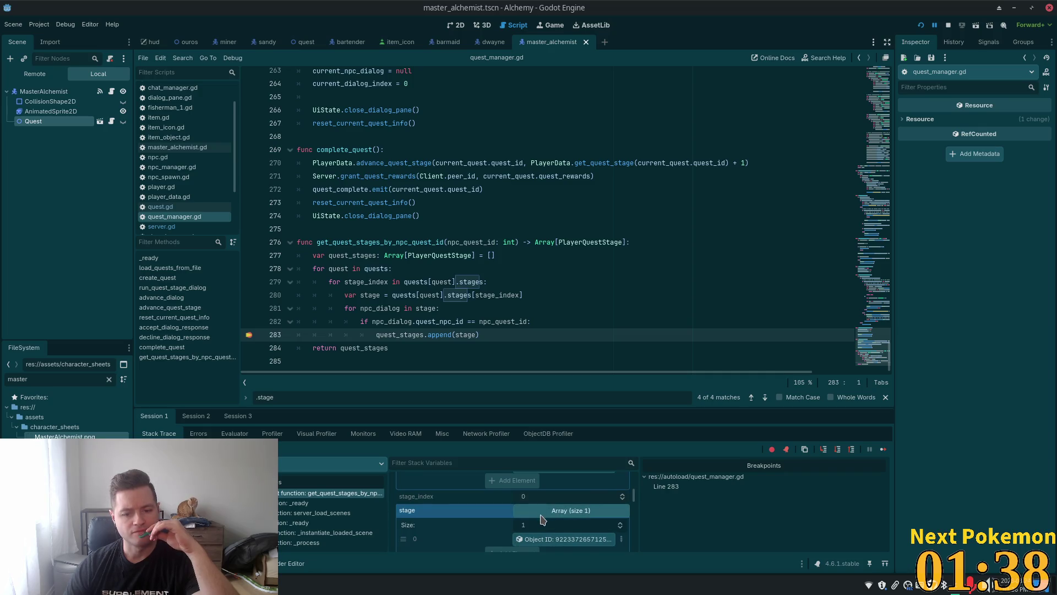
left_click(537, 521)
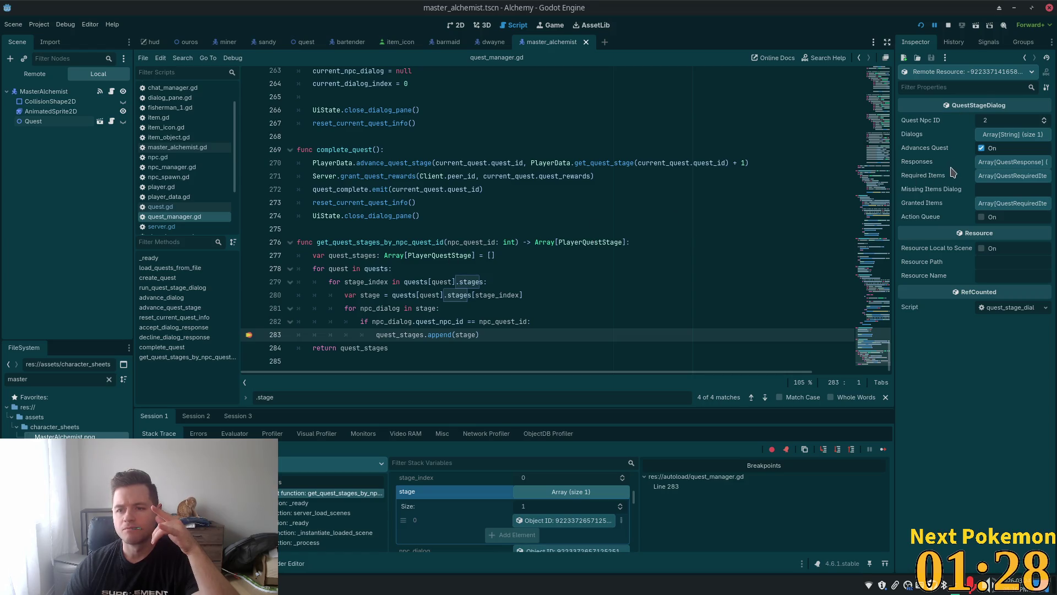
left_click(1003, 137)
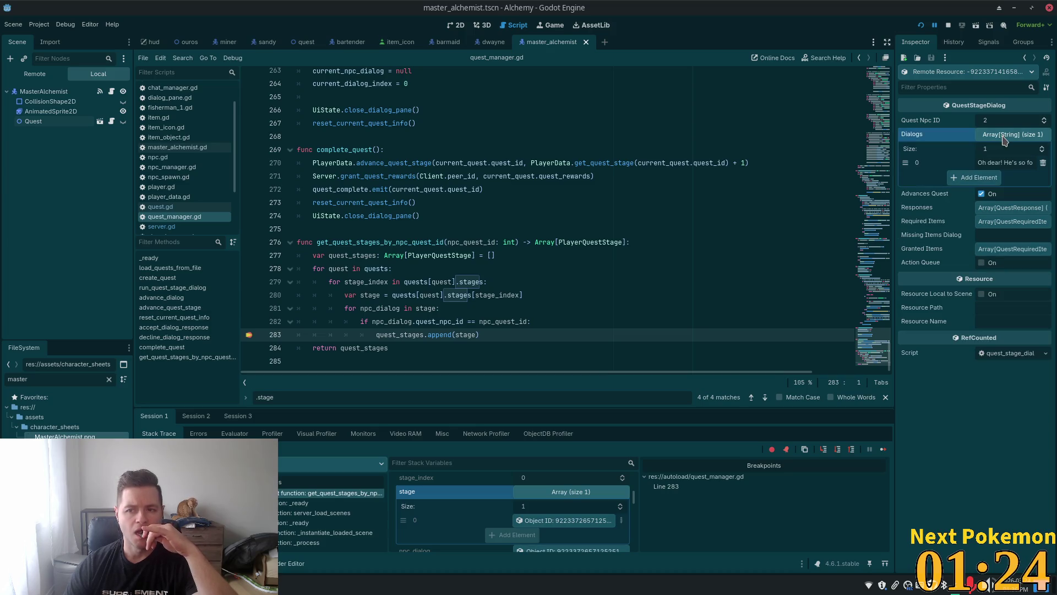
left_click(1004, 137)
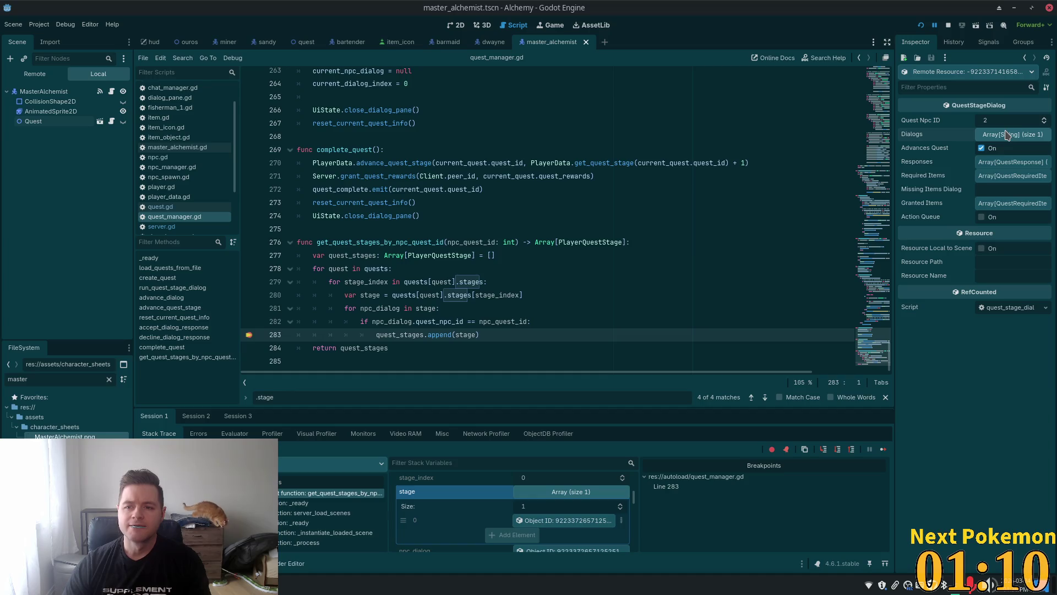
Change line 283 to append PlayerQuestStage.new(quests[quest].), leaving the argument unfinished
double_click(467, 336)
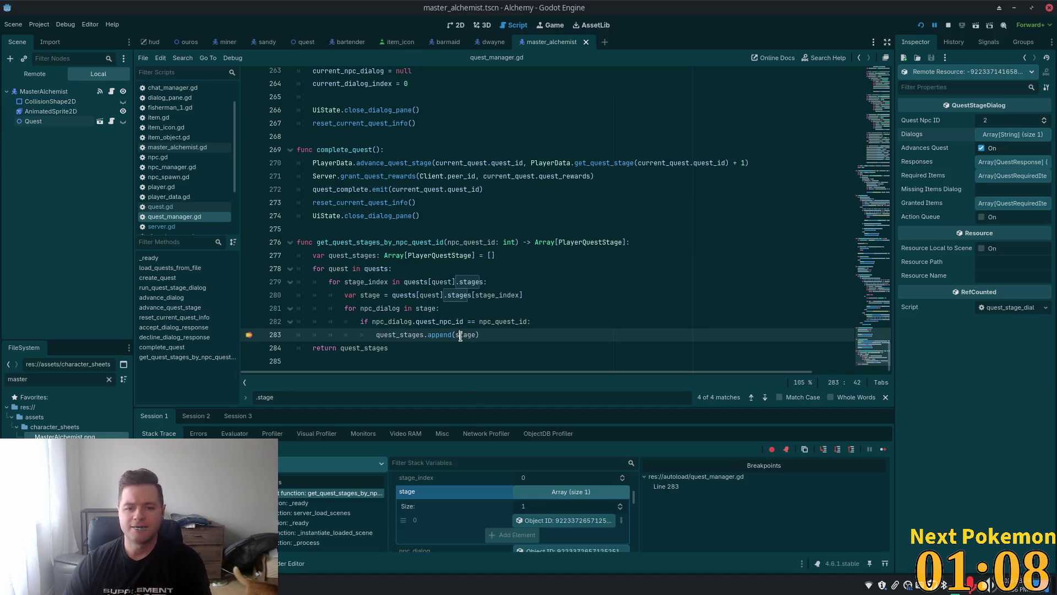
double_click(608, 243)
key("ctrl+c")
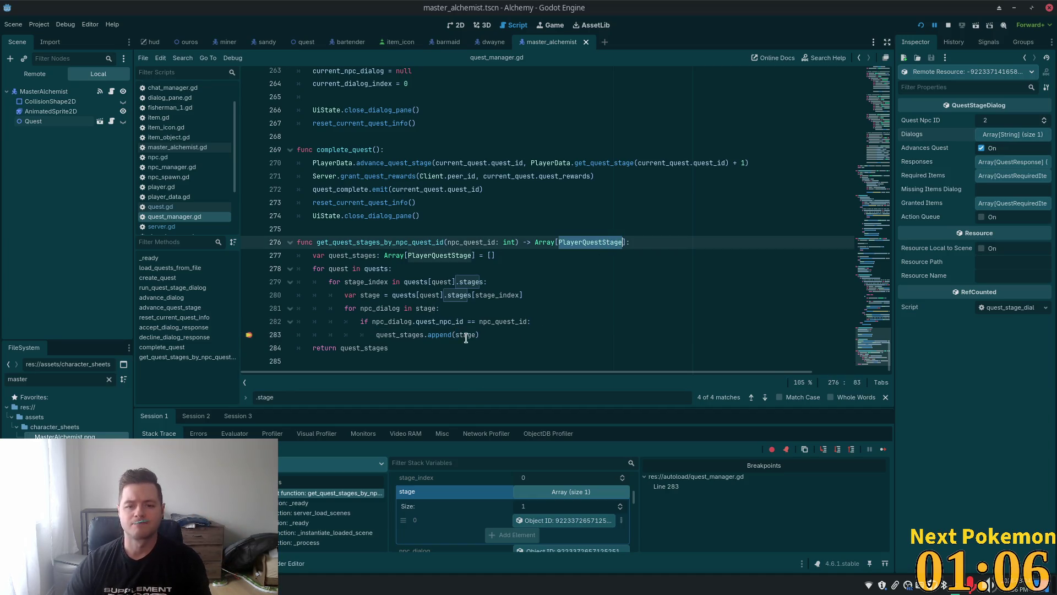
double_click(466, 335)
key("ctrl+v")
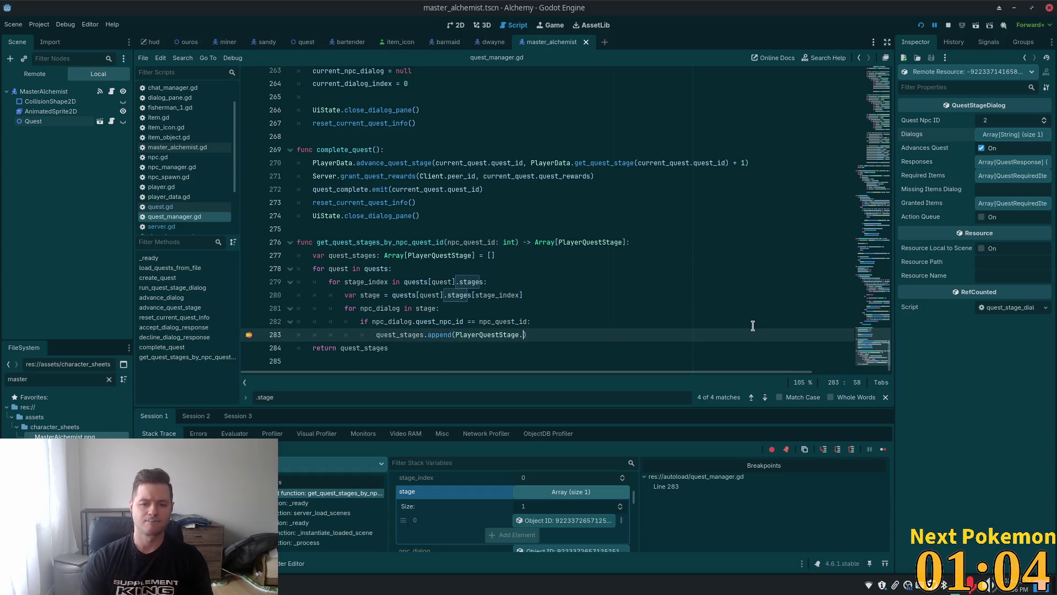
type("new(")
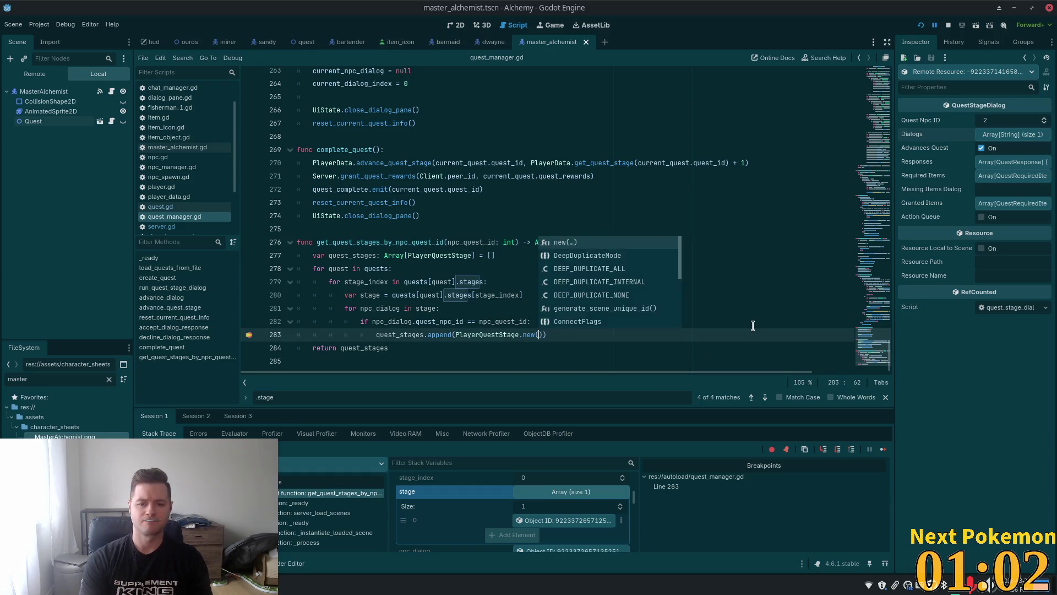
key("Escape")
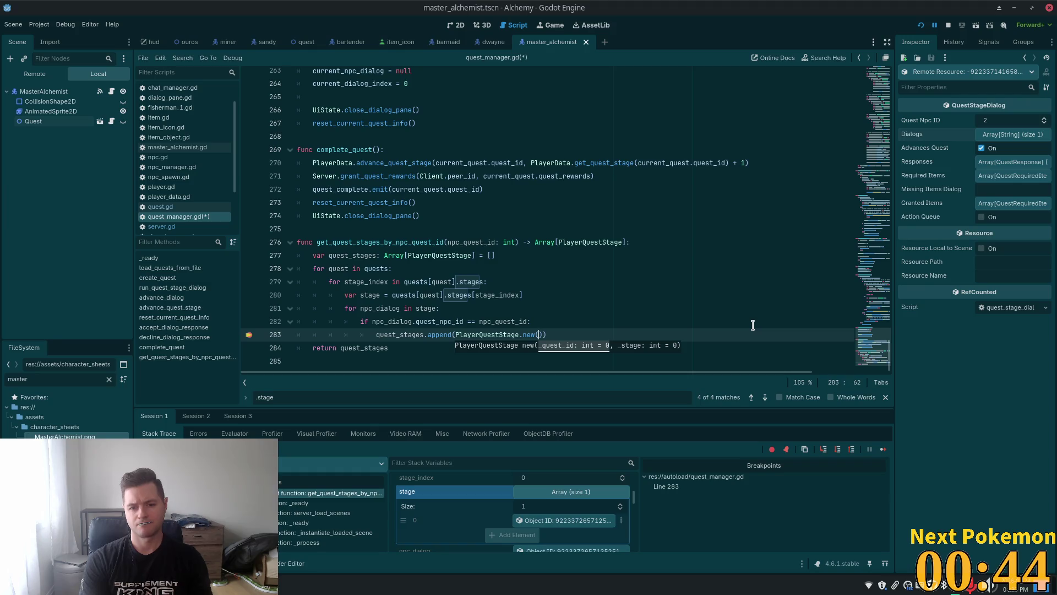
type("quest")
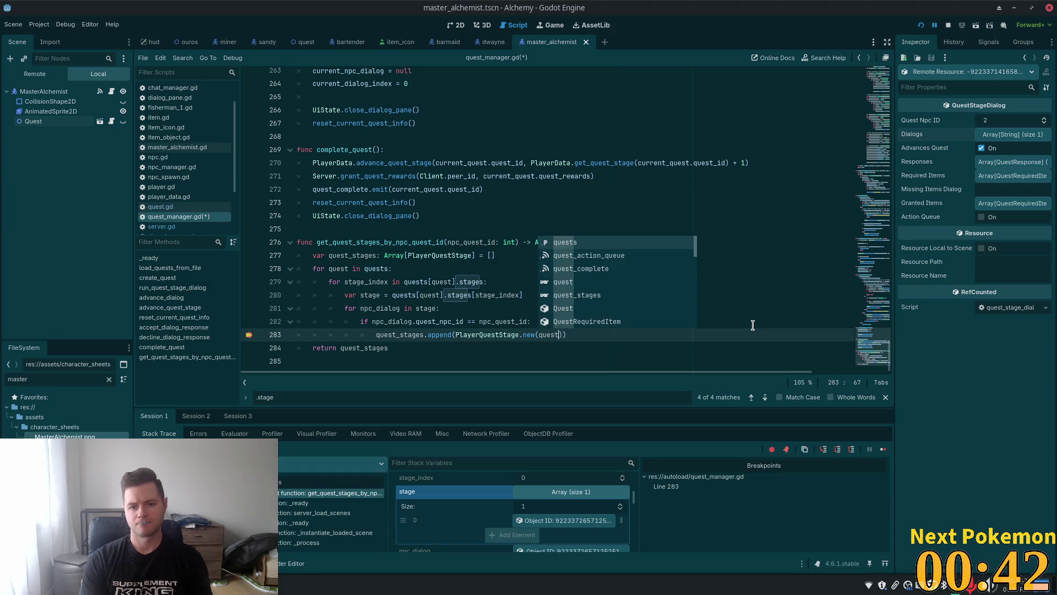
type("s.")
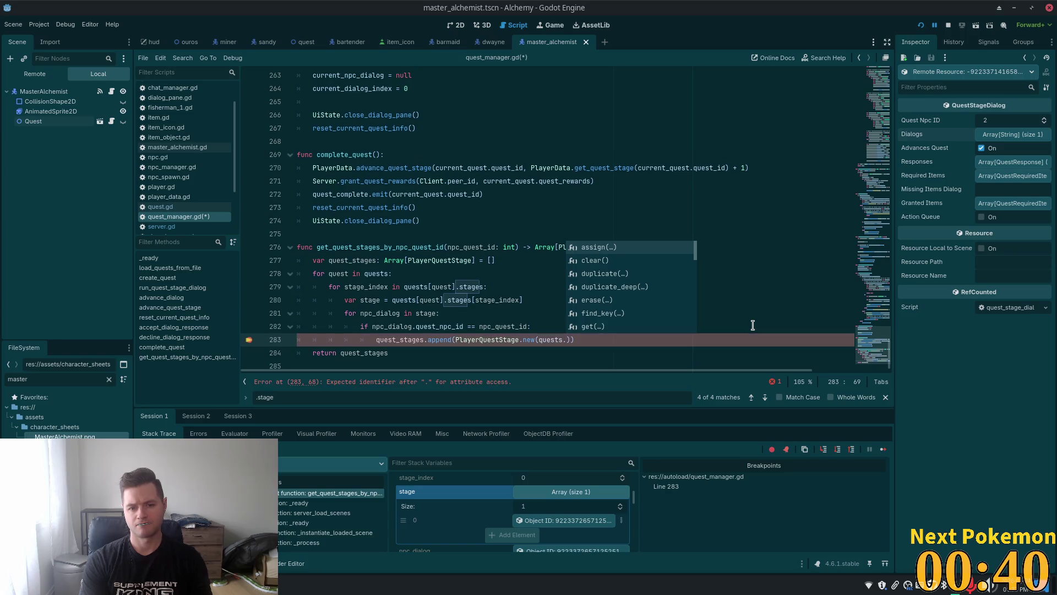
key("BackSpace")
type("[que")
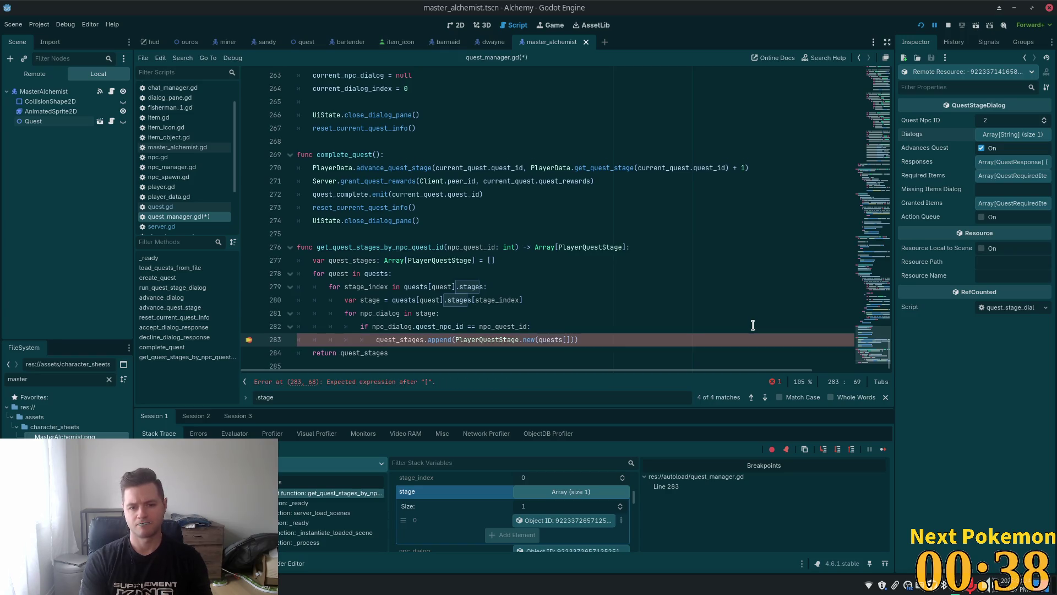
type("sts")
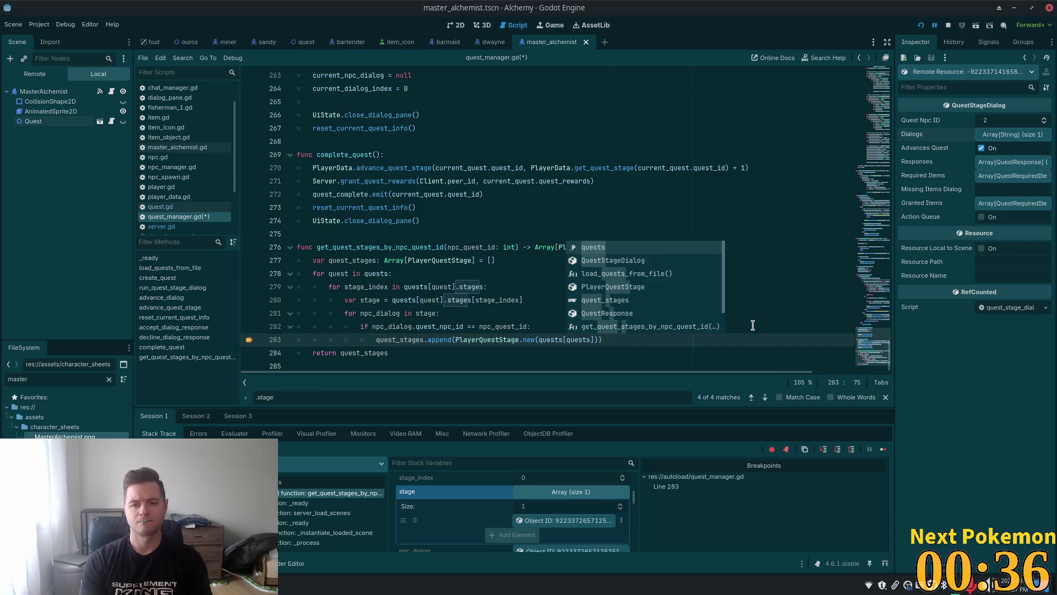
key("BackSpace")
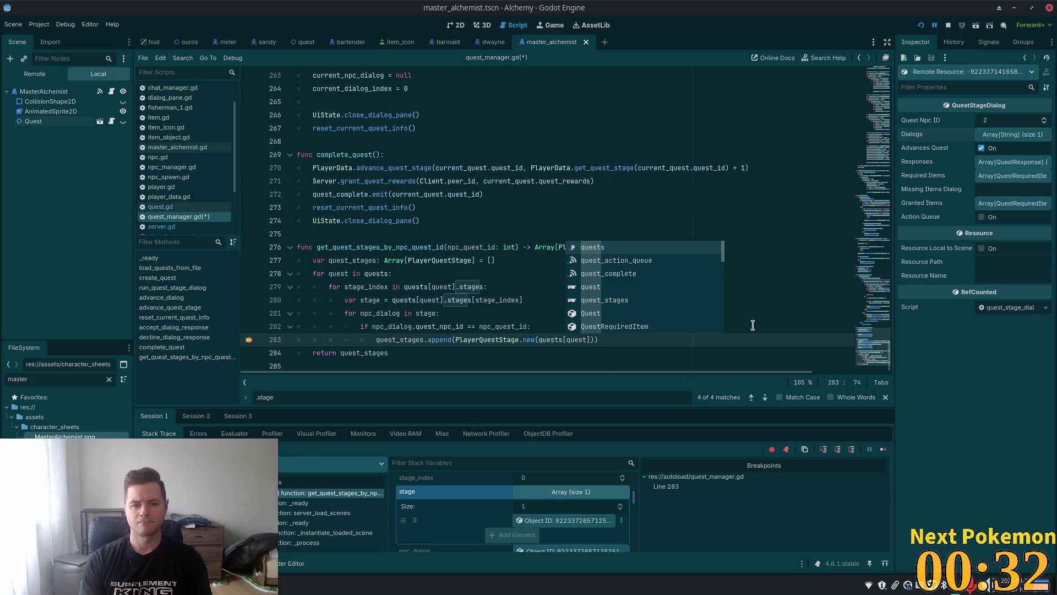
key("Right")
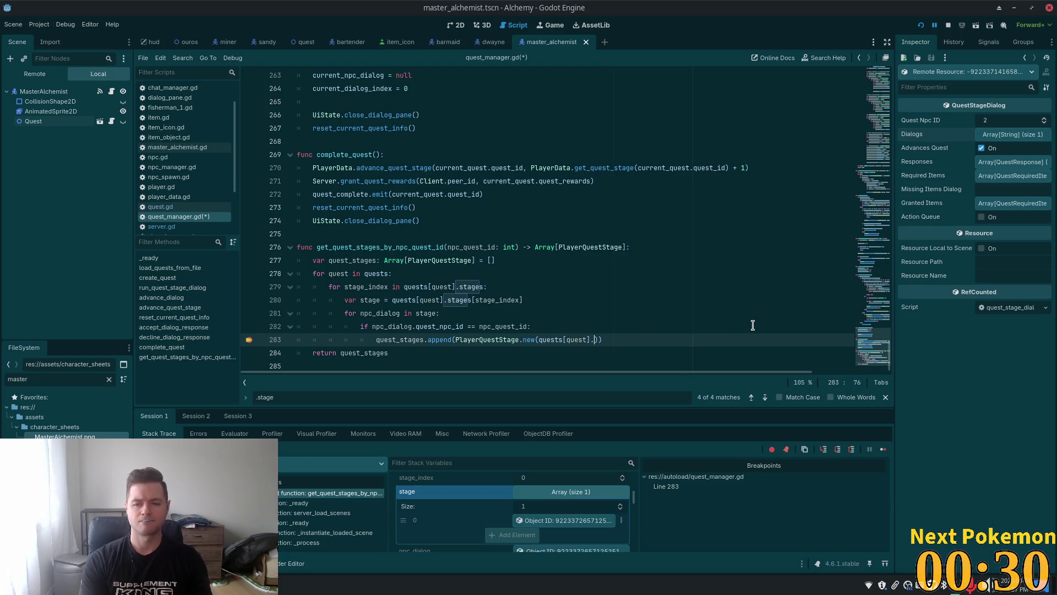
scroll(450, 501, "up", 1)
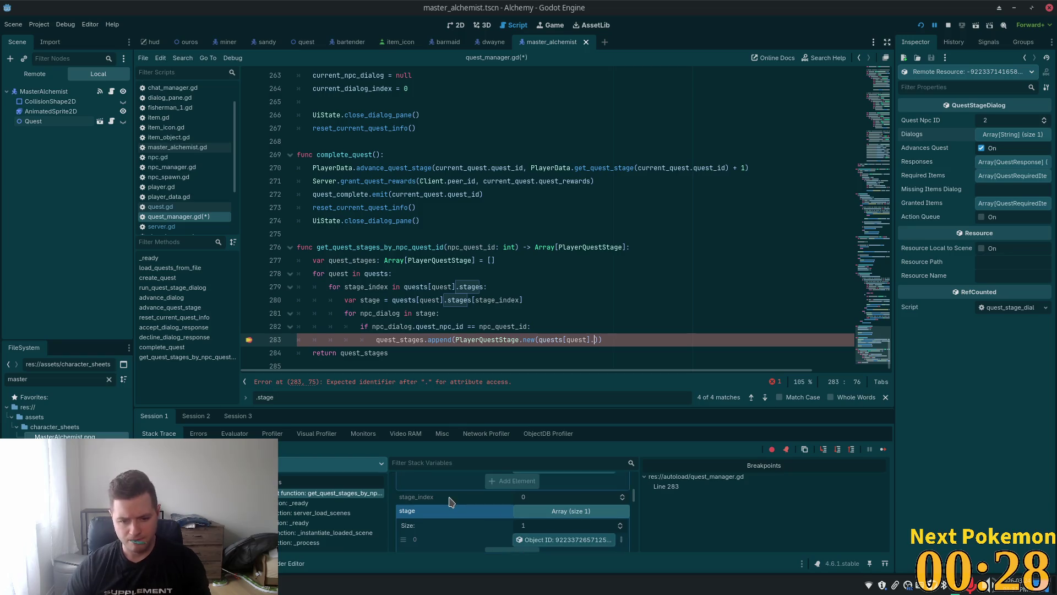
Inspect the quests dictionary in Stack Variables and pass quest_id, stage_index to PlayerQuestStage.new on line 283
scroll(450, 501, "up", 3)
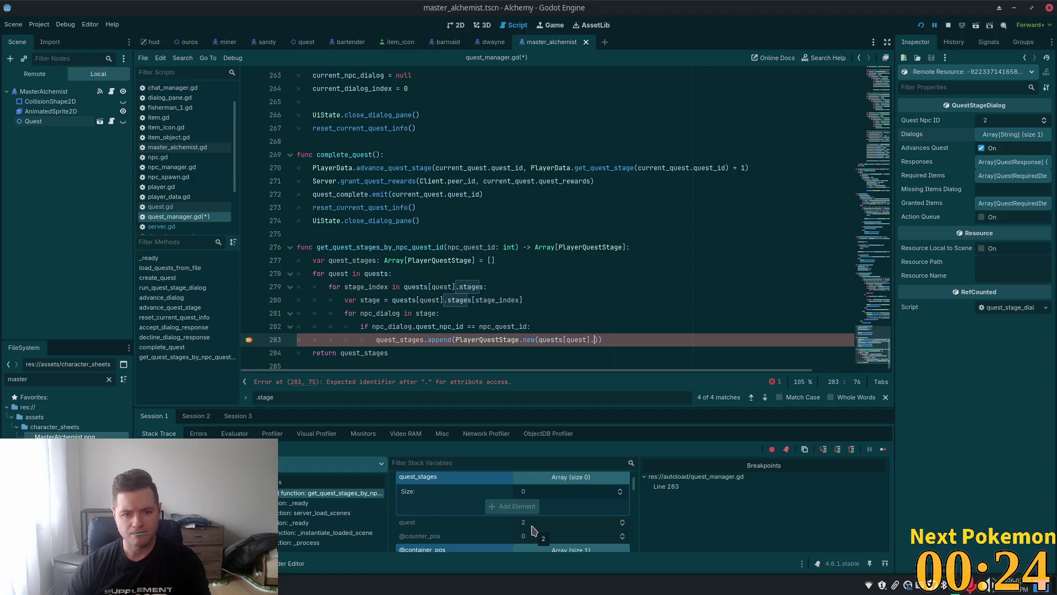
scroll(533, 530, "up", 2)
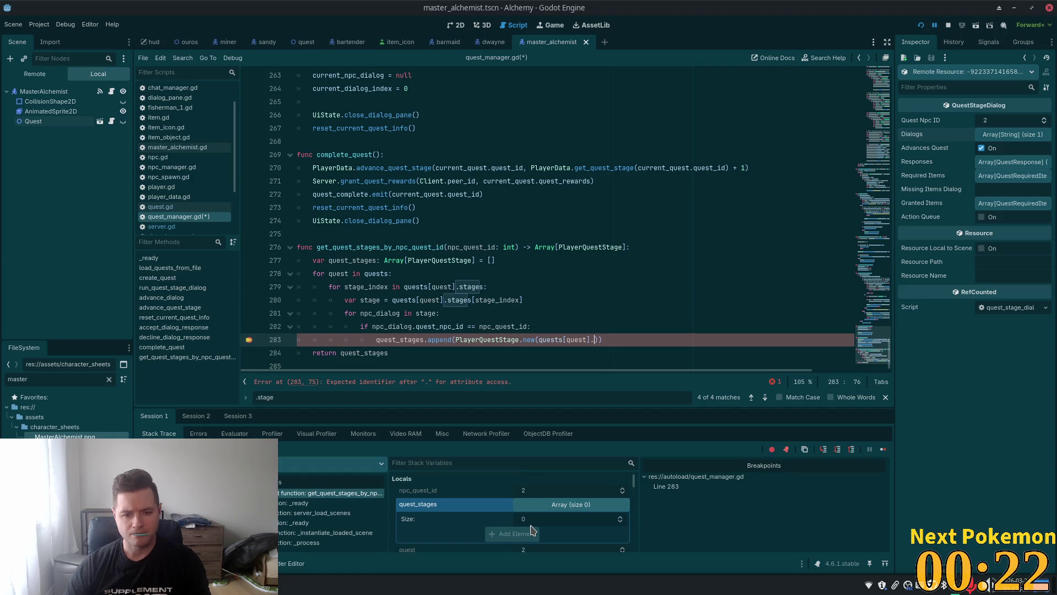
scroll(533, 530, "down", 5)
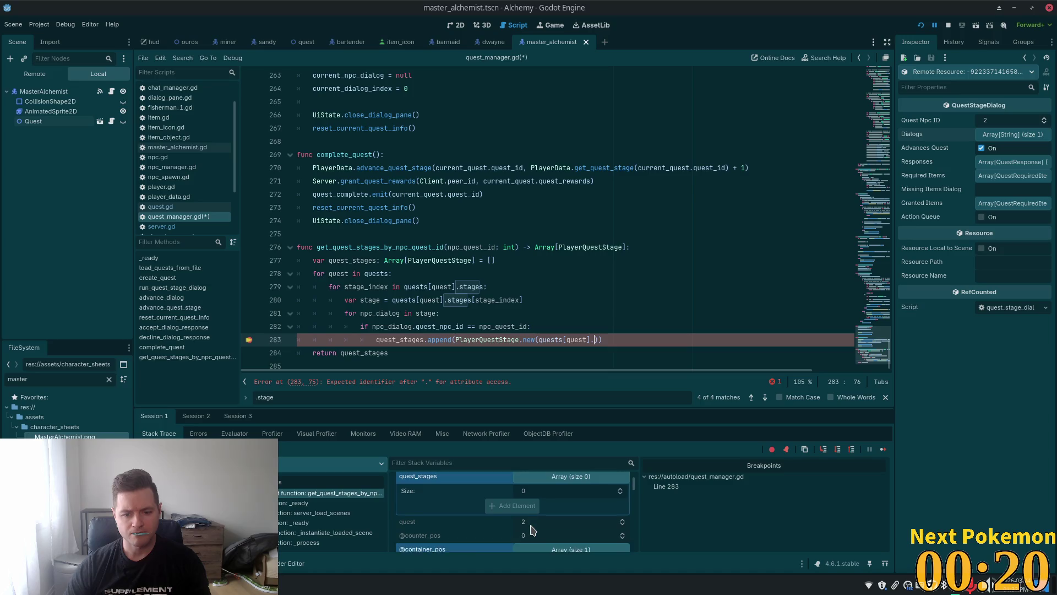
scroll(533, 530, "down", 4)
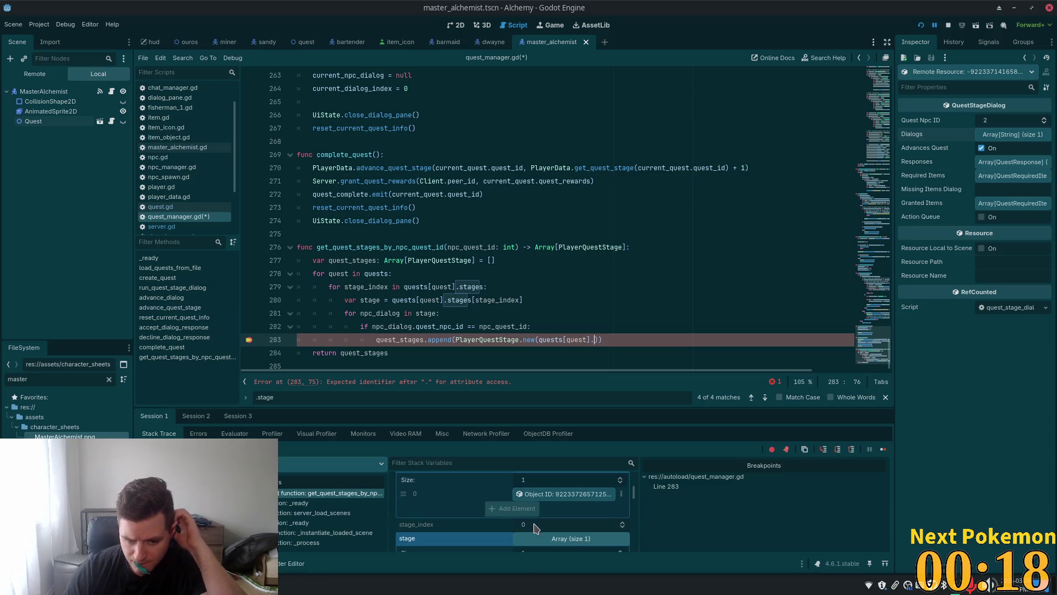
scroll(539, 528, "down", 3)
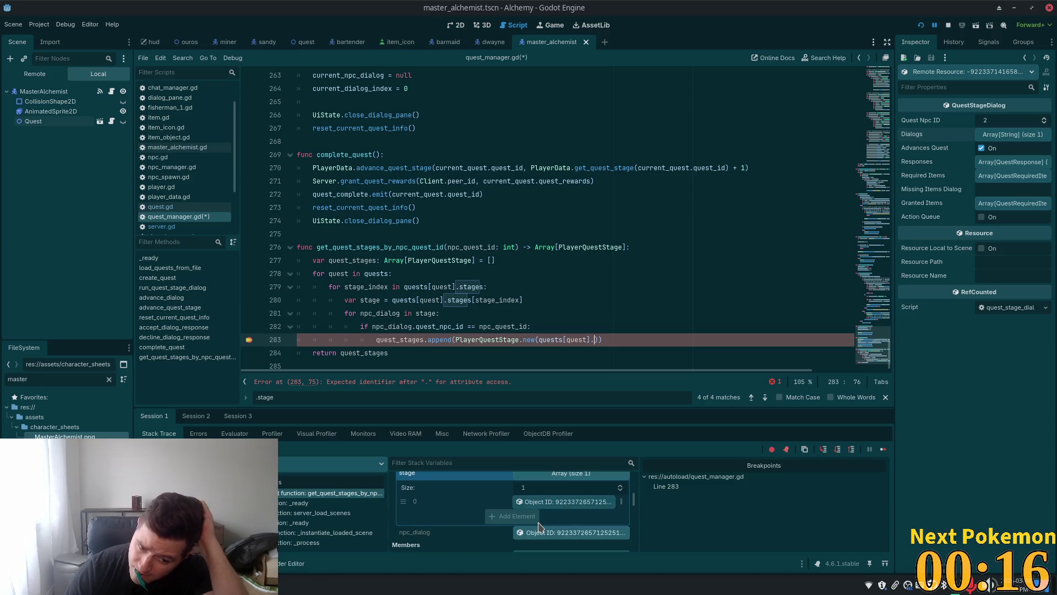
scroll(539, 528, "down", 2)
left_click(544, 515)
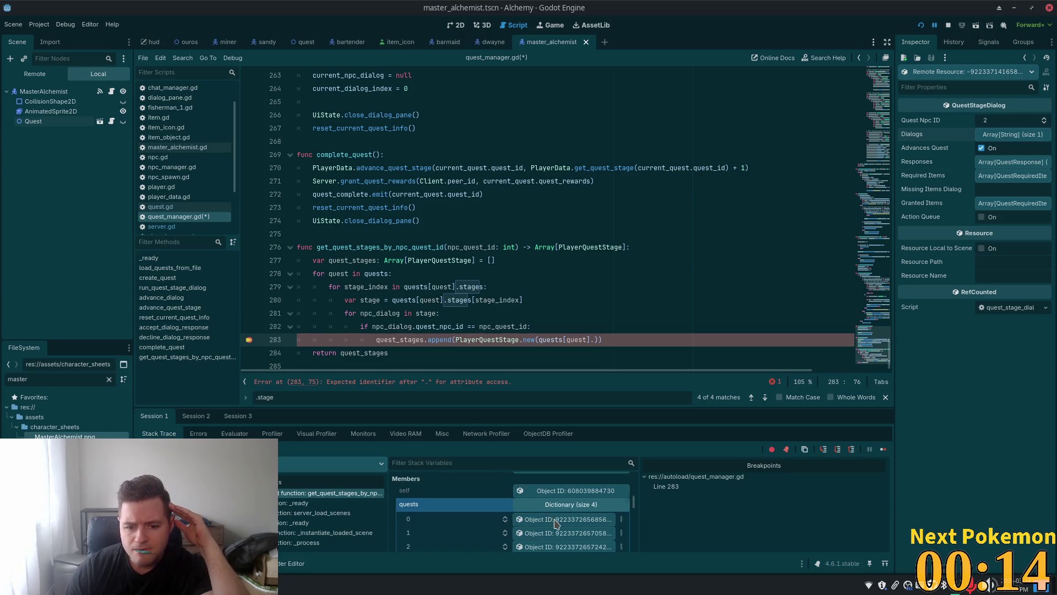
left_click(553, 520)
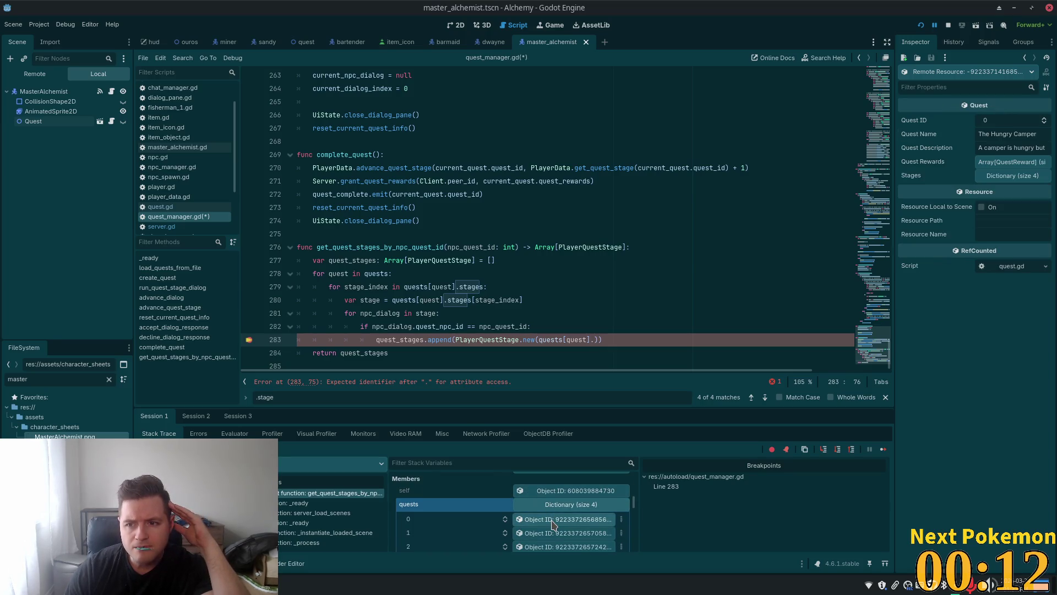
left_click(546, 546)
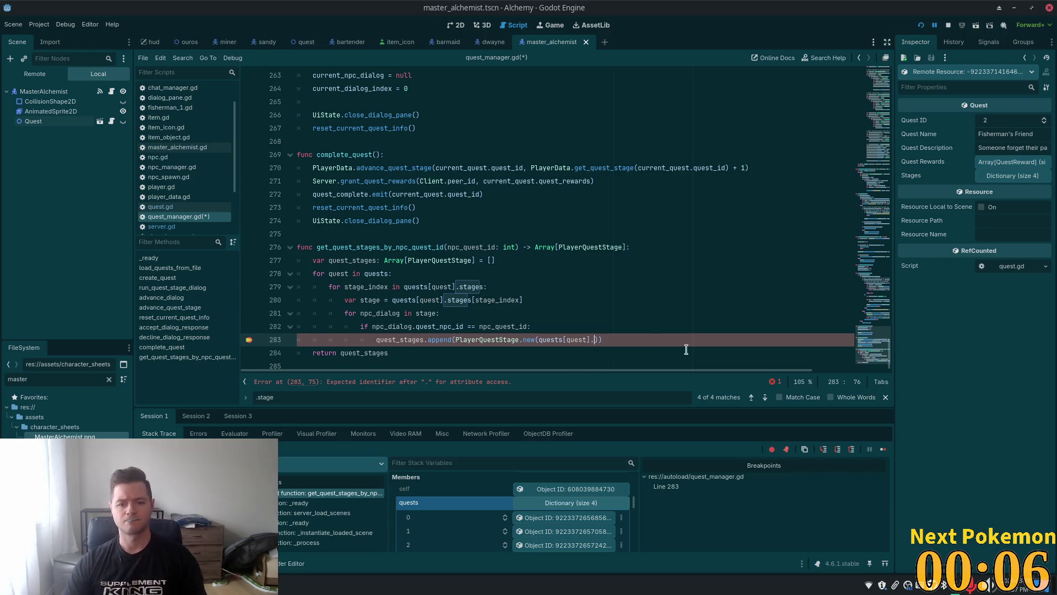
type("quest_id")
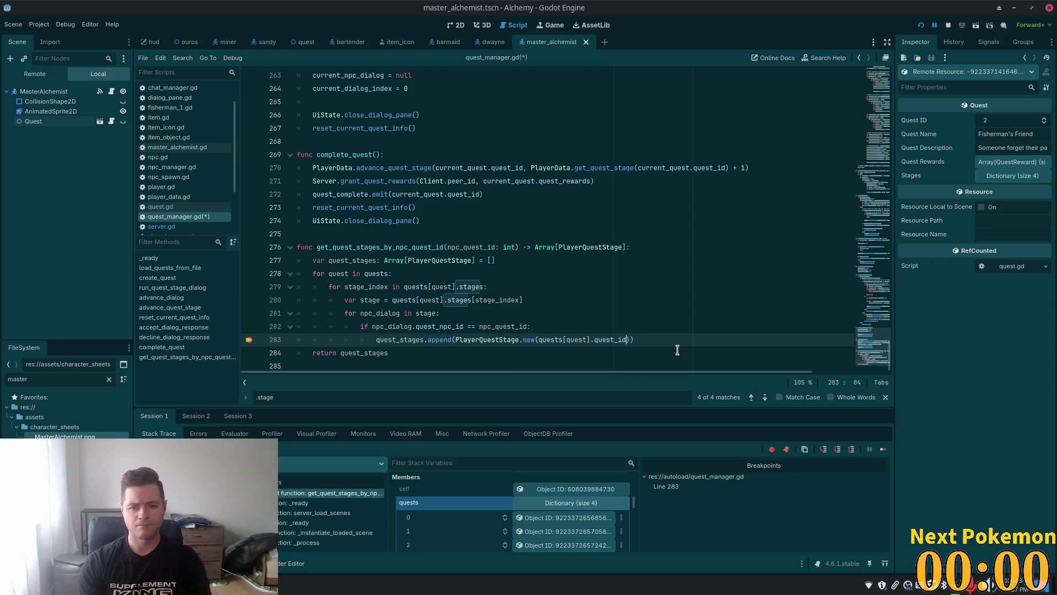
type(",")
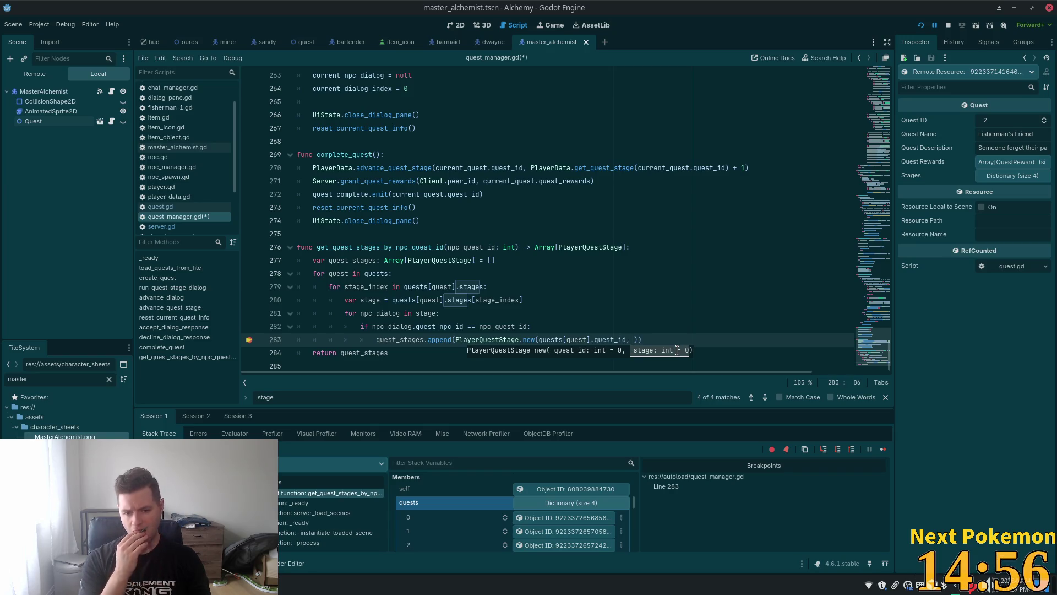
type(" stag")
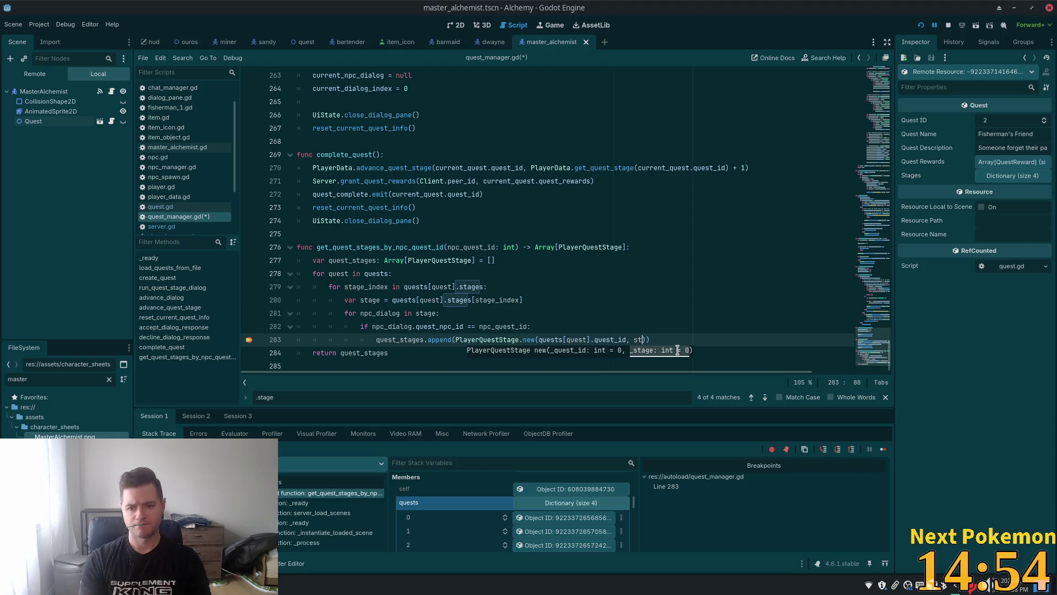
type("e_index")
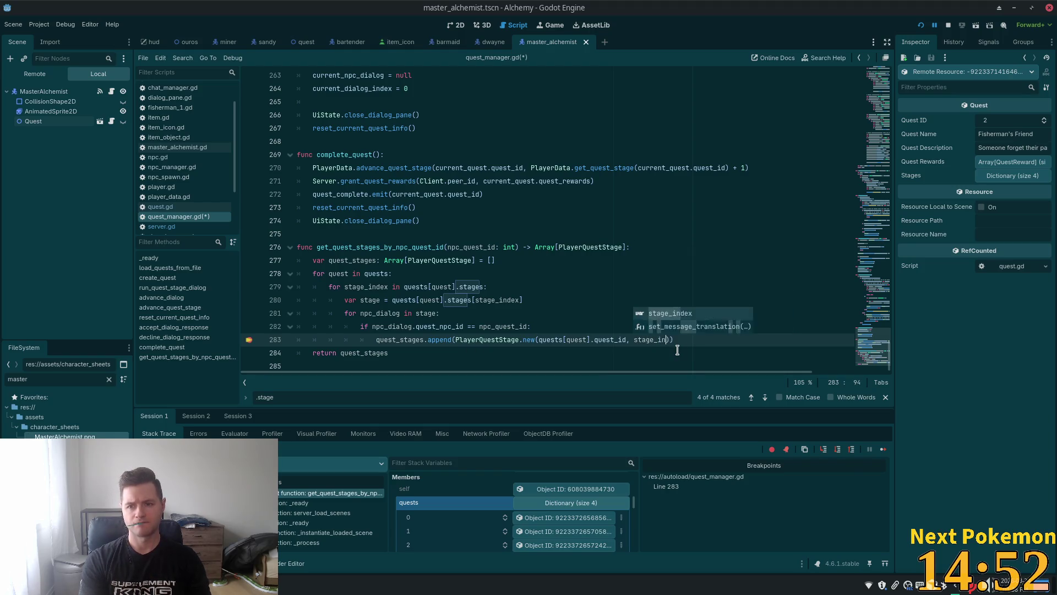
Remove the line 283 breakpoint and restart the game with the fix
scroll(517, 510, "up", 4)
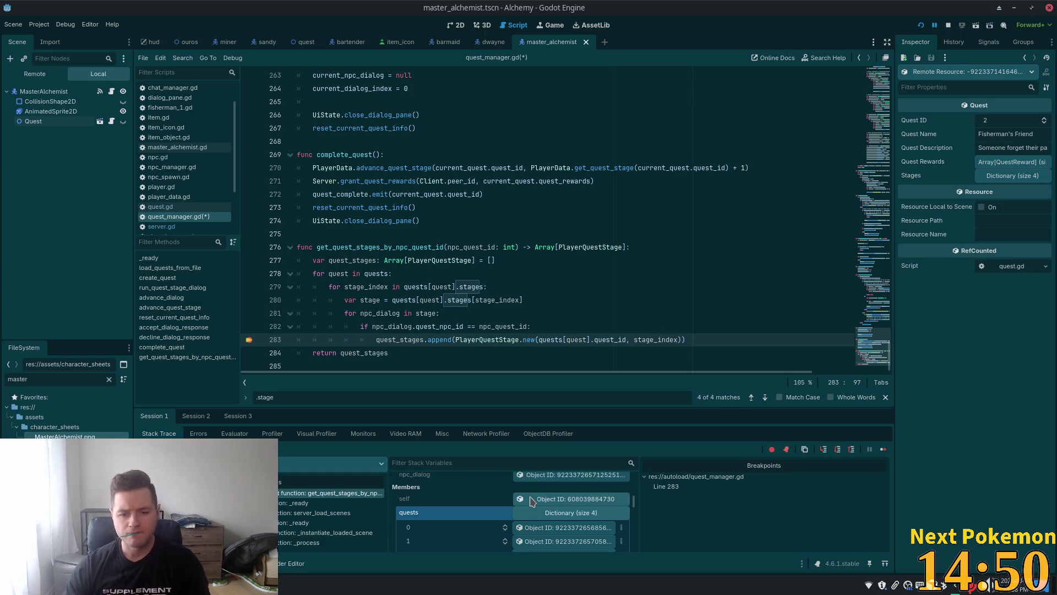
scroll(518, 509, "up", 3)
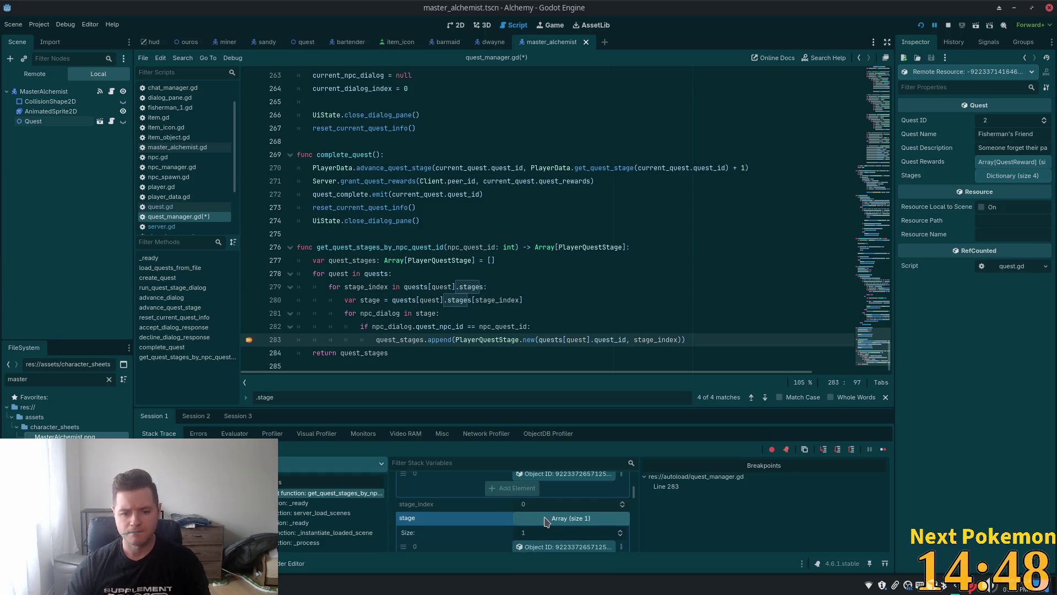
left_click(558, 530)
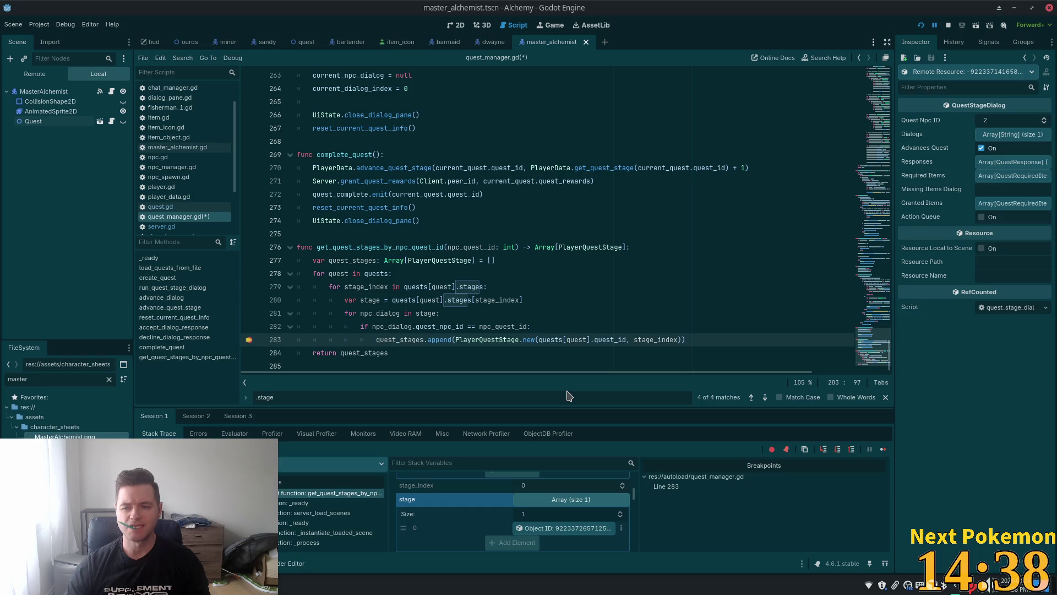
left_click(683, 341)
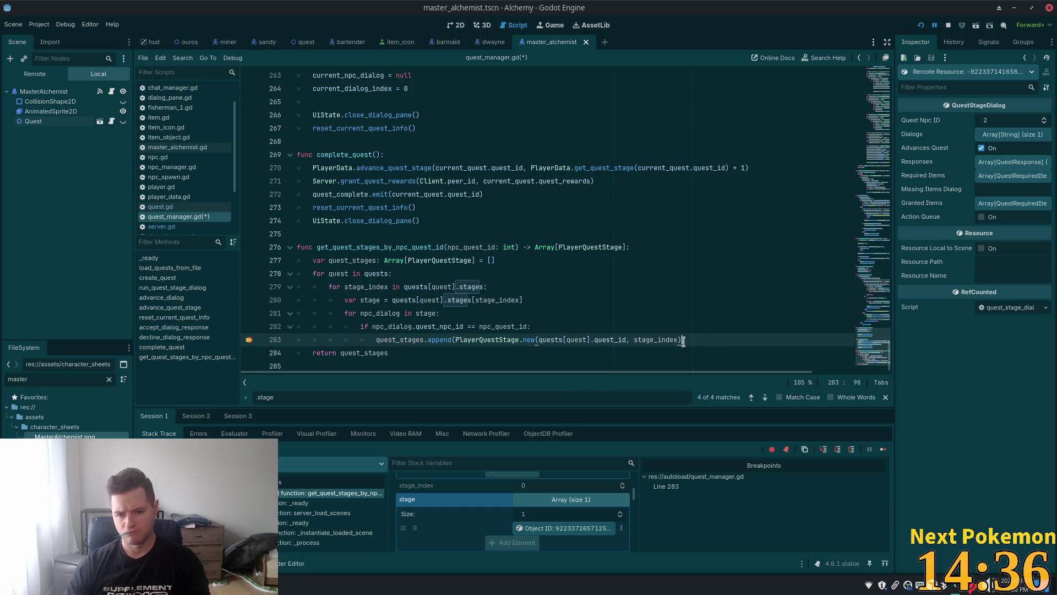
left_click(251, 340)
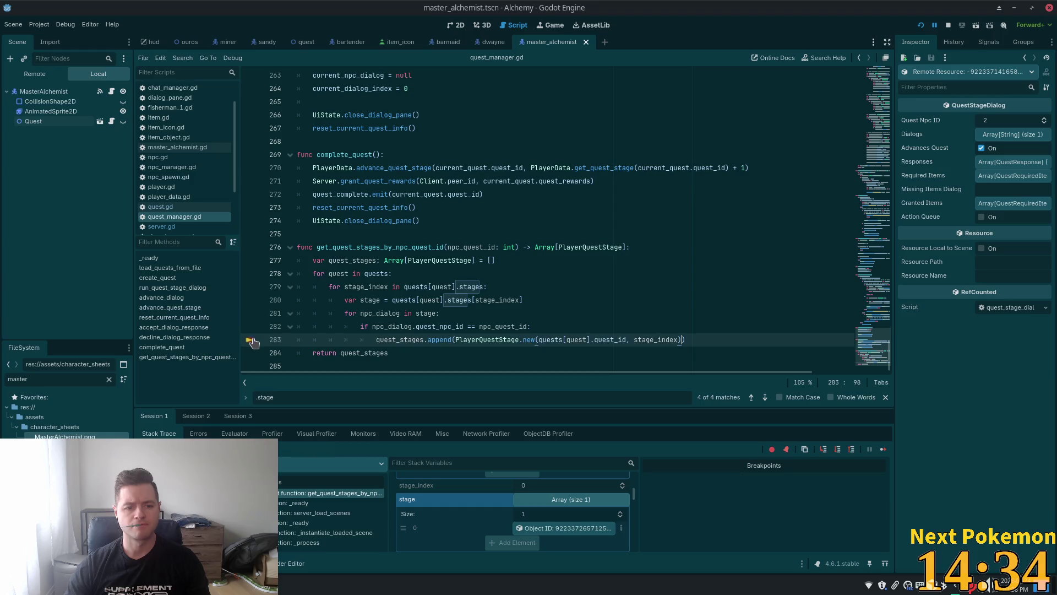
left_click(921, 24)
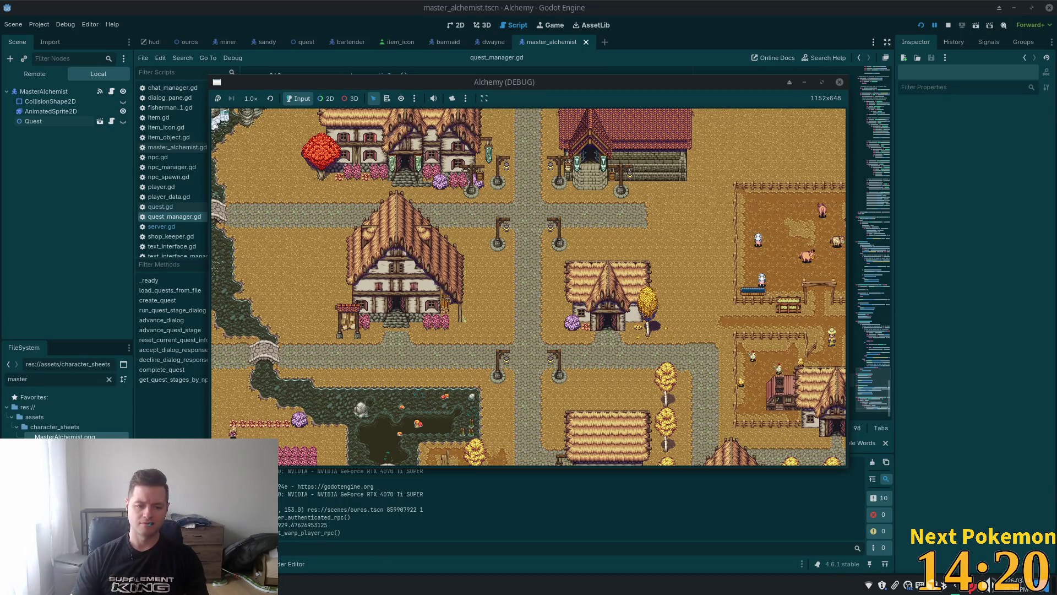
Search 'br' for Bronzor in the Twitch Pokémon popup, open its Shop, then return to Alchemy
left_click(308, 550)
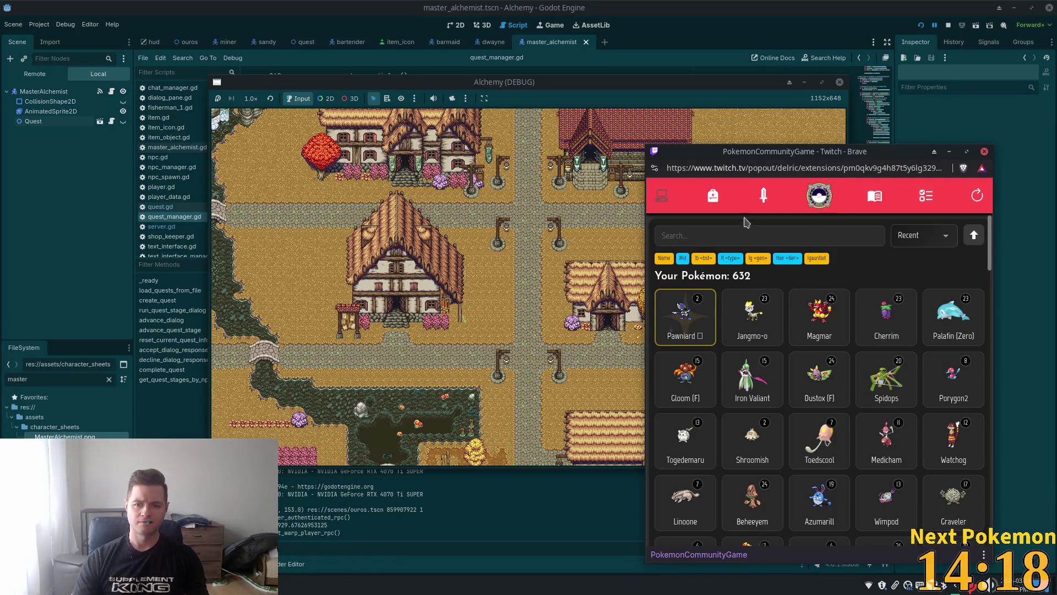
left_click(727, 237)
type("bronz")
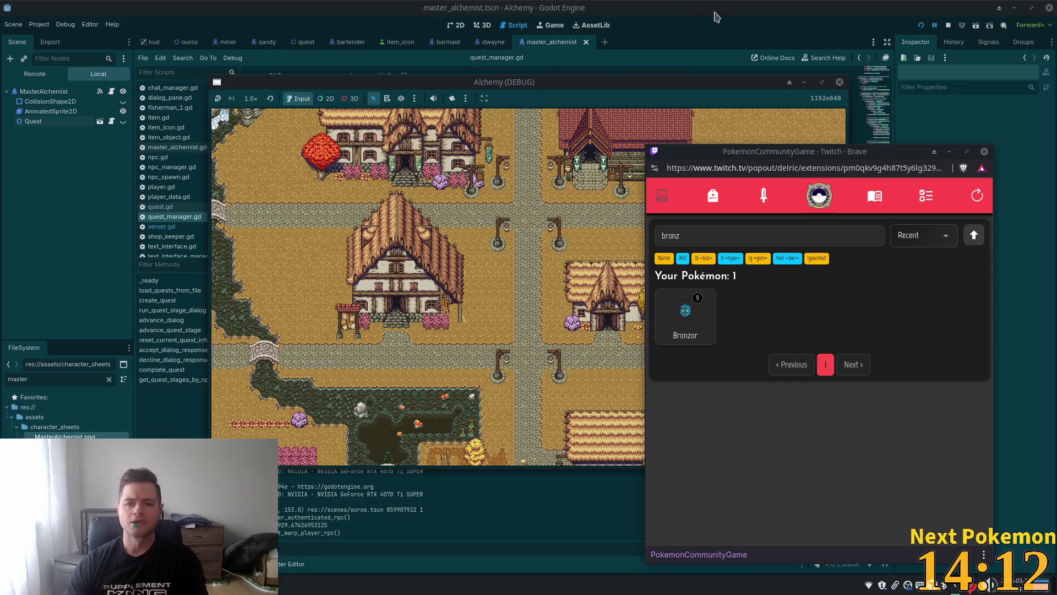
left_click(712, 196)
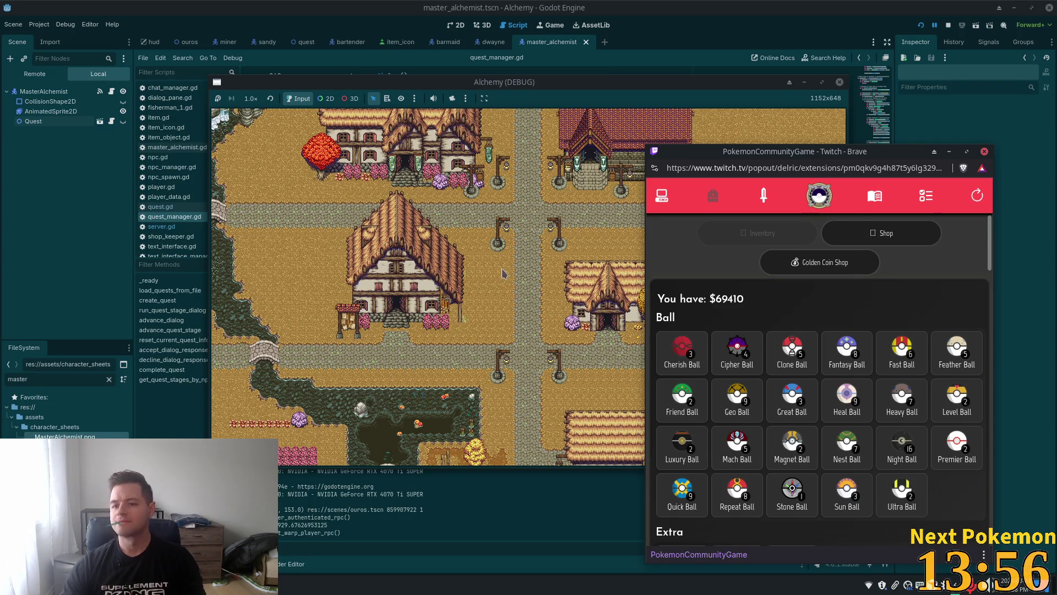
key("alt+Tab")
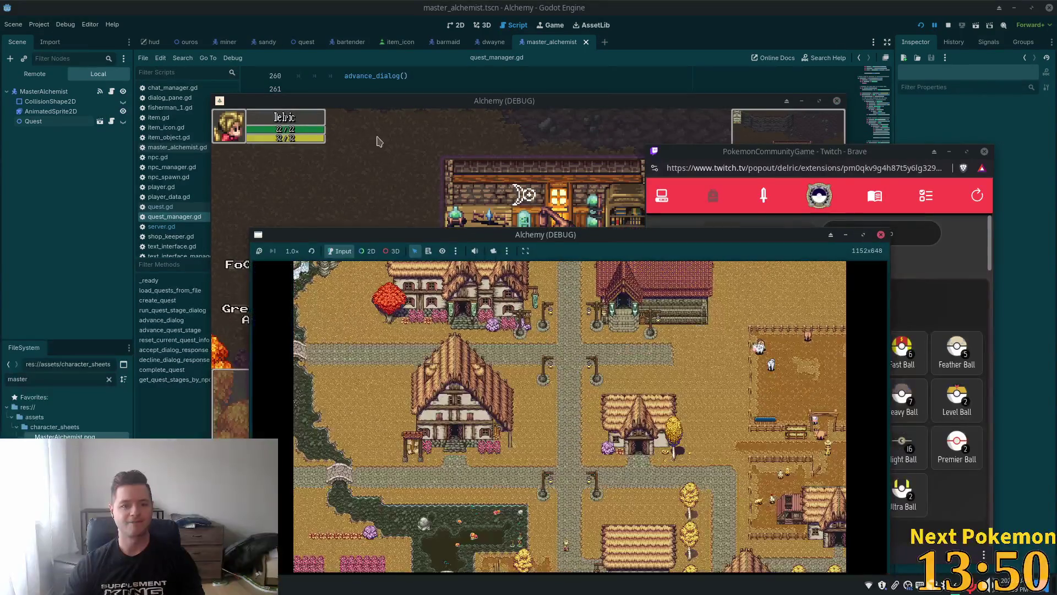
Walk the player out of the shop, across the bridge and into the inn to Dwayne
key("Down")
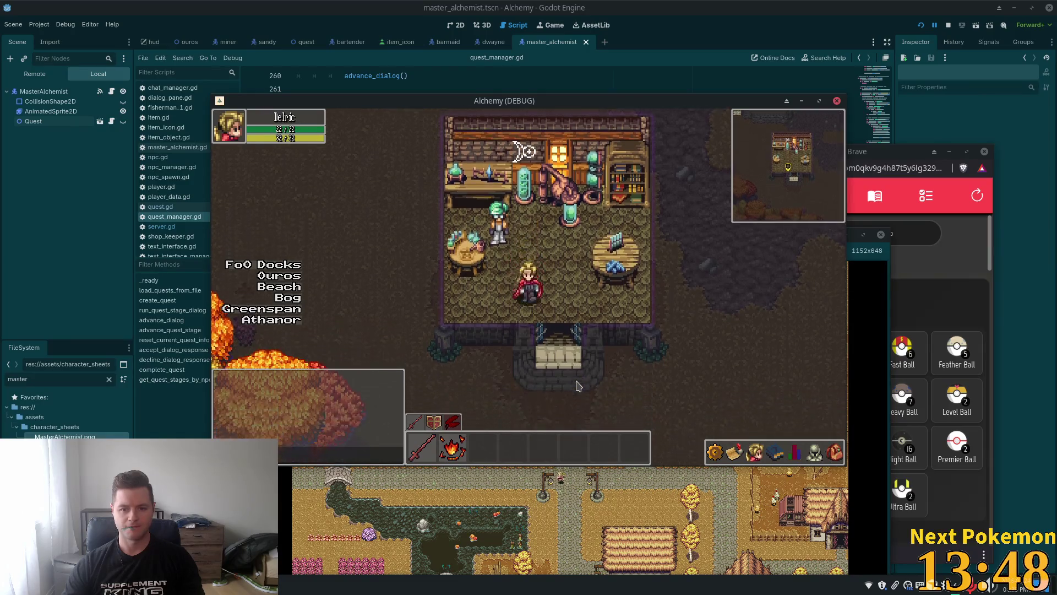
key("Up")
key("Right")
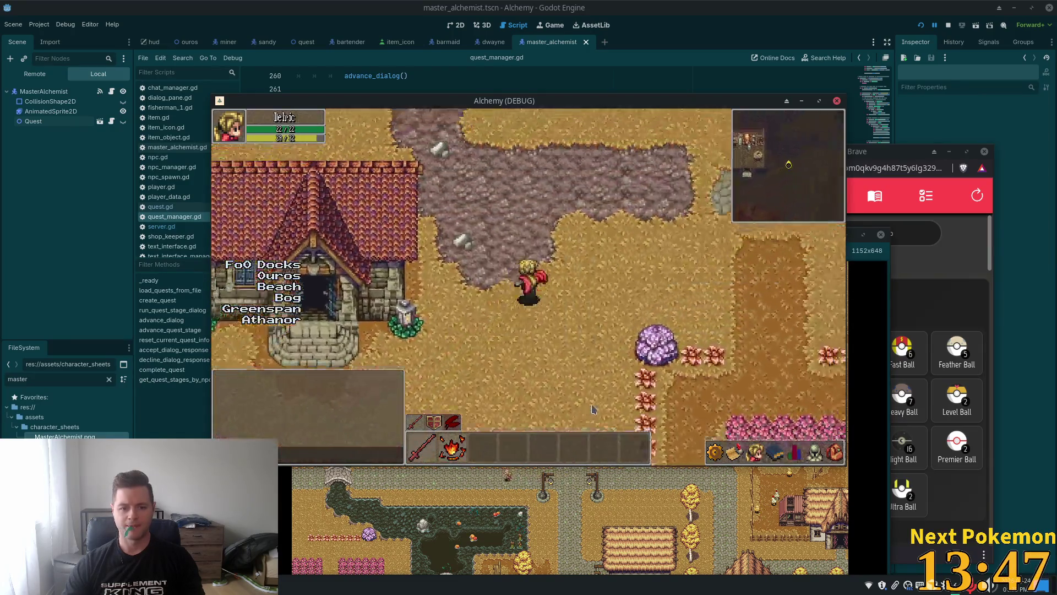
key("Up")
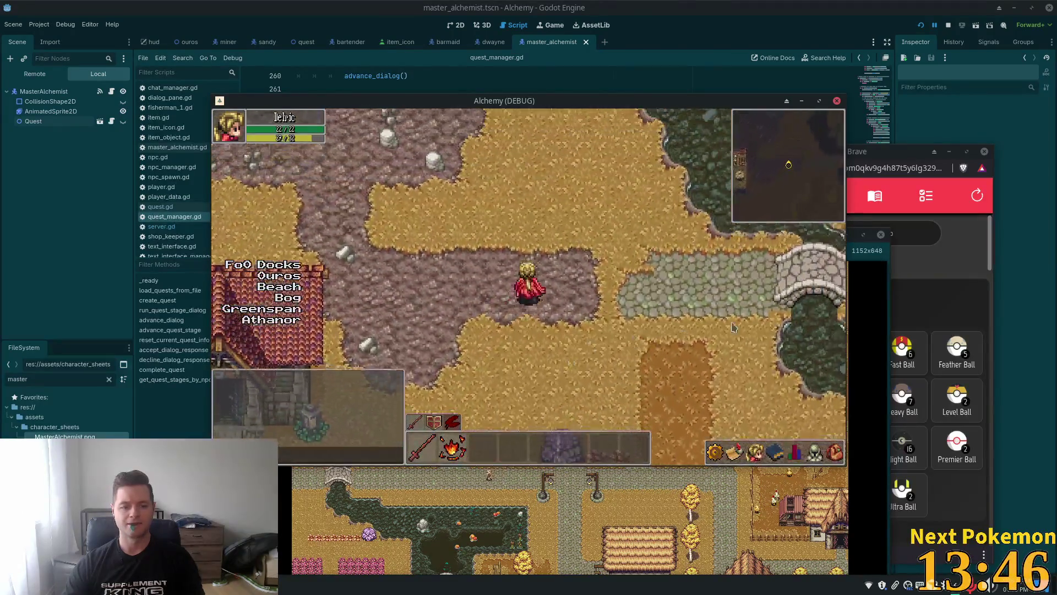
key("Left")
key("Right")
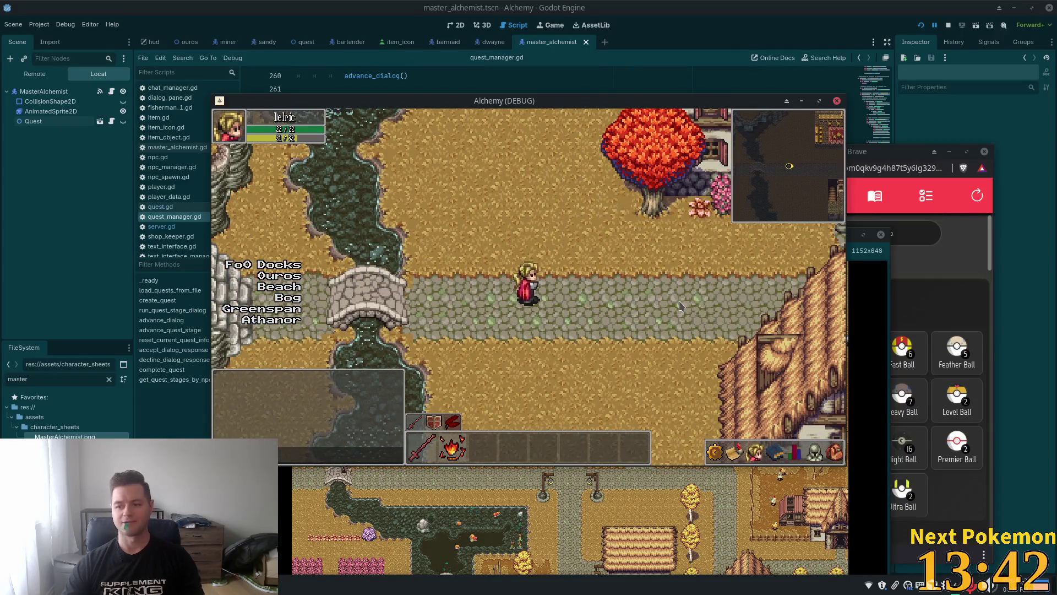
key("Right")
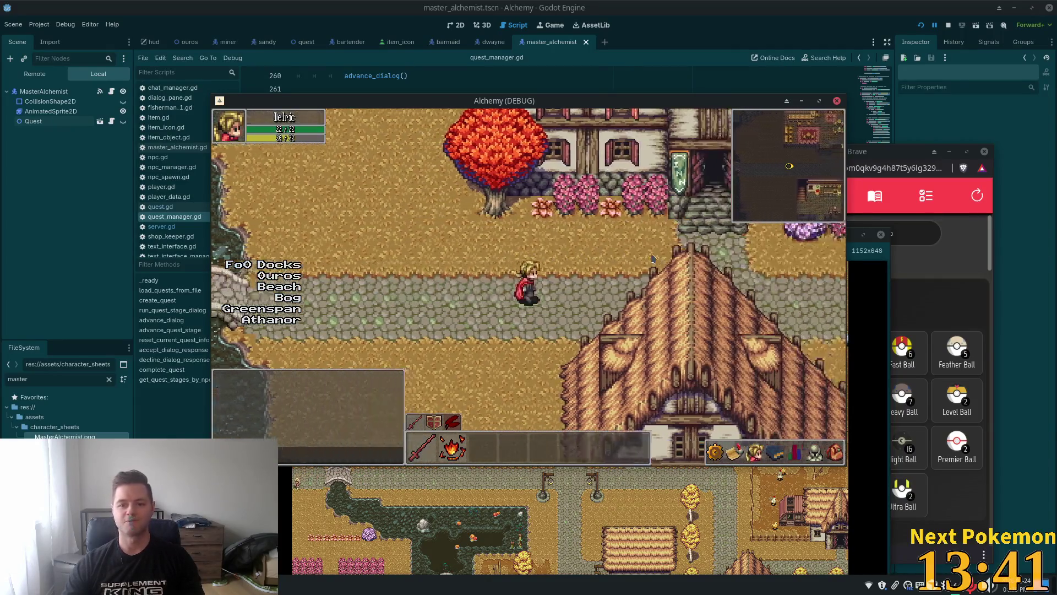
key("Right")
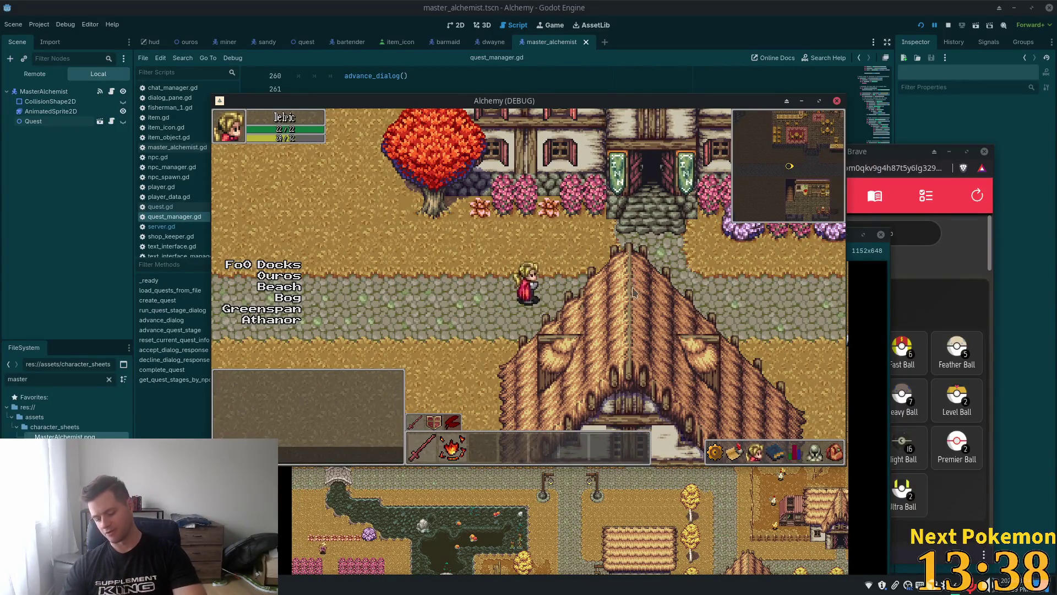
key("Up")
key("Right")
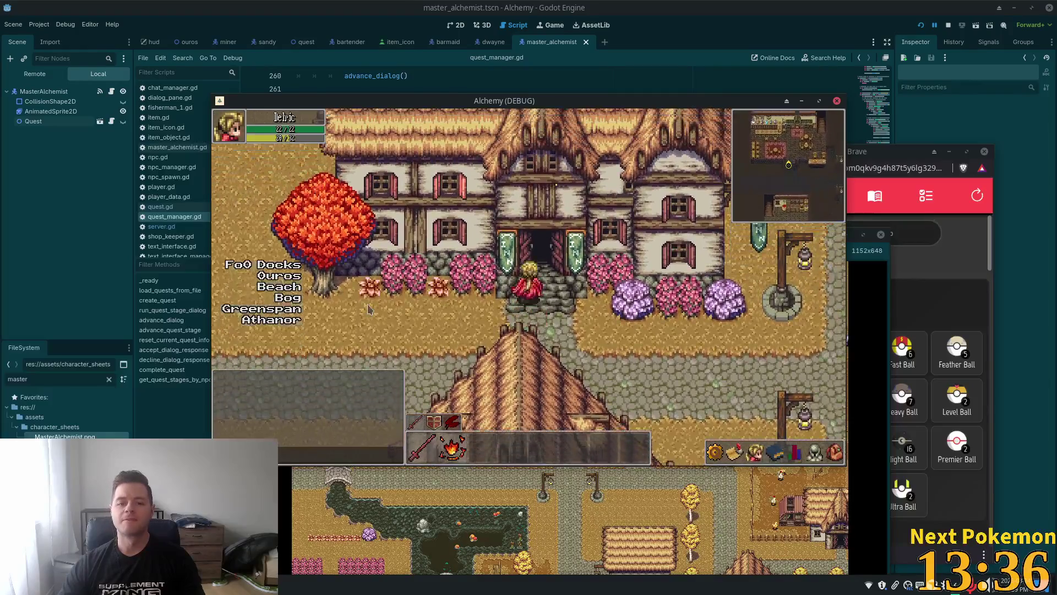
key("Up")
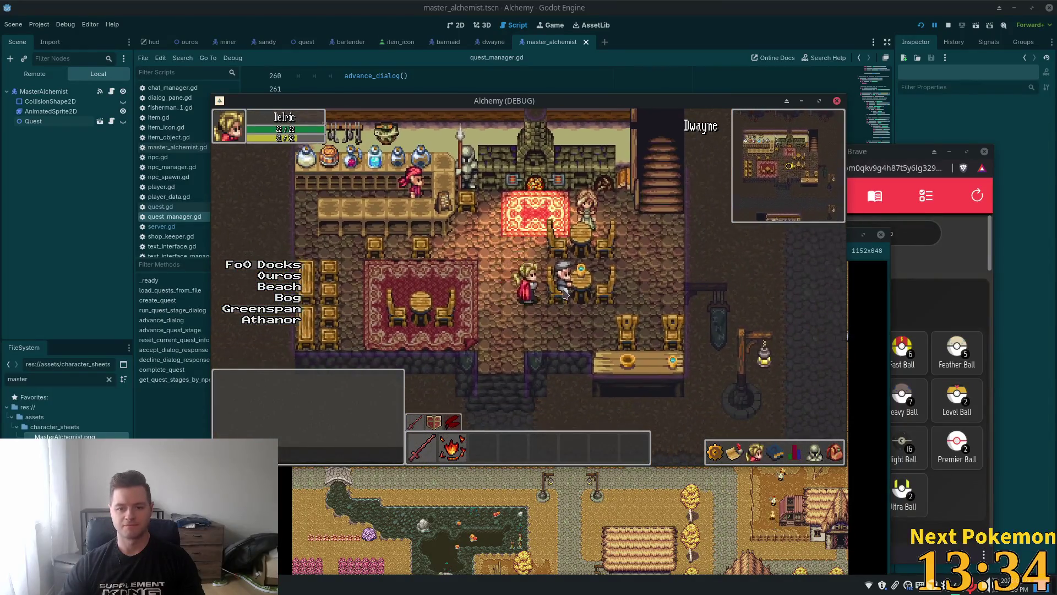
Talk to Dwayne twice to hear the alchemist lives in the shack south of the mines
left_click(565, 299)
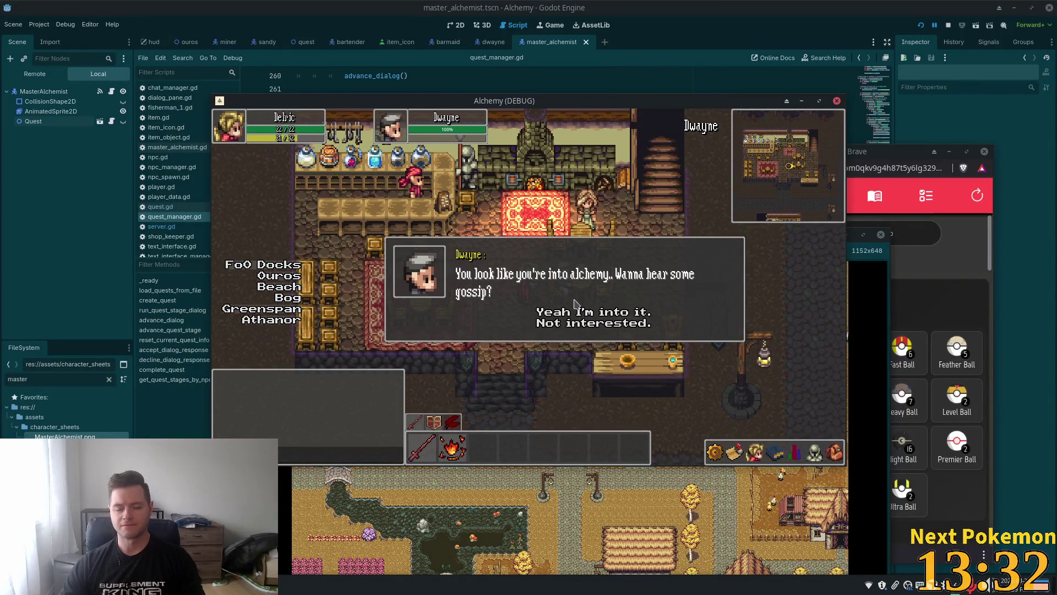
left_click(576, 313)
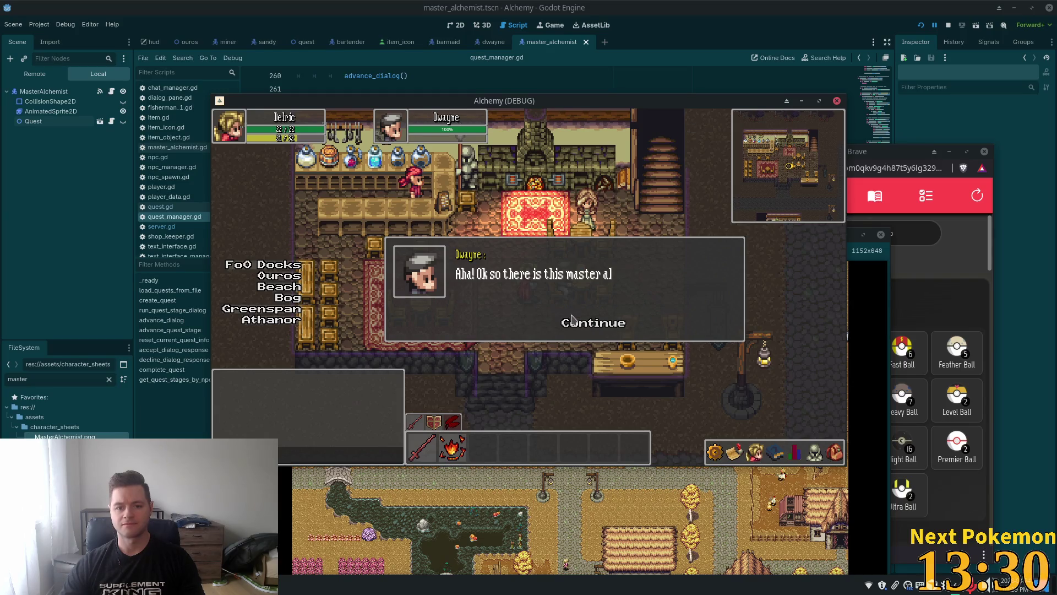
left_click(572, 321)
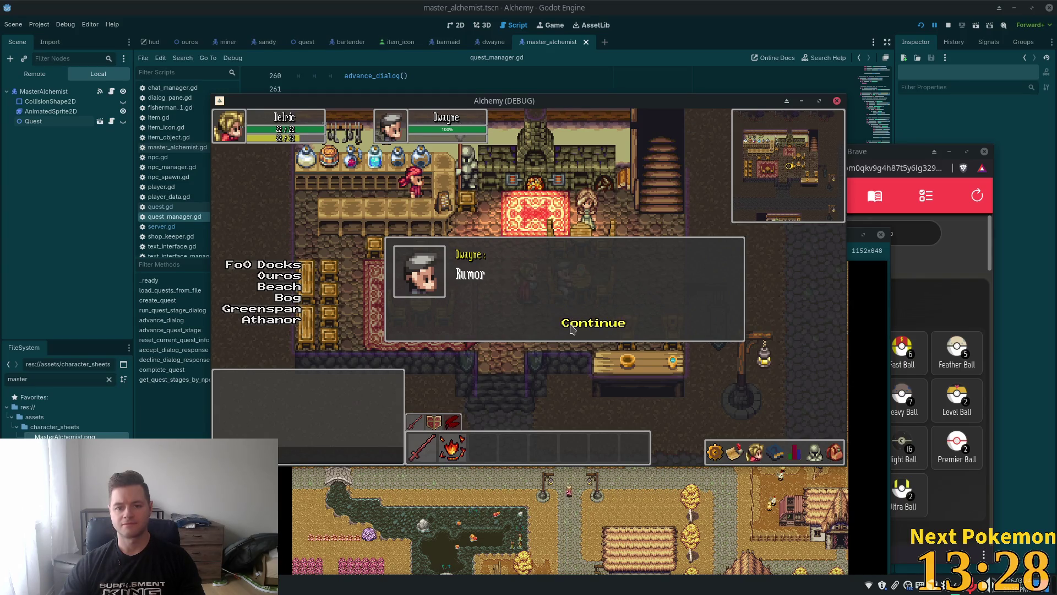
left_click(572, 327)
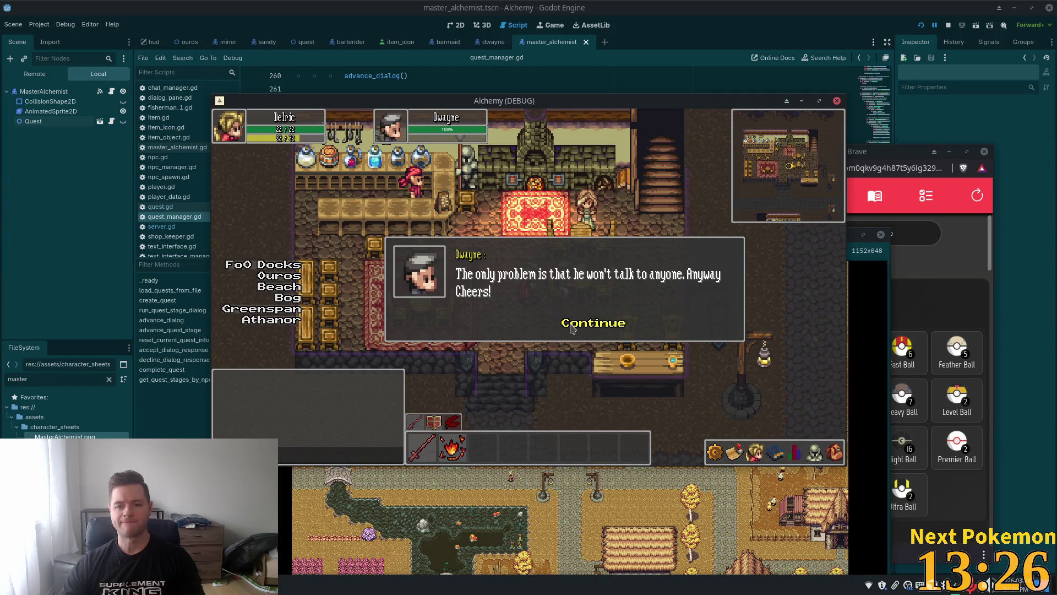
left_click(573, 327)
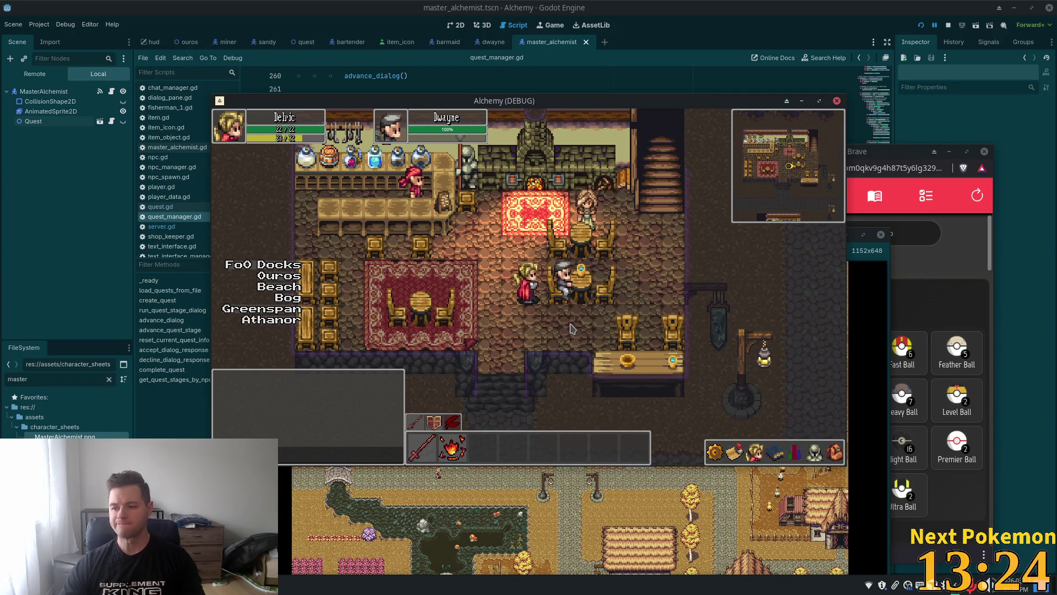
left_click(562, 285)
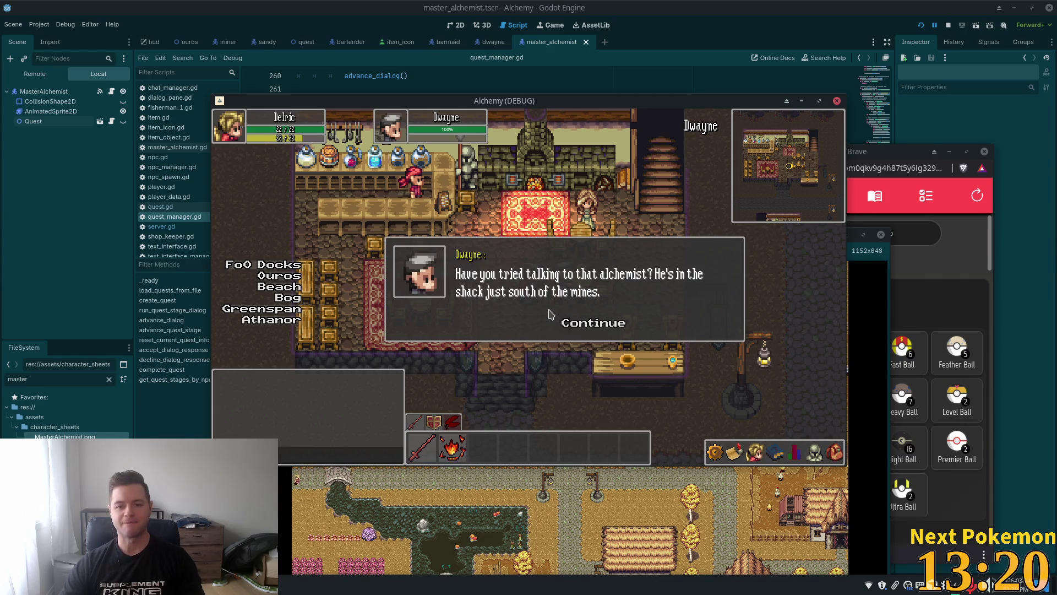
left_click(602, 323)
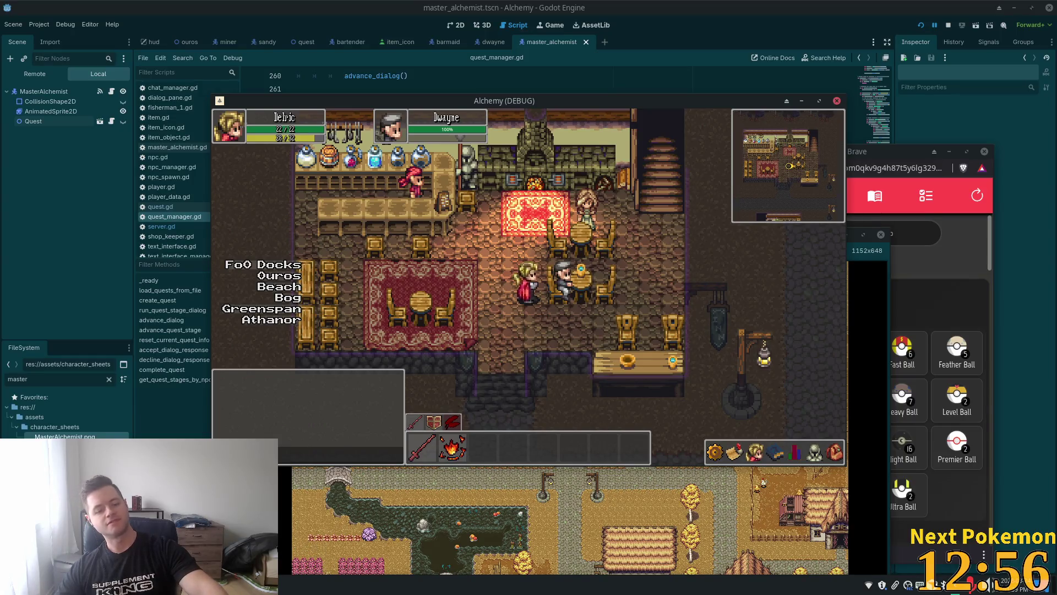
View Pawniard's details in the PokemonCommunityGame Pokémon list, then go back to quest_manager.gd in Godot
left_click(259, 584)
left_click(309, 518)
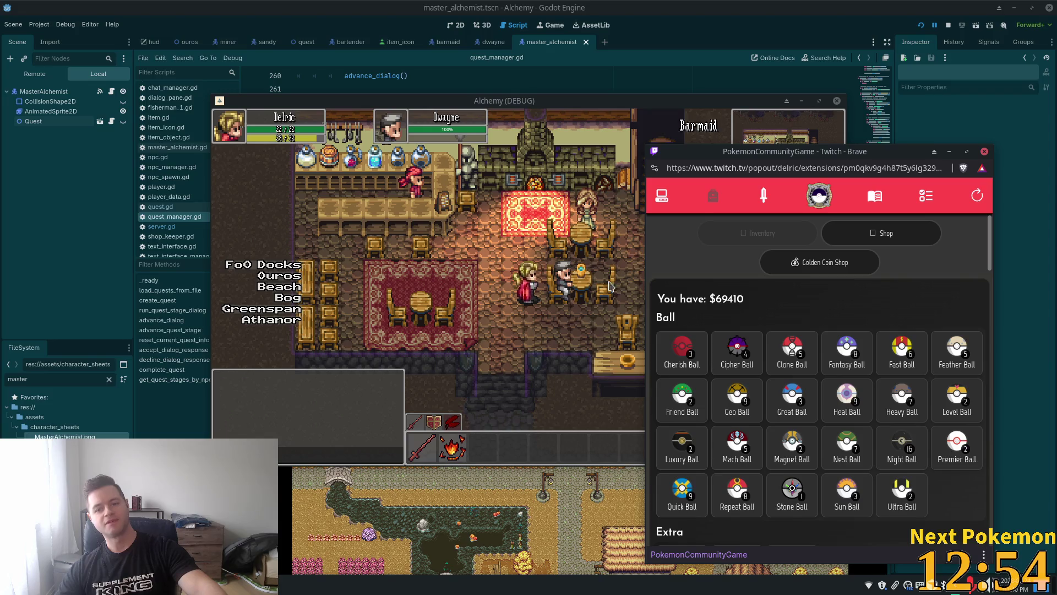
left_click(713, 195)
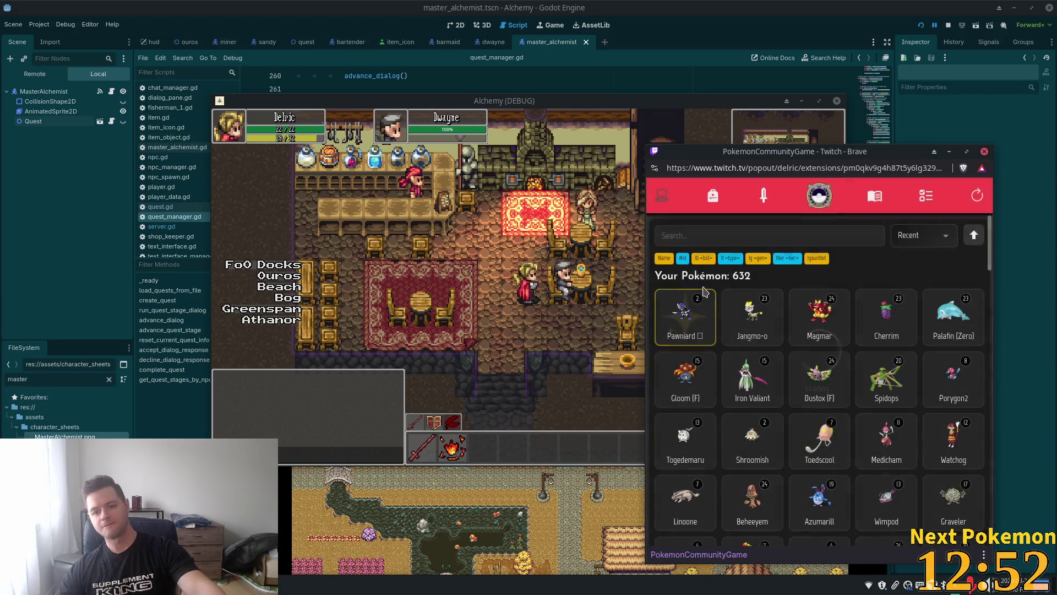
left_click(693, 319)
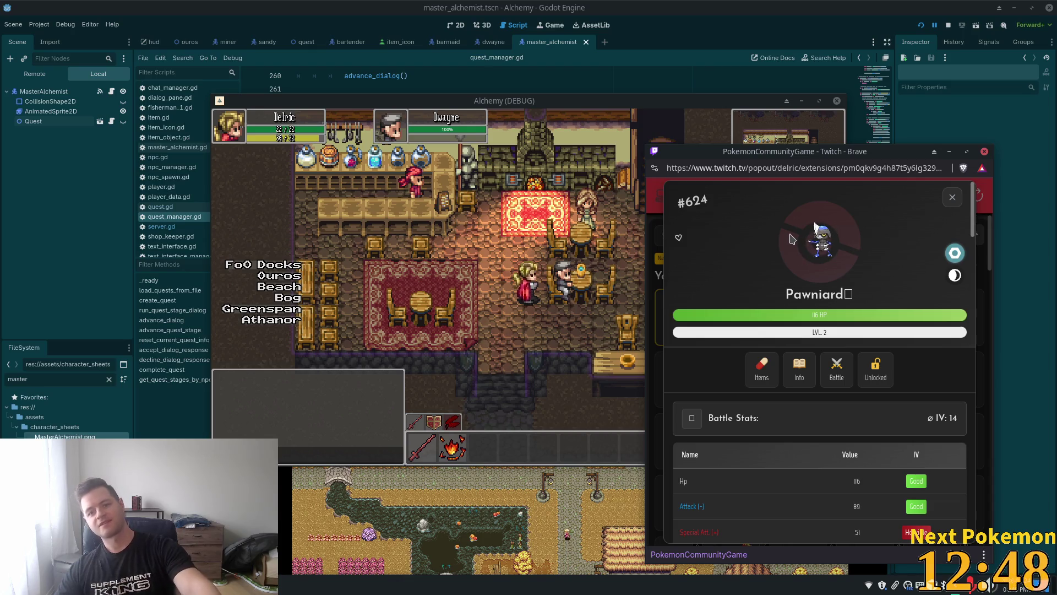
left_click(953, 197)
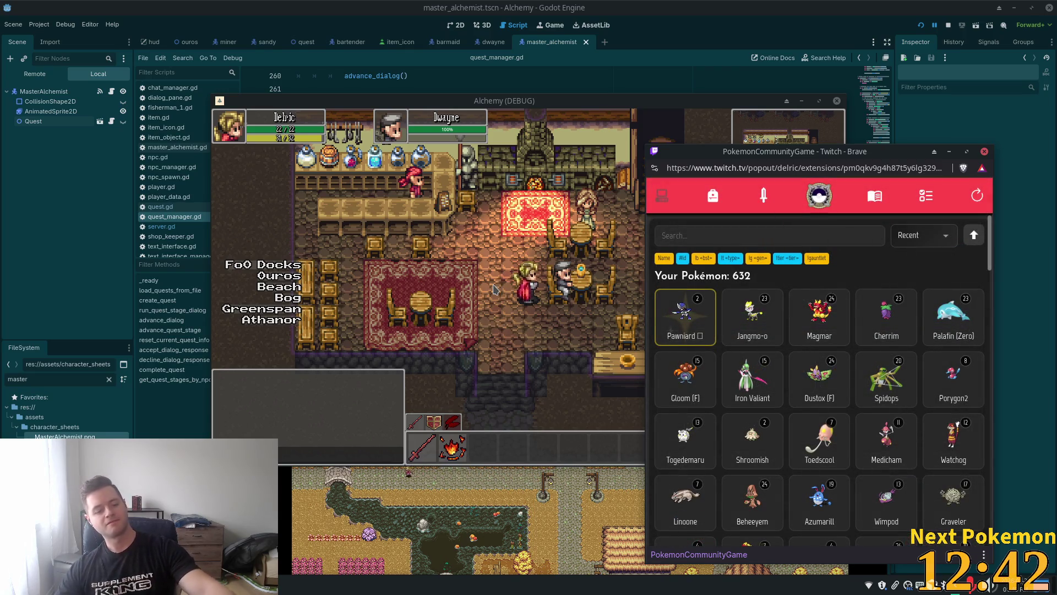
left_click(710, 8)
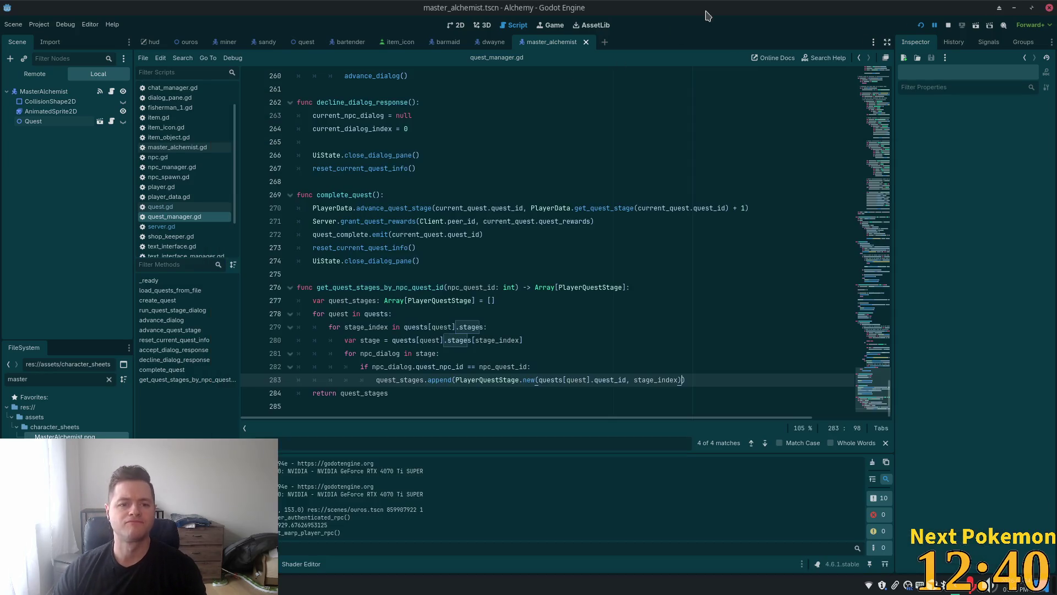
Comment out the exported stages declaration on line 3 of quest.gd
key("alt+Tab")
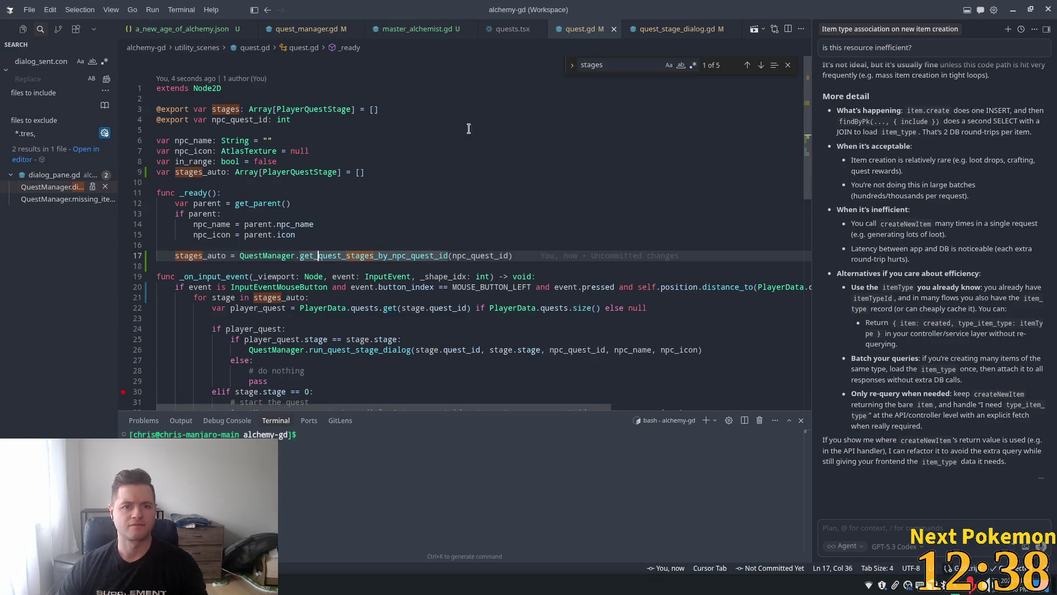
left_click(296, 33)
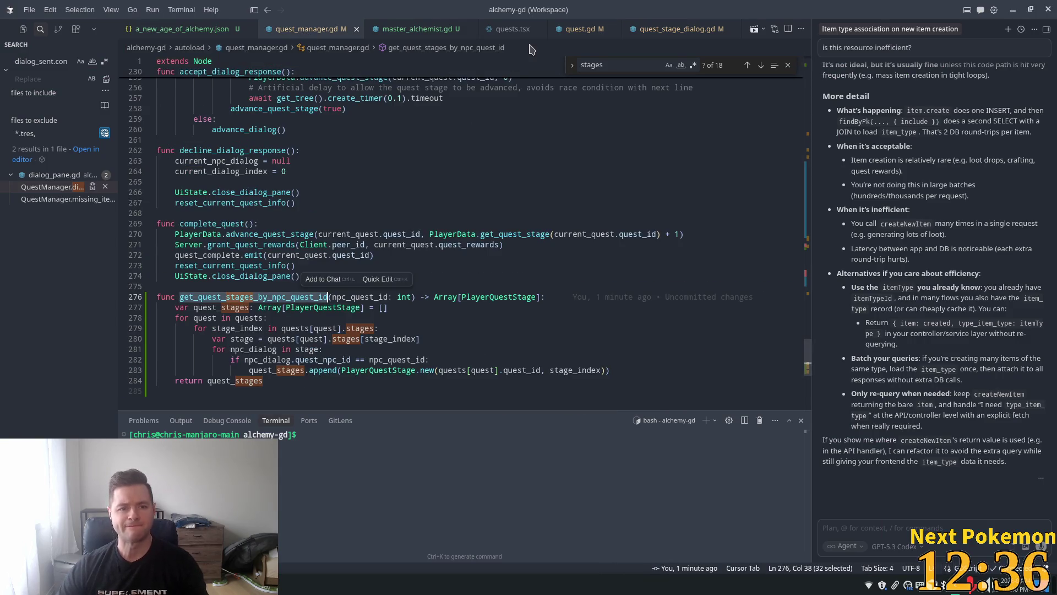
left_click(579, 29)
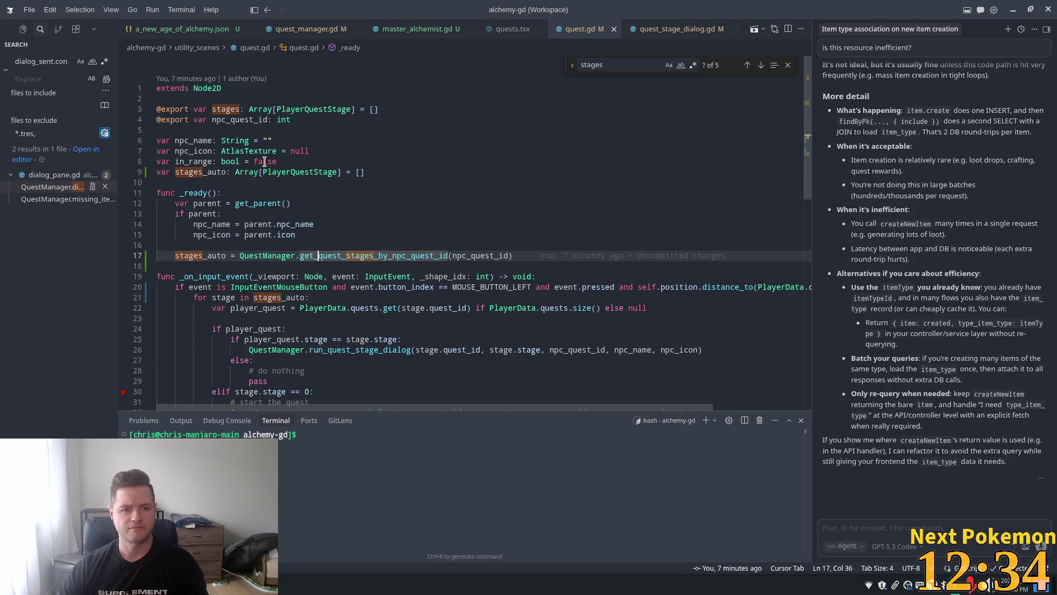
left_click_drag(417, 109, 103, 102)
left_click(103, 105)
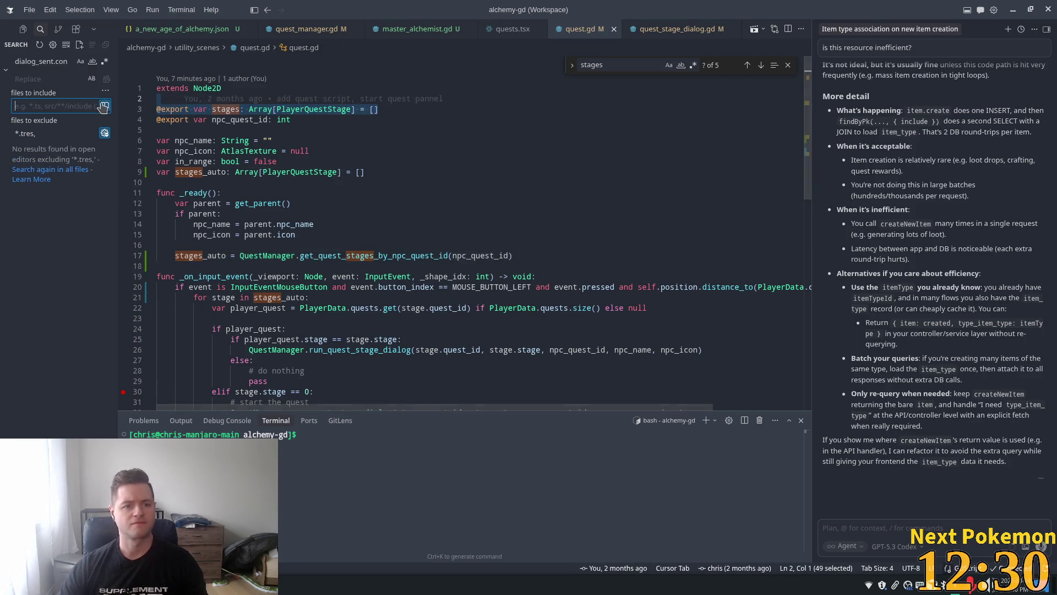
mouse_move(340, 118)
left_mouse_down()
mouse_move(380, 109)
mouse_move(133, 125)
mouse_move(117, 105)
left_mouse_up()
key("ctrl+slash")
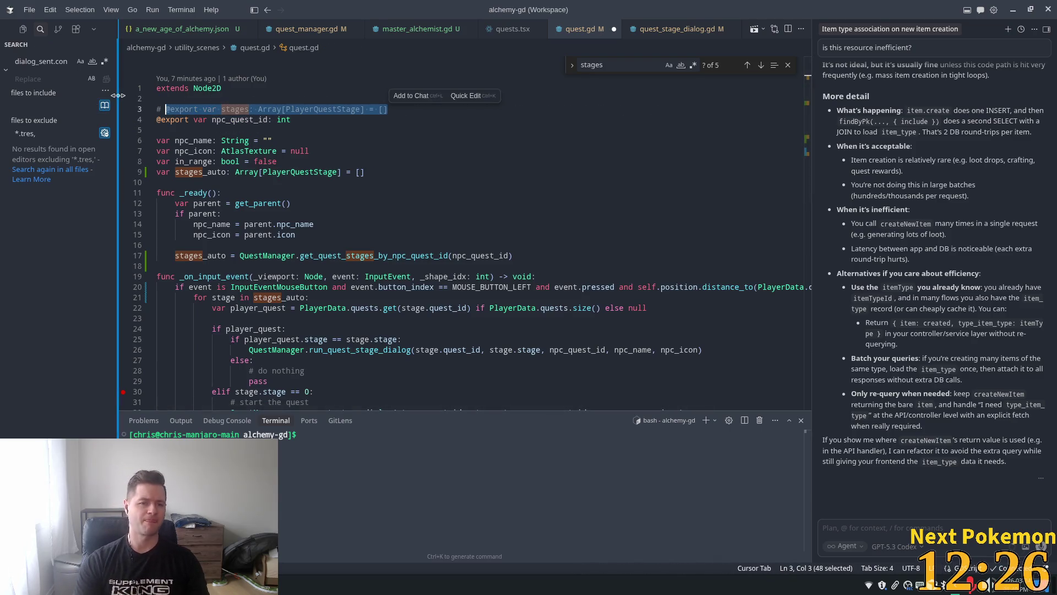
Rename every stages_auto to stages, save quest.gd, and return to Godot
double_click(211, 174)
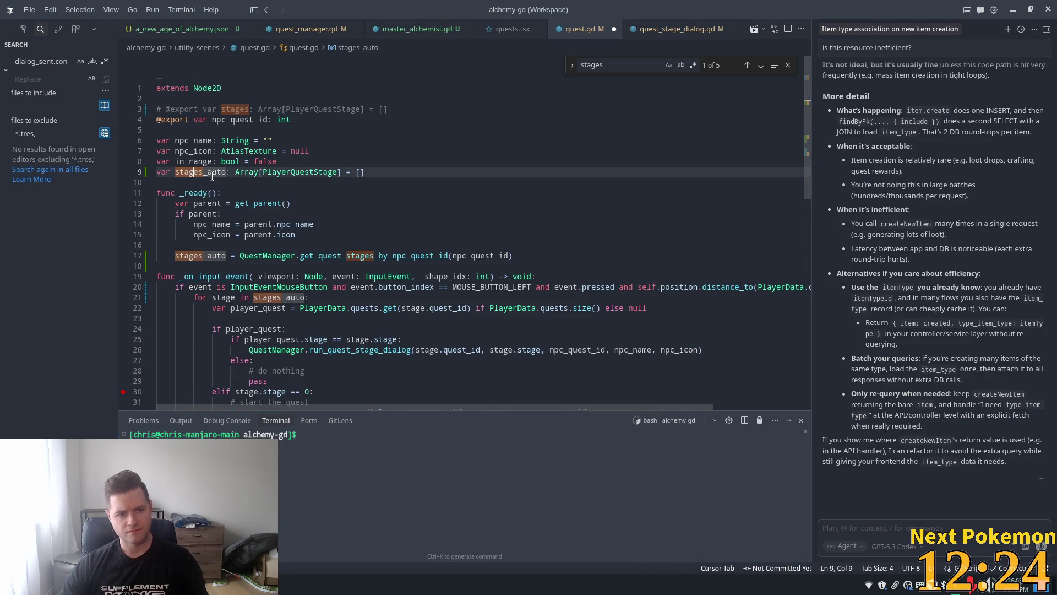
key("ctrl+d")
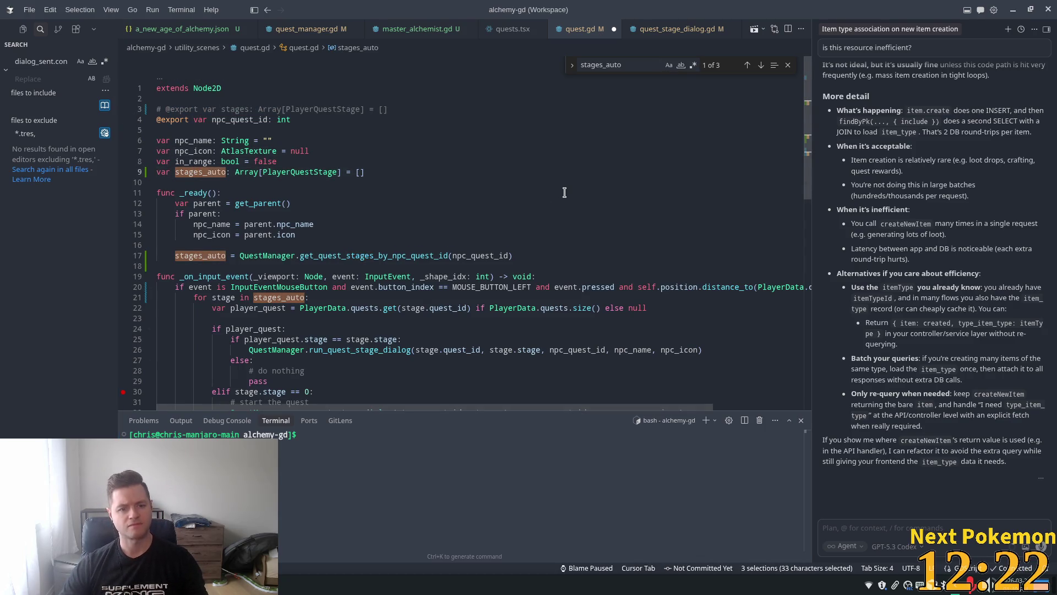
type("stages")
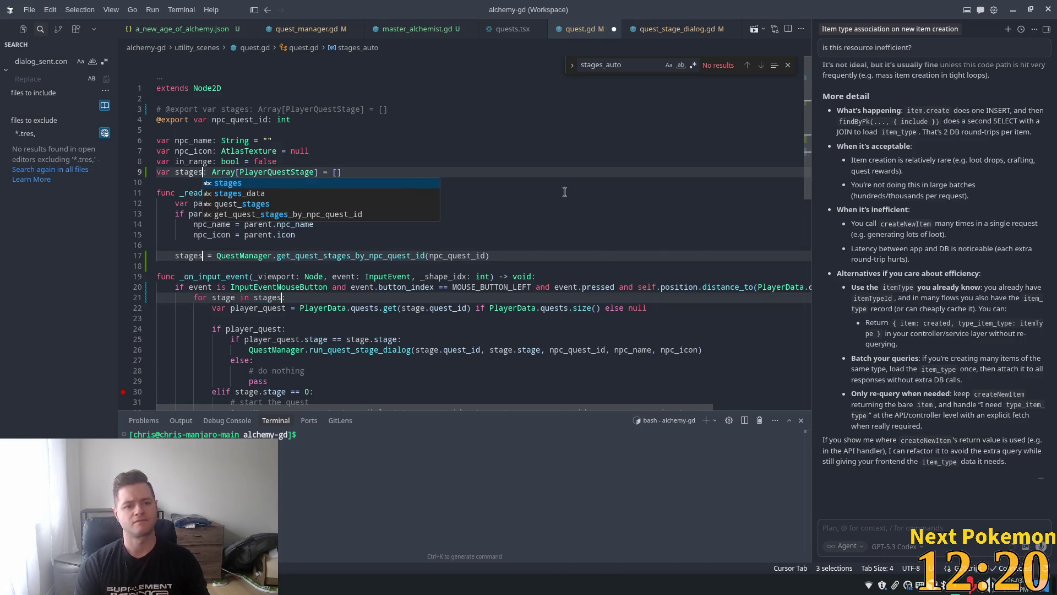
key("Escape")
key("Escape")
key("ctrl+s")
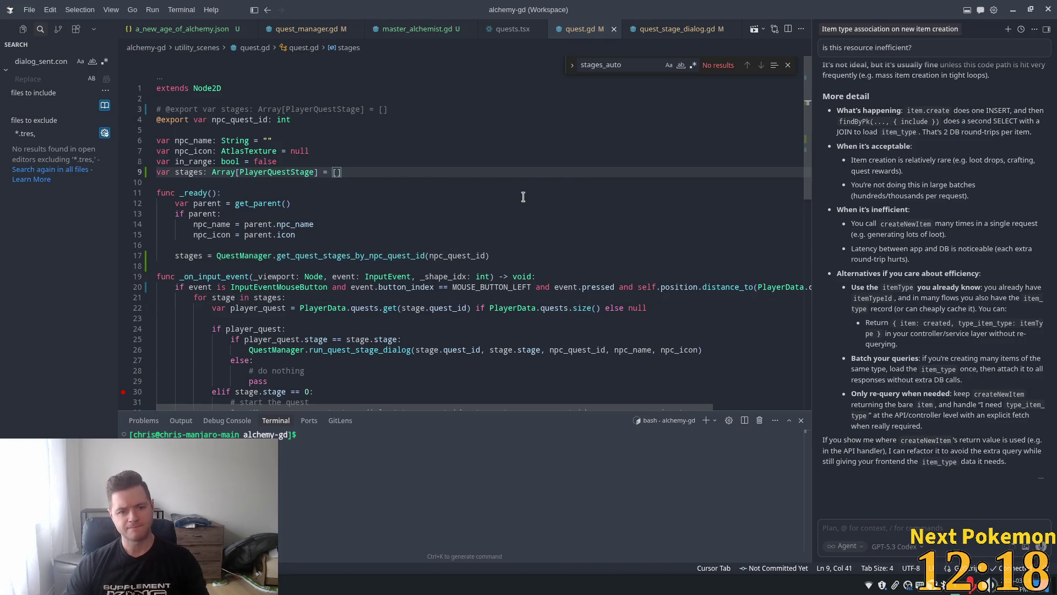
key("alt+Tab")
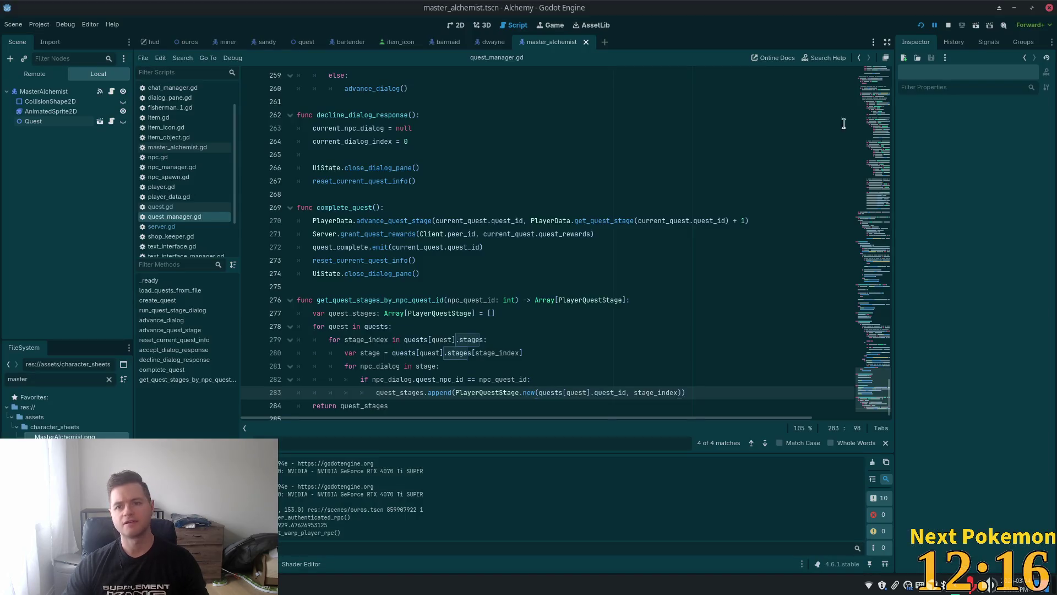
Relaunch the game, talk to the Master Alchemist, and answer 'No, sorry.' to his copper bar request
left_click(920, 28)
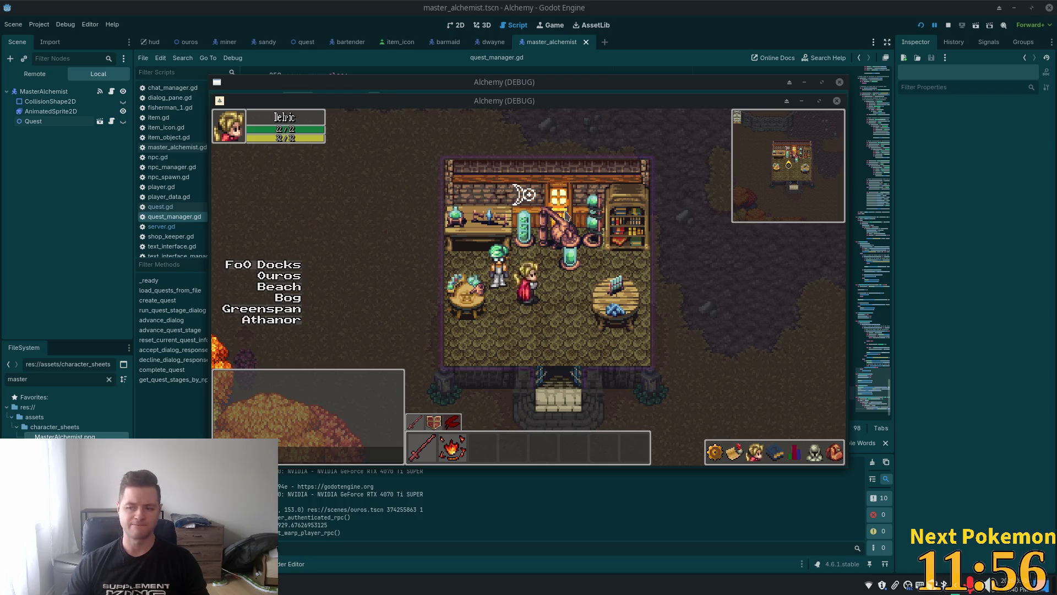
left_click(507, 279)
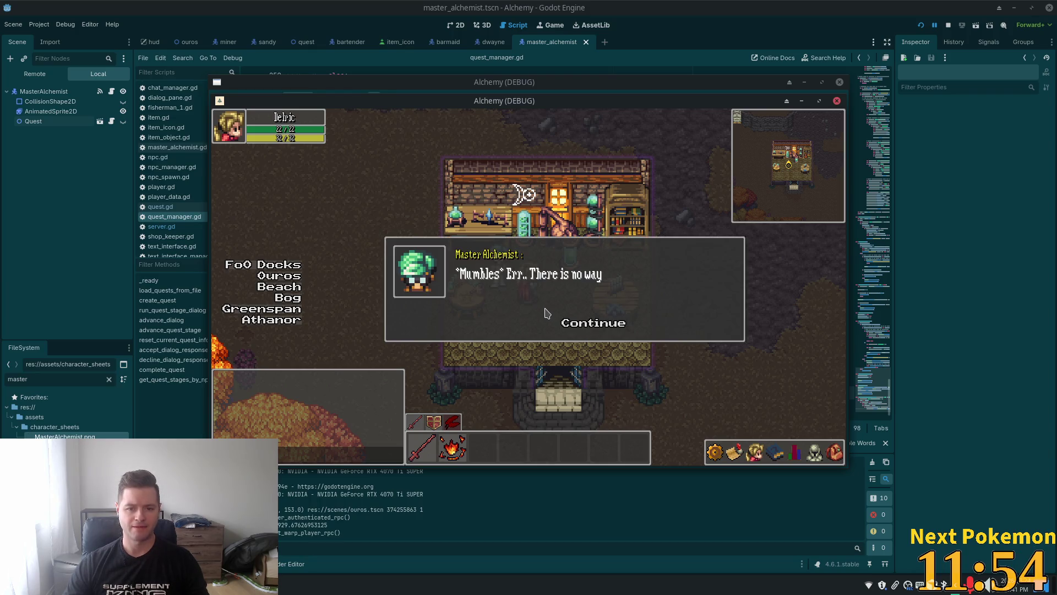
left_click(576, 325)
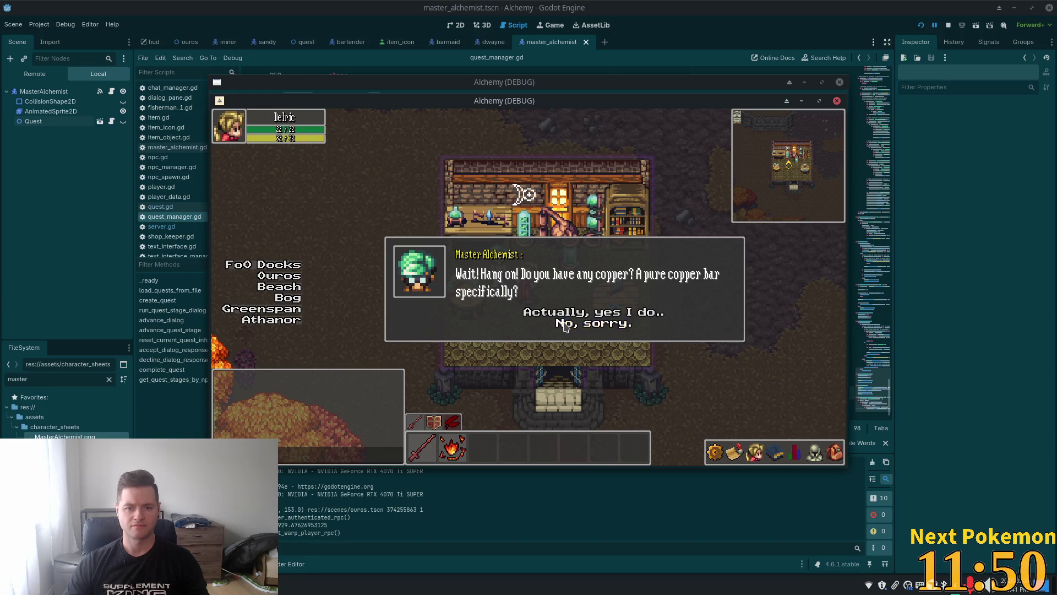
left_click(568, 324)
Walk over the bridge into the inn, hear Dwayne's alchemist hint, and head for the south exit
key("w")
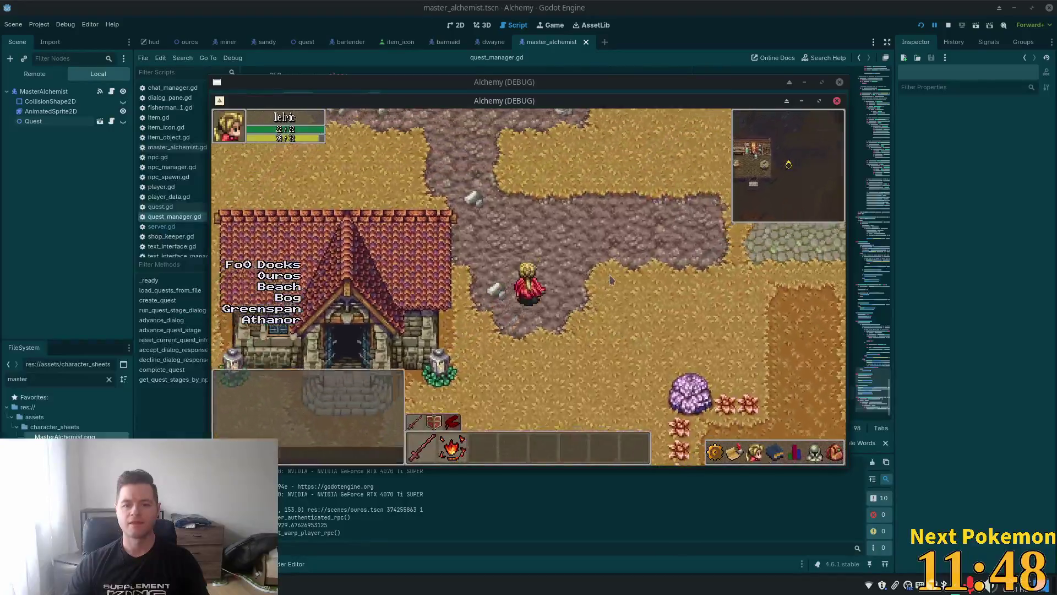
left_click_drag(634, 259, 662, 279)
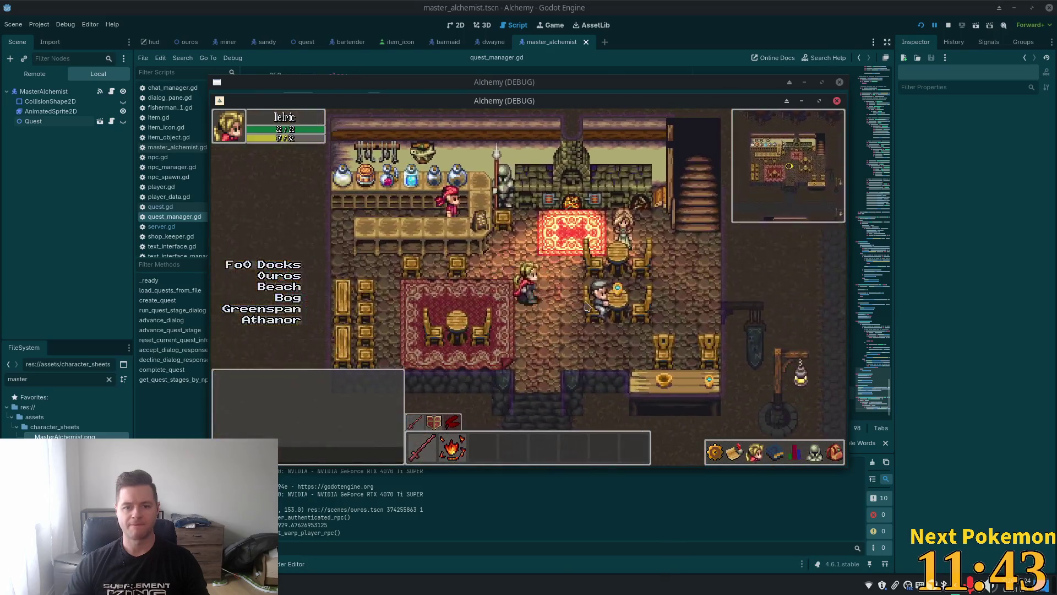
left_click(554, 301)
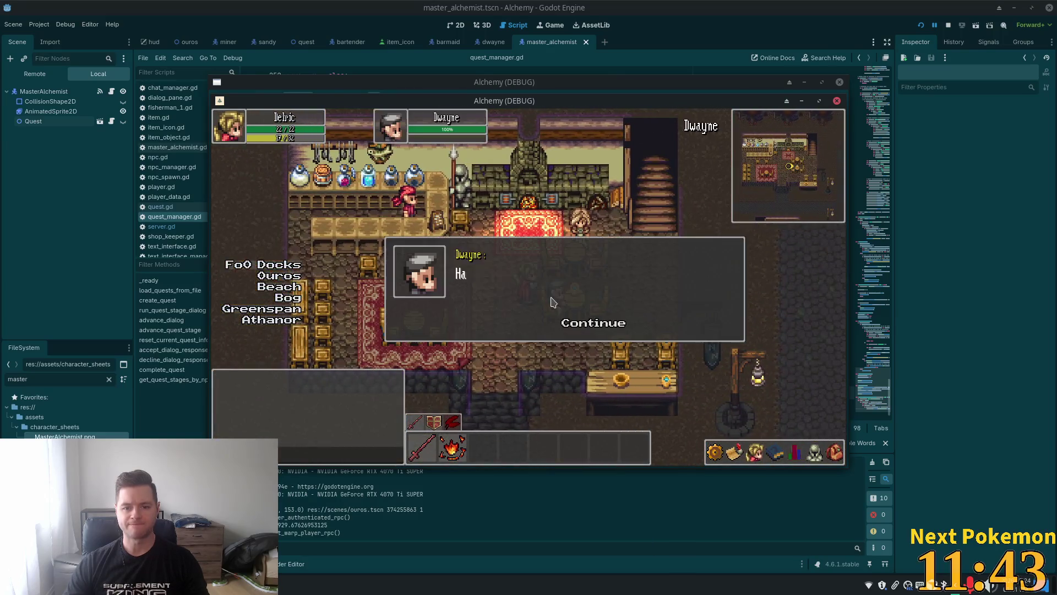
left_click(573, 327)
left_click_drag(451, 380, 509, 337)
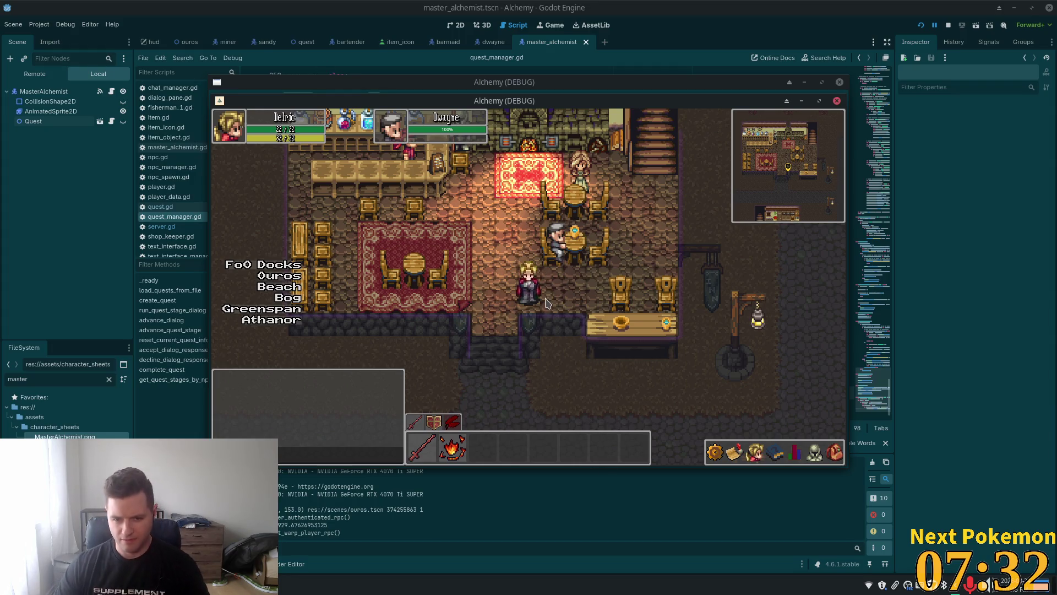
key("s")
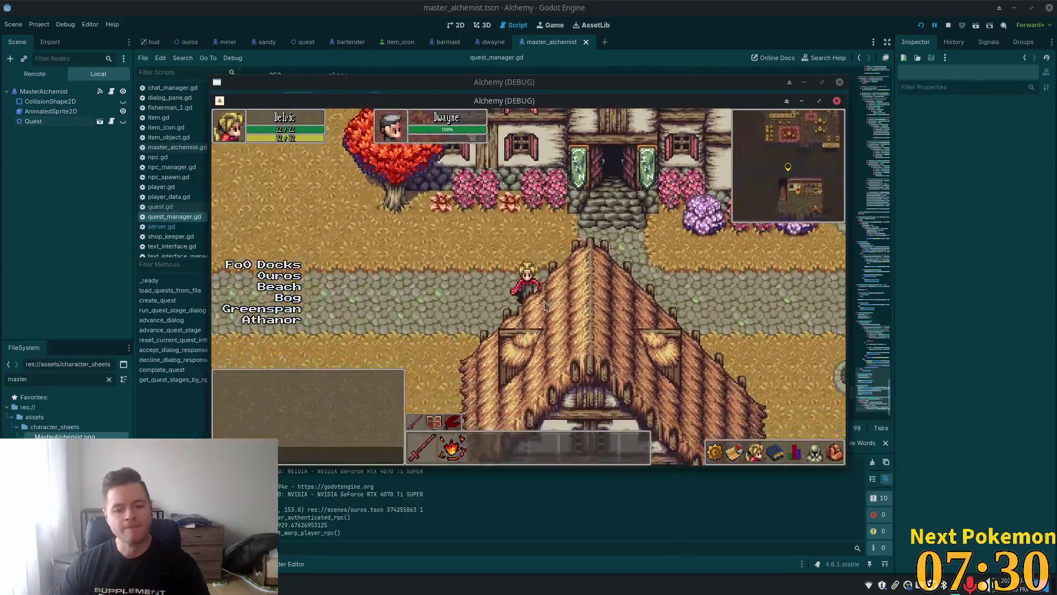
key("a")
key("s")
key("a")
key("w")
key("a")
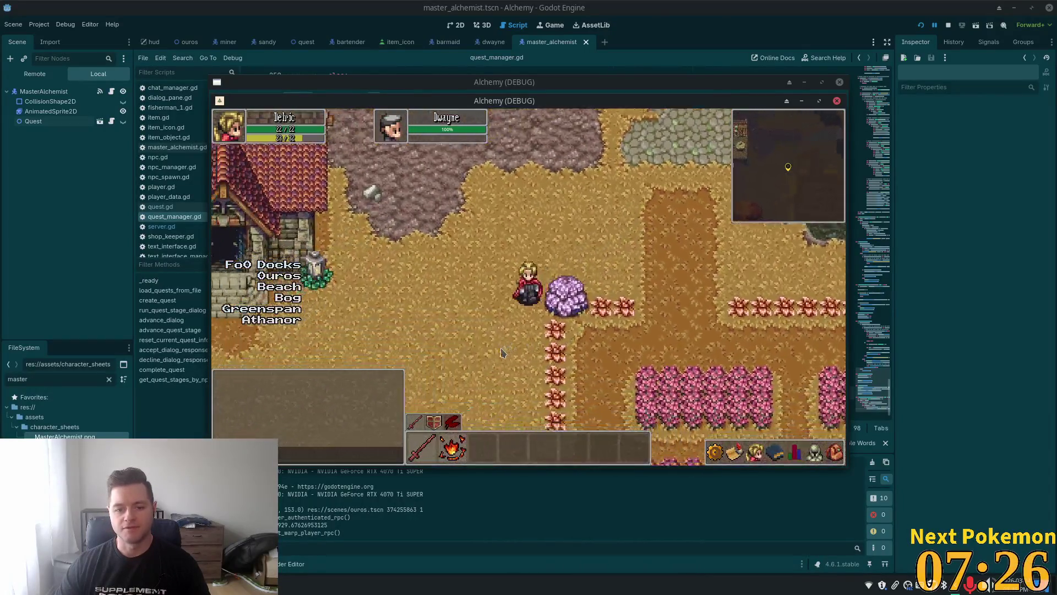
key("w")
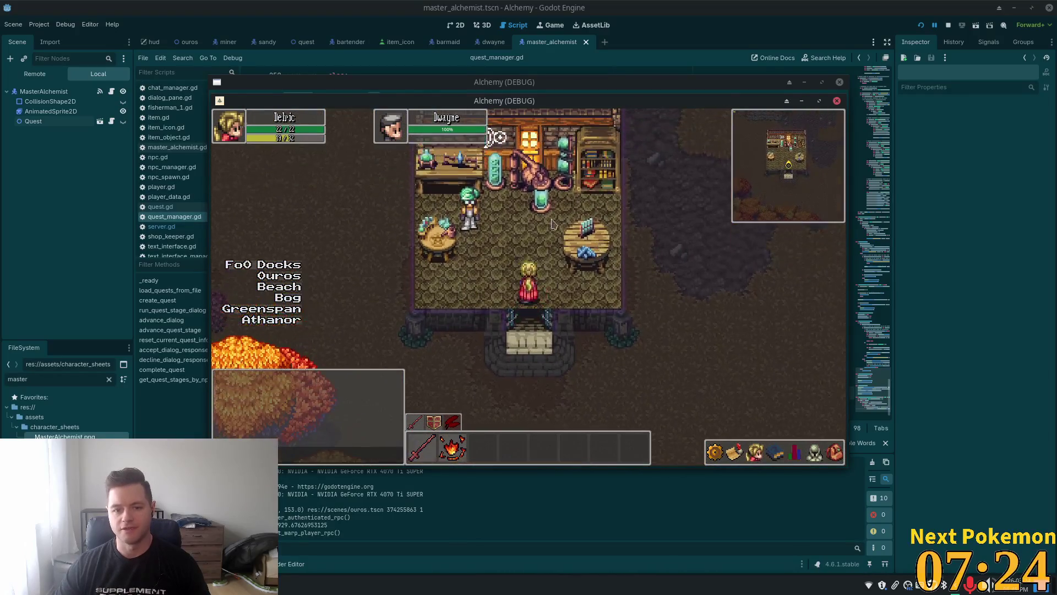
key("w")
key("s")
key("a")
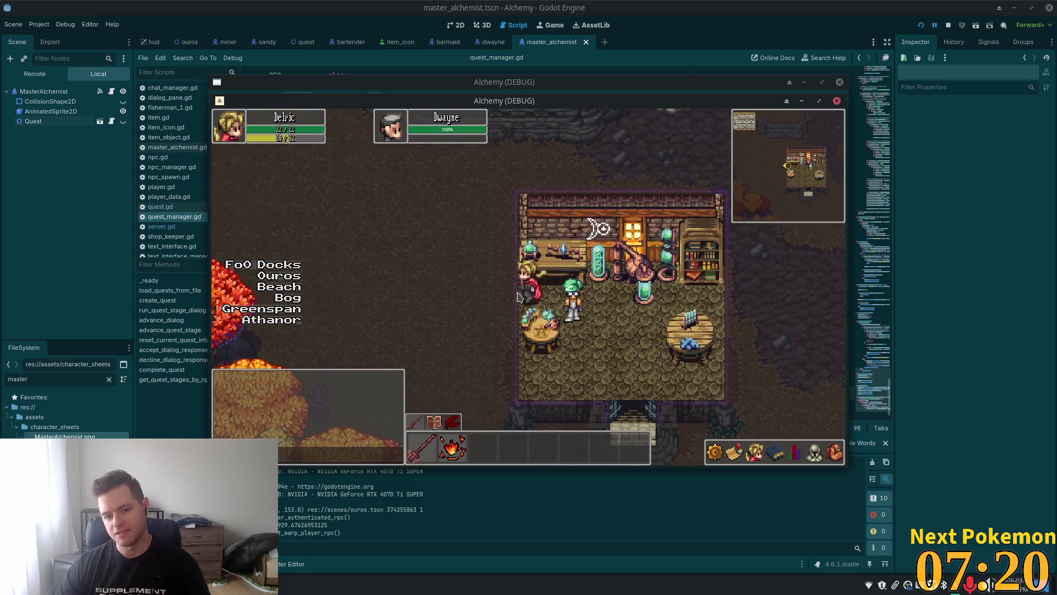
key("w")
key("d")
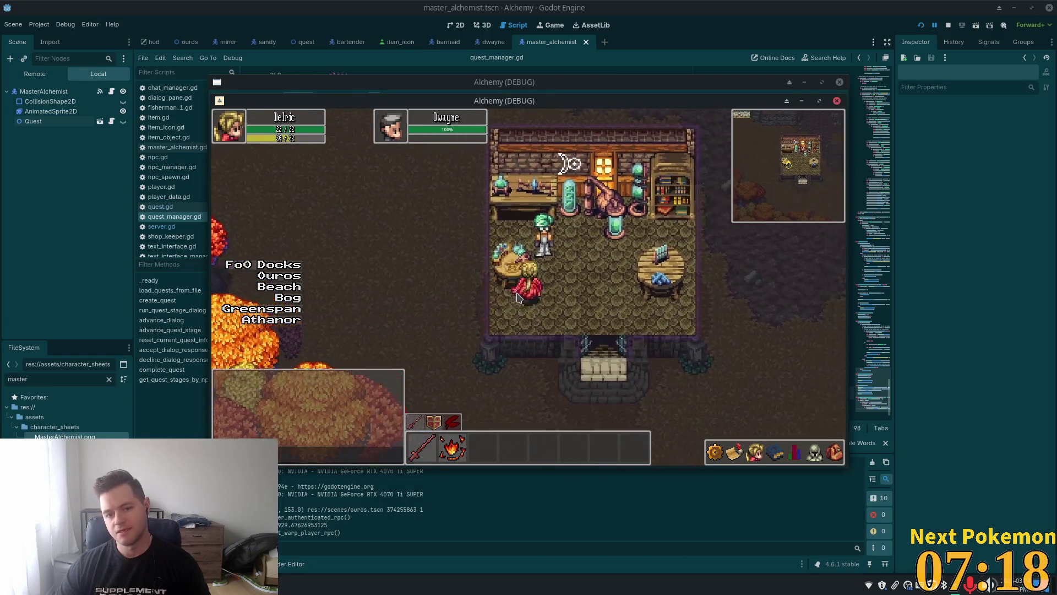
key("d")
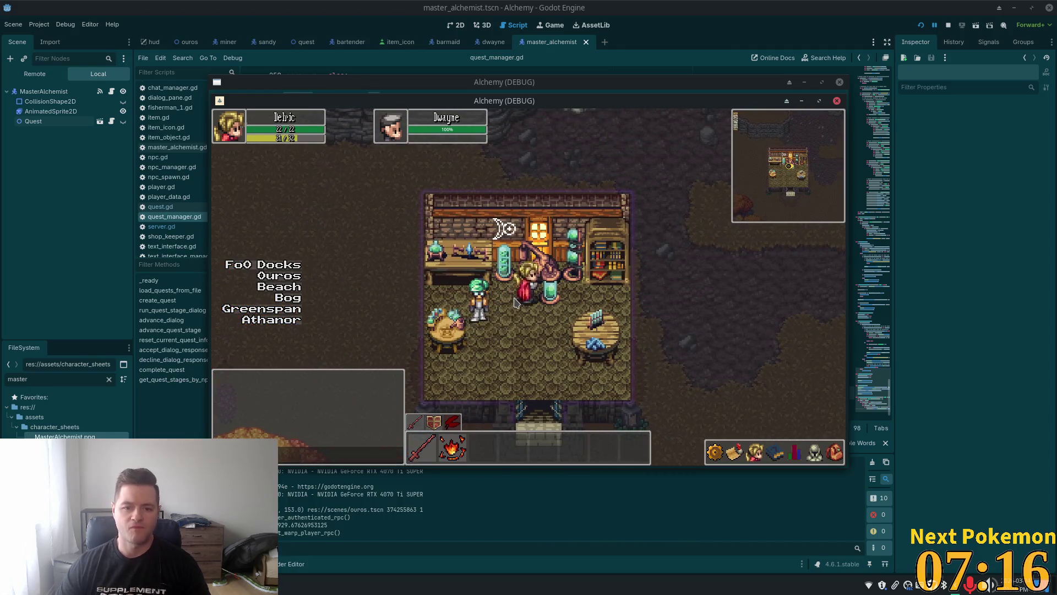
key("s")
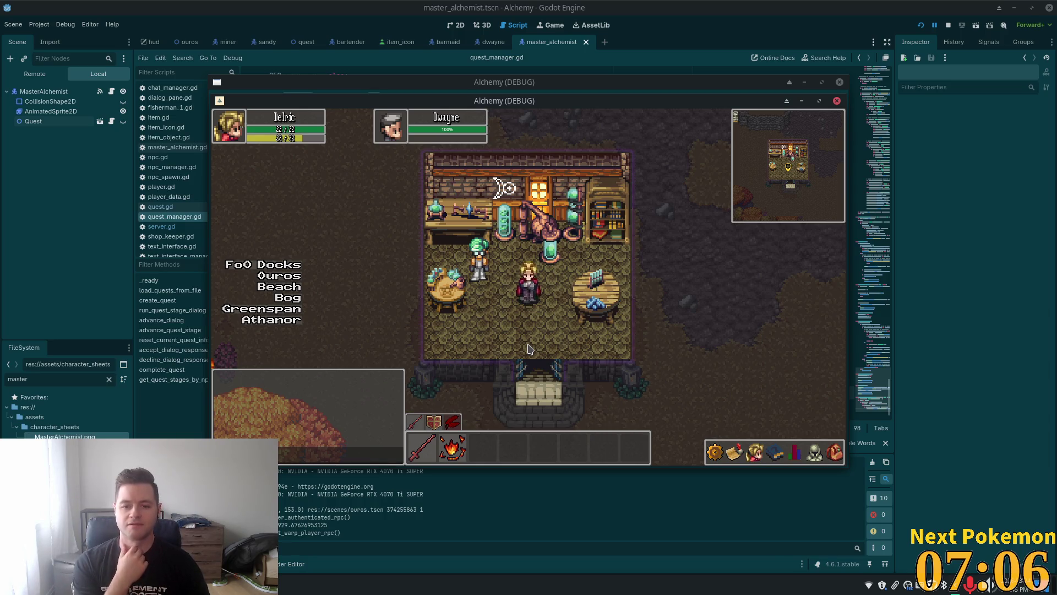
key("Down")
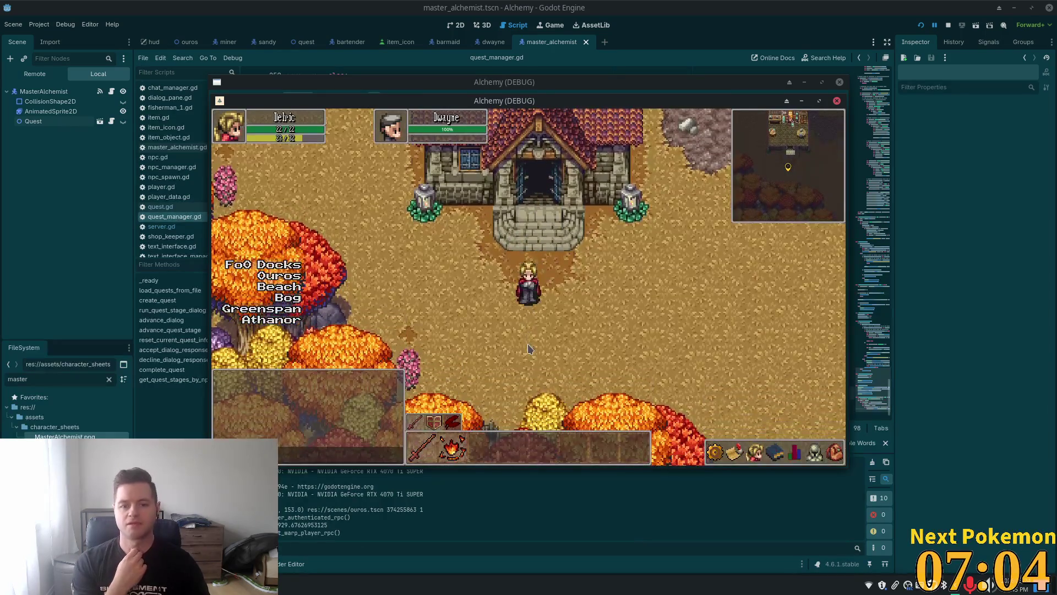
key("Up")
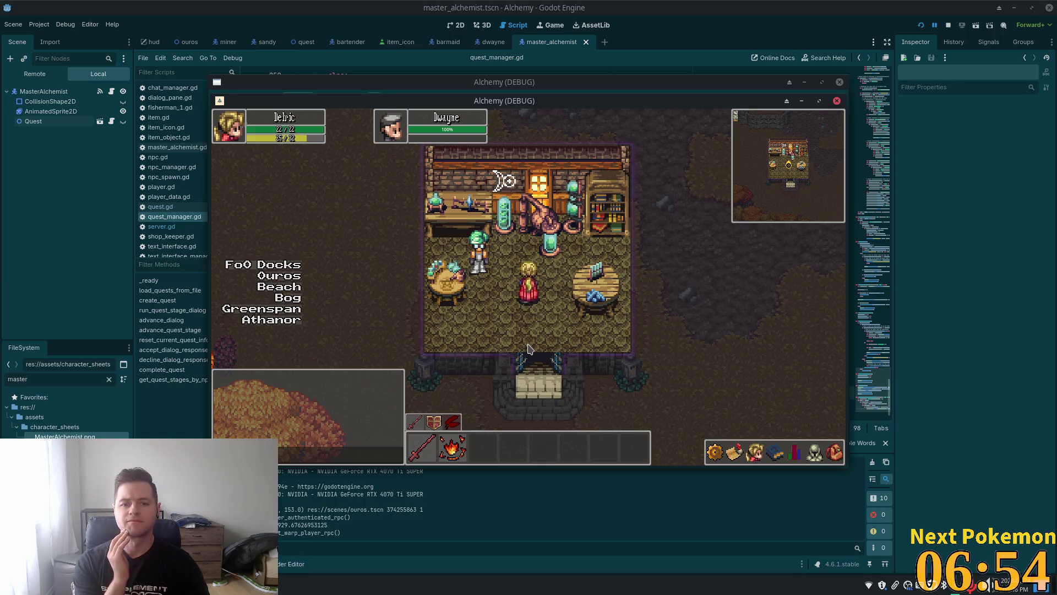
key("Left")
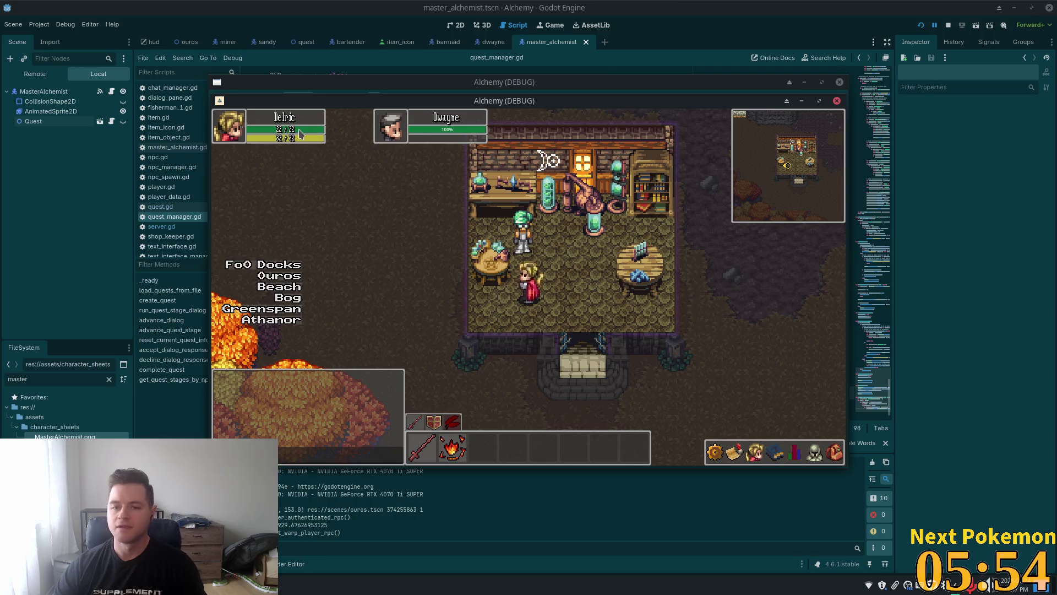
Step the player out of the alchemist shop door with the arrow keys, then back inside
key("Down")
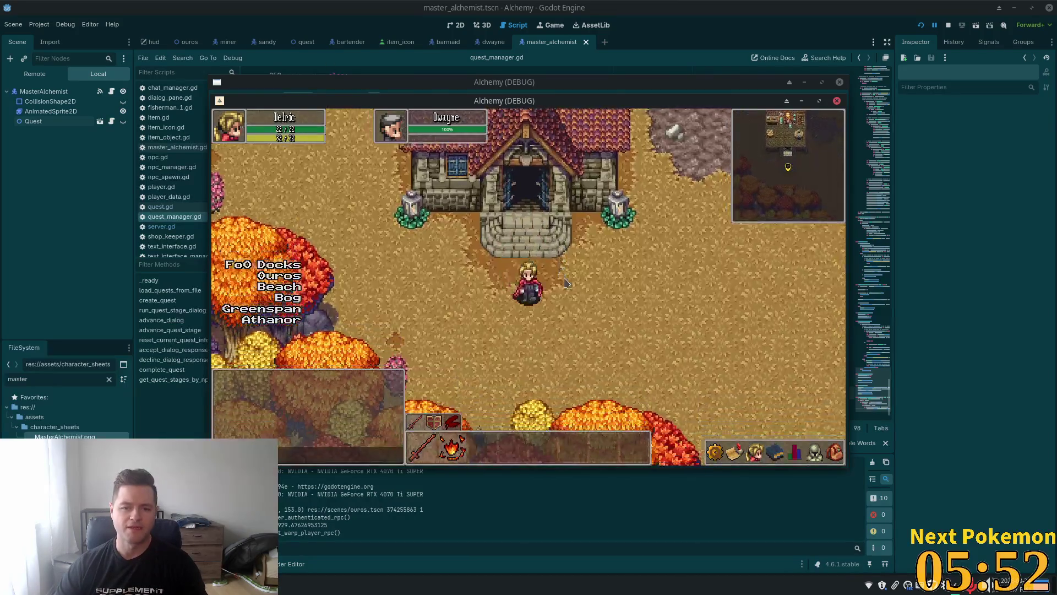
key("Left")
key("Up")
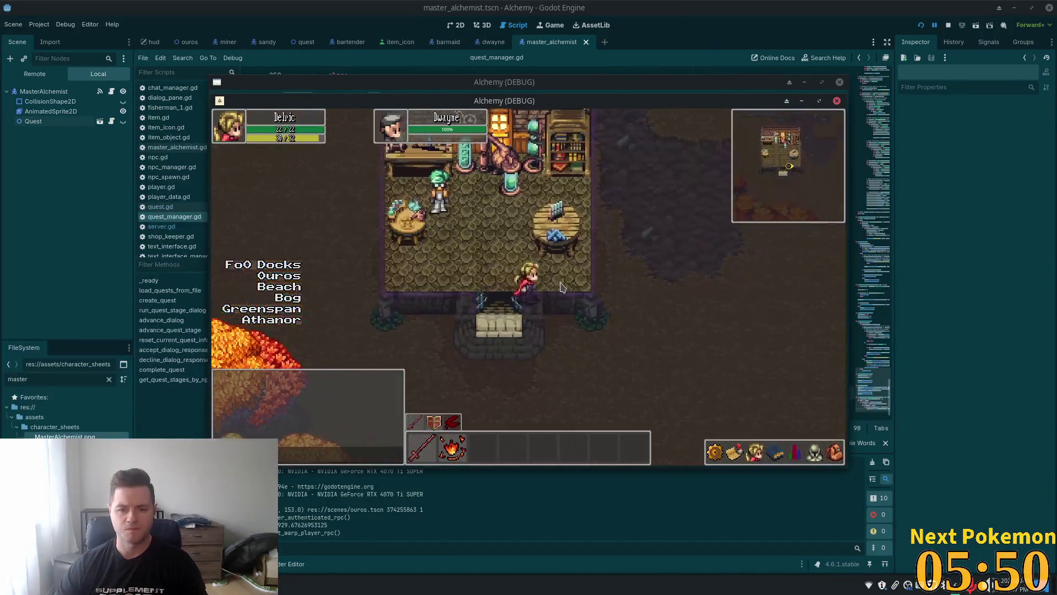
Bring the Godot editor in front of the game and dismiss the application launcher
left_click(495, 73)
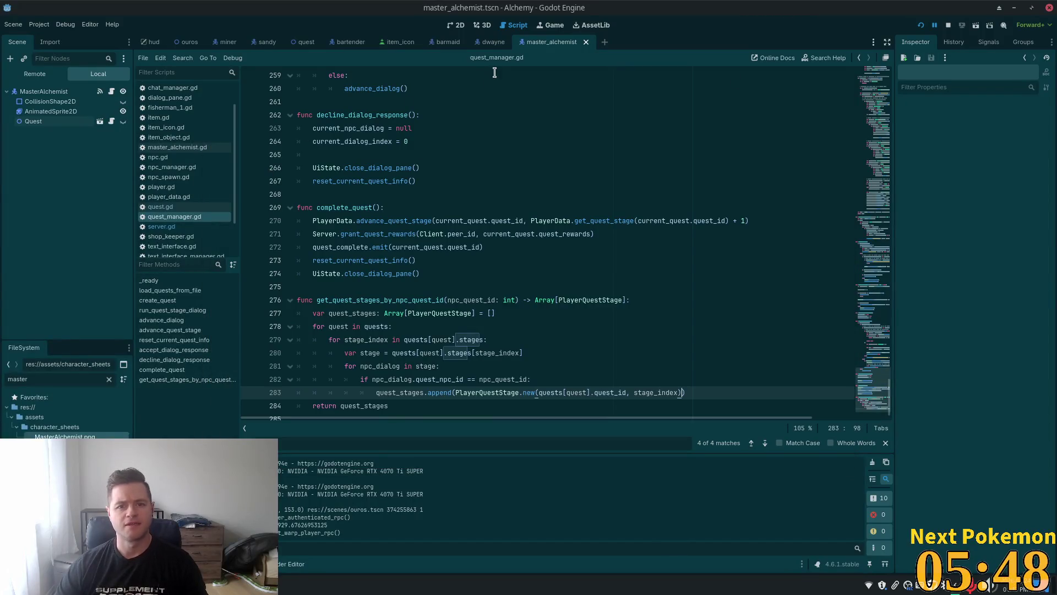
key("super")
left_click(649, 112)
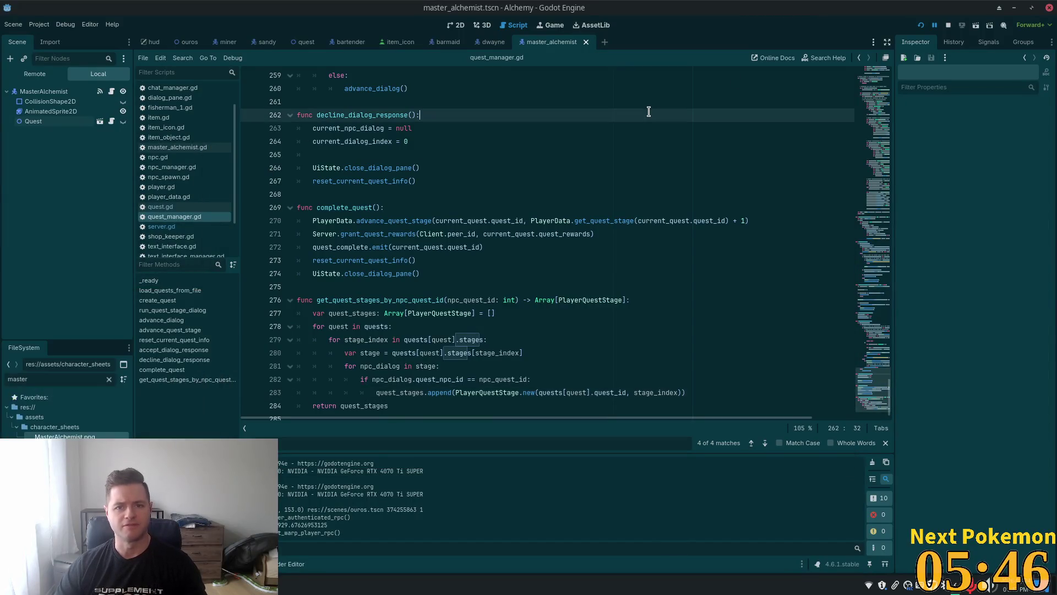
Review master_alchemist.gd's _on_quest_action_queue handler in Cursor, then return to Godot's quest_manager.gd
key("alt+Tab")
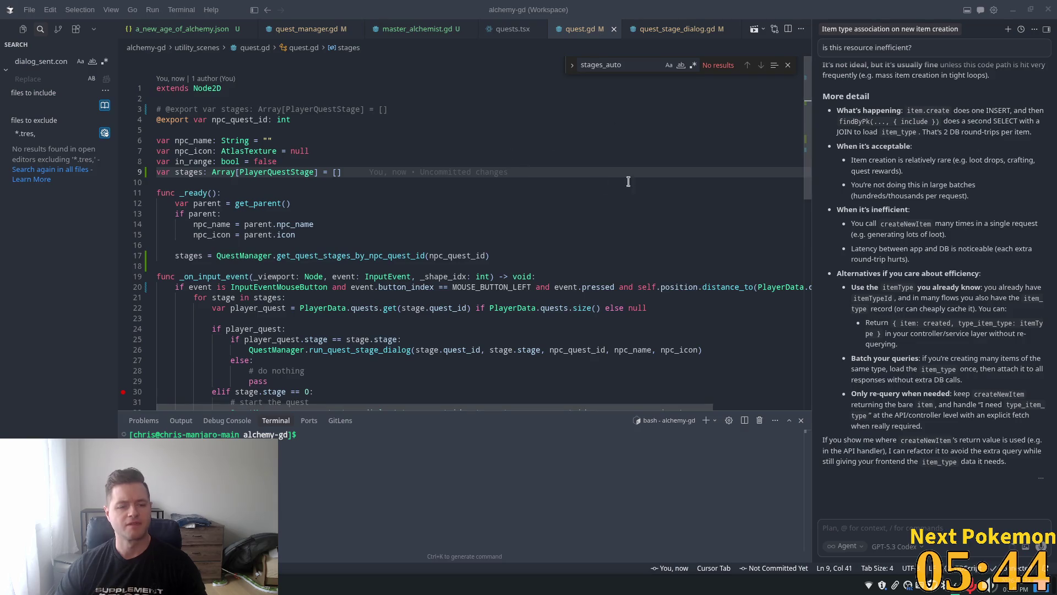
left_click(419, 29)
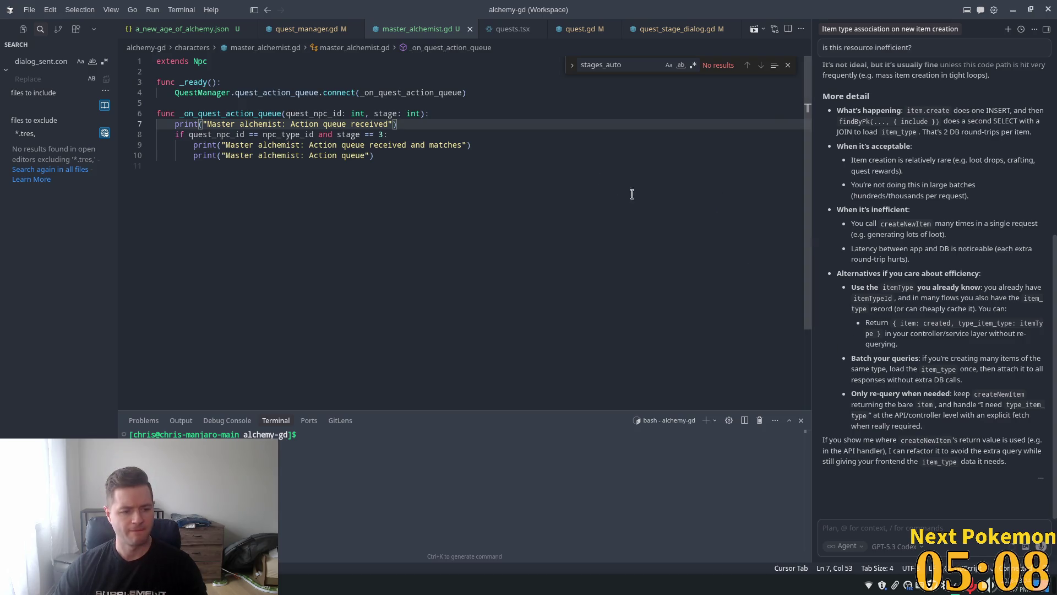
left_click(460, 161)
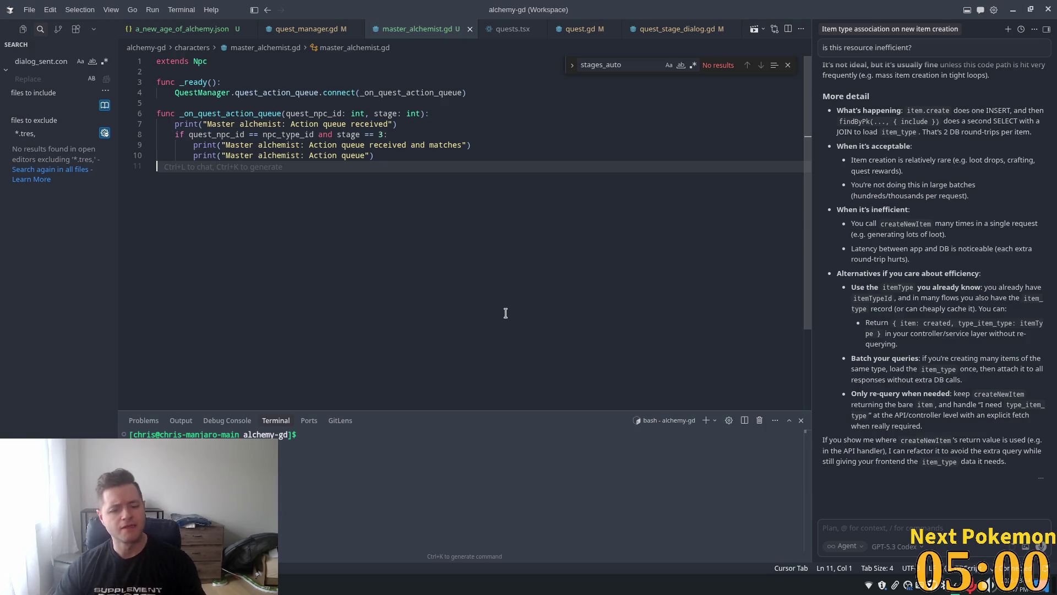
key("alt+Tab")
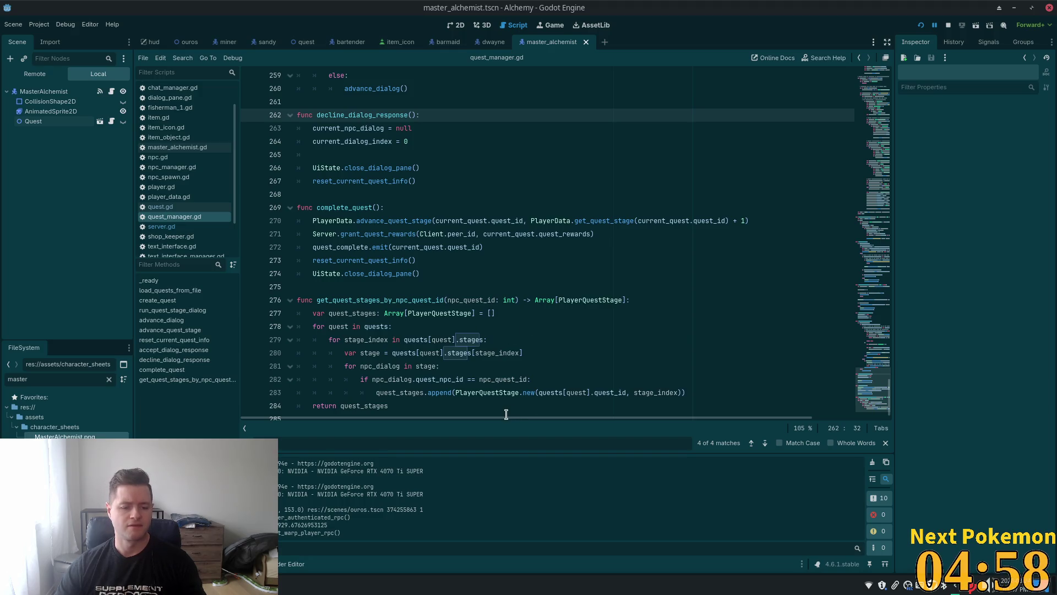
key("alt+Tab")
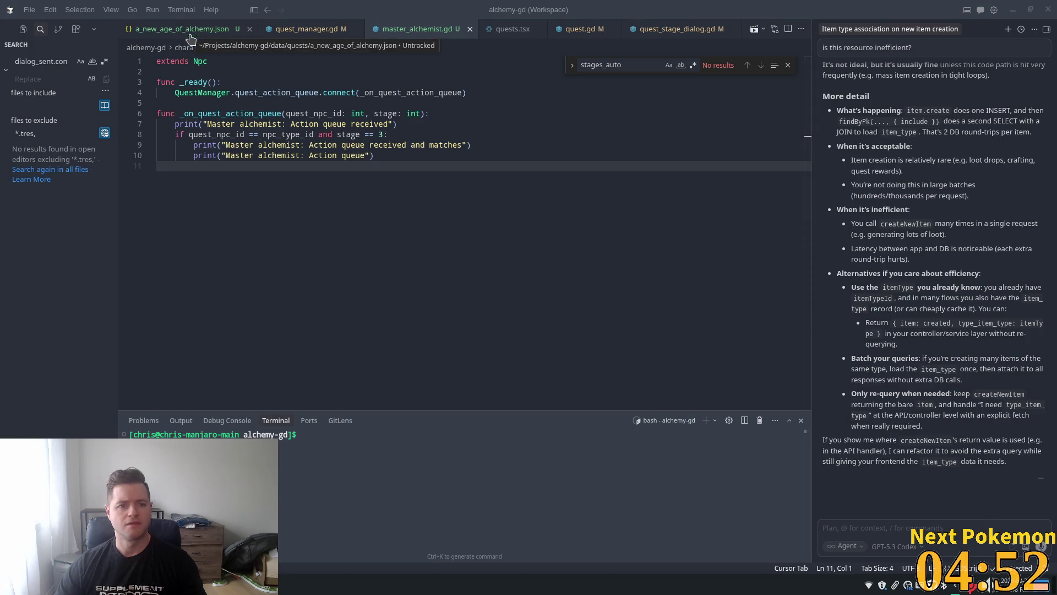
key("alt+Tab")
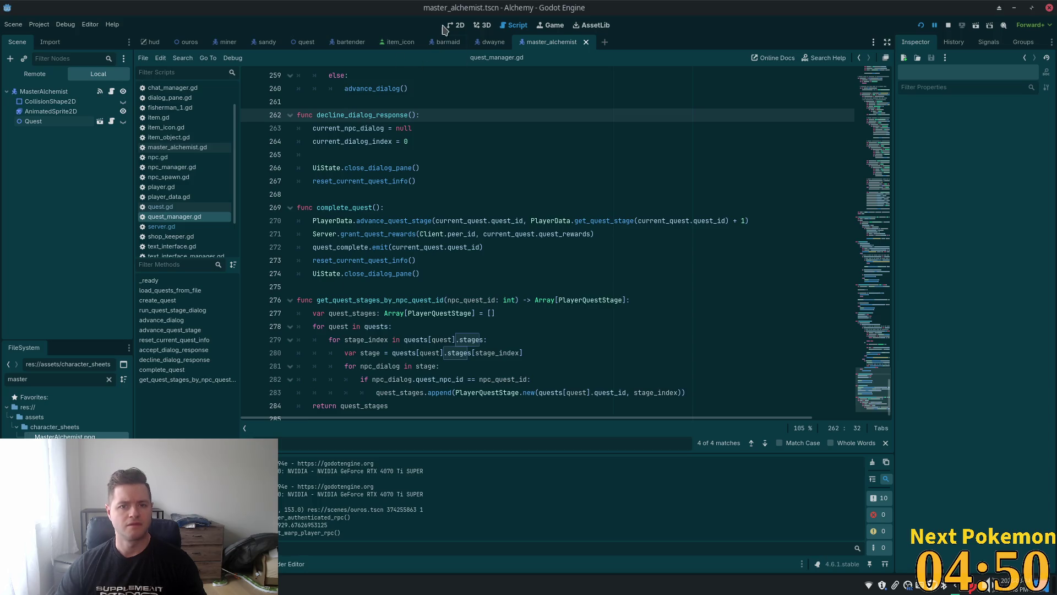
Open the ouros scene in the 2D editor and zoom into the alchemist shop interior
left_click(456, 25)
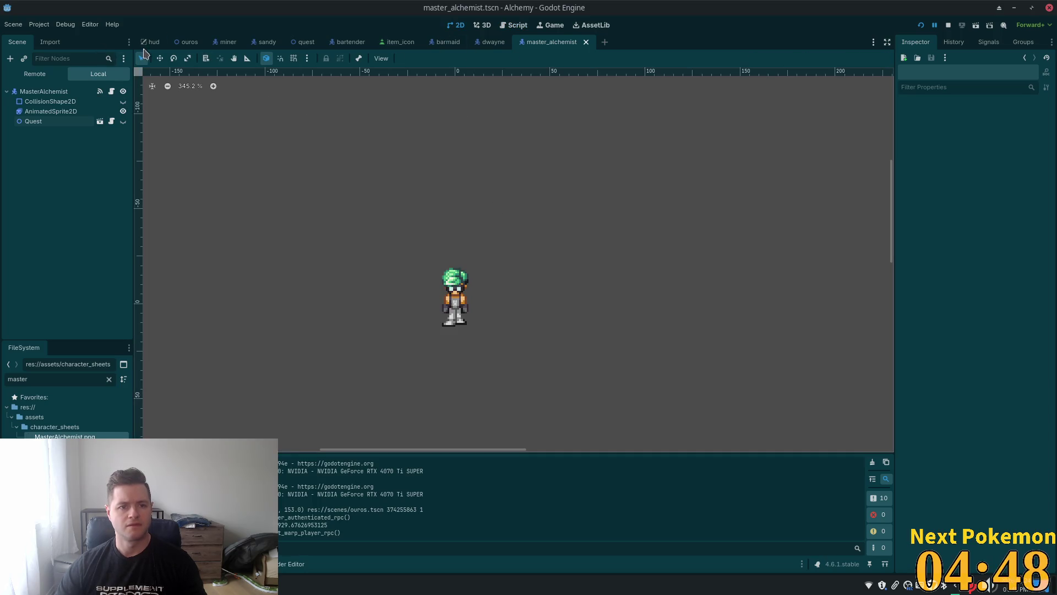
left_click(187, 43)
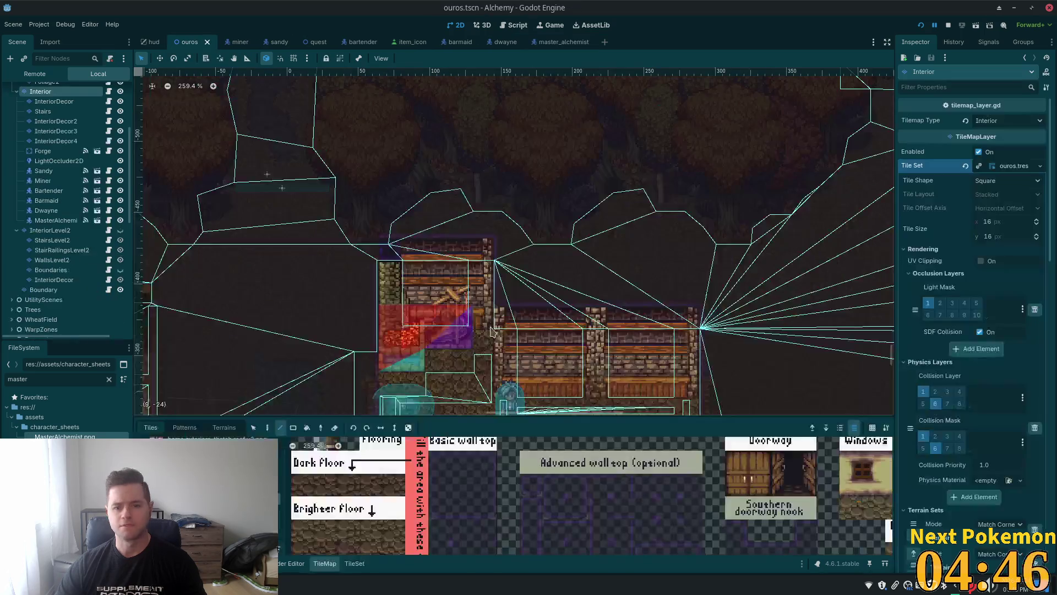
scroll(531, 402, "up", 3)
scroll(532, 402, "left", 5)
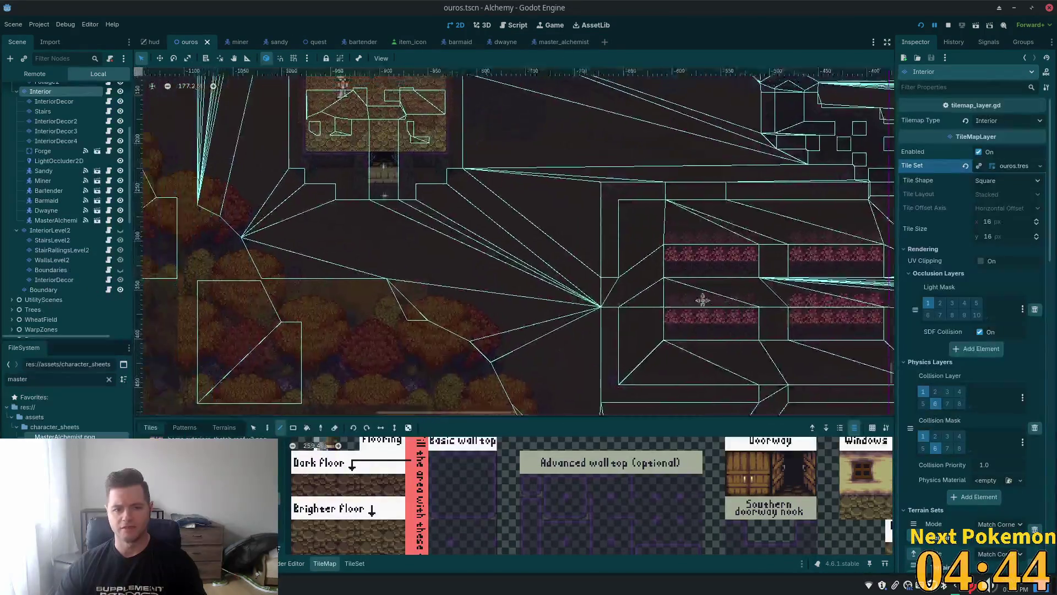
scroll(600, 196, "up", 8)
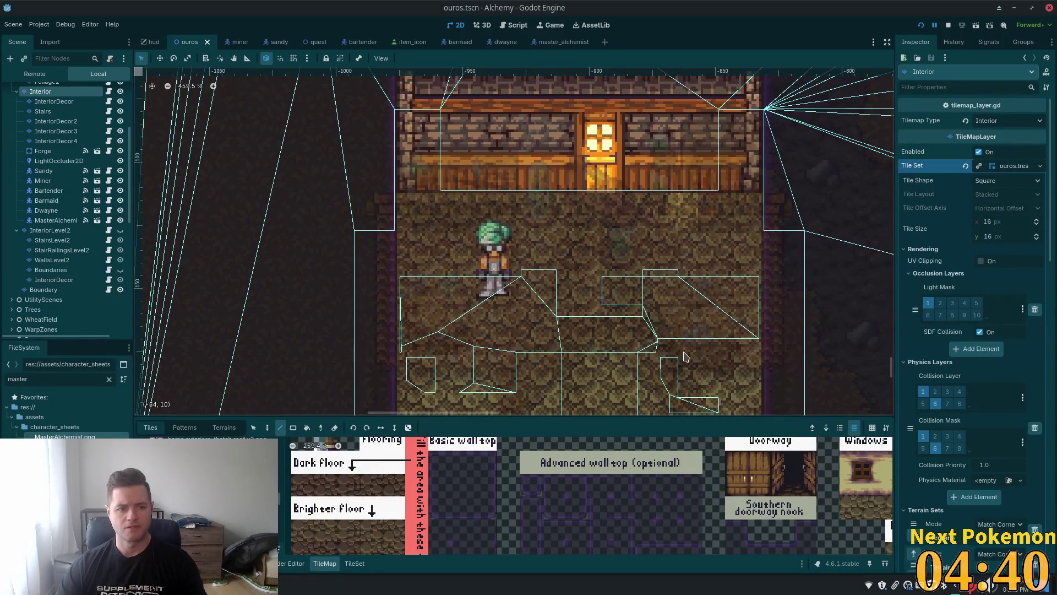
Select the InteriorLevel2 layer and try grabbing the Master Alchemist in move mode
left_click(48, 230)
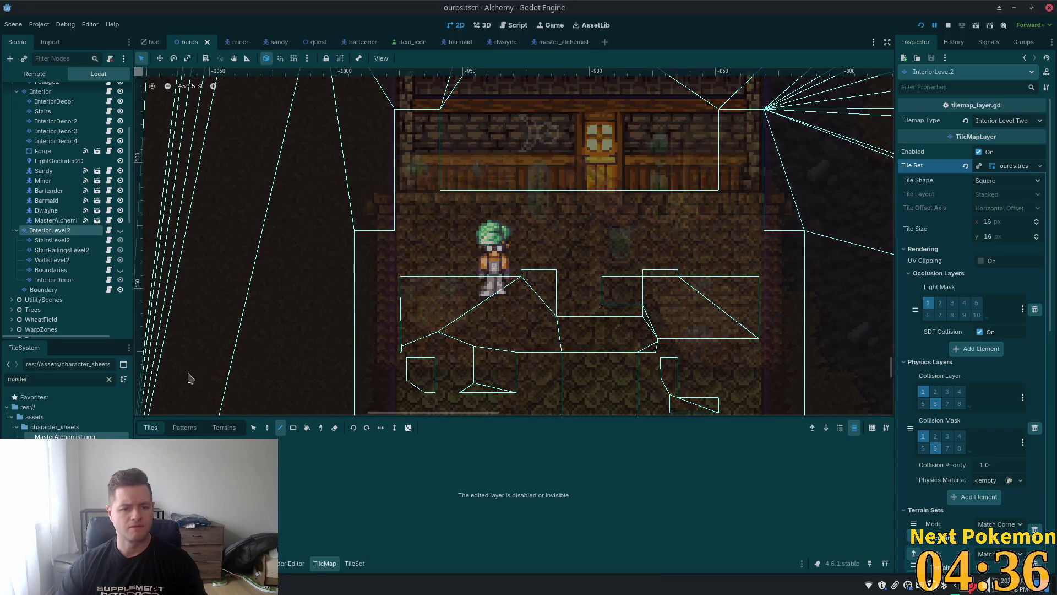
left_click(160, 58)
left_click(492, 292)
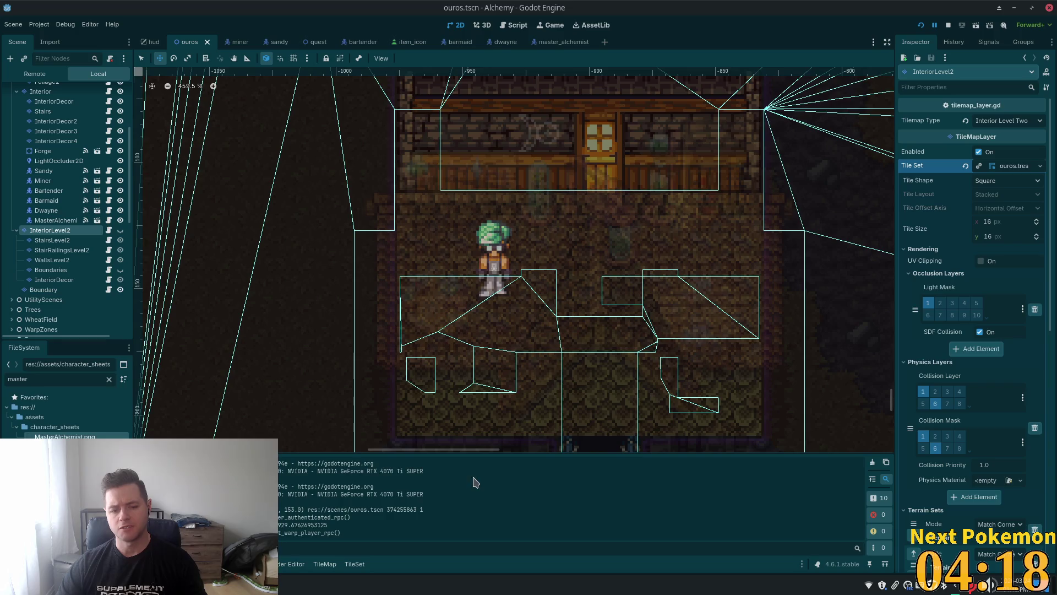
scroll(981, 275, "down", 2)
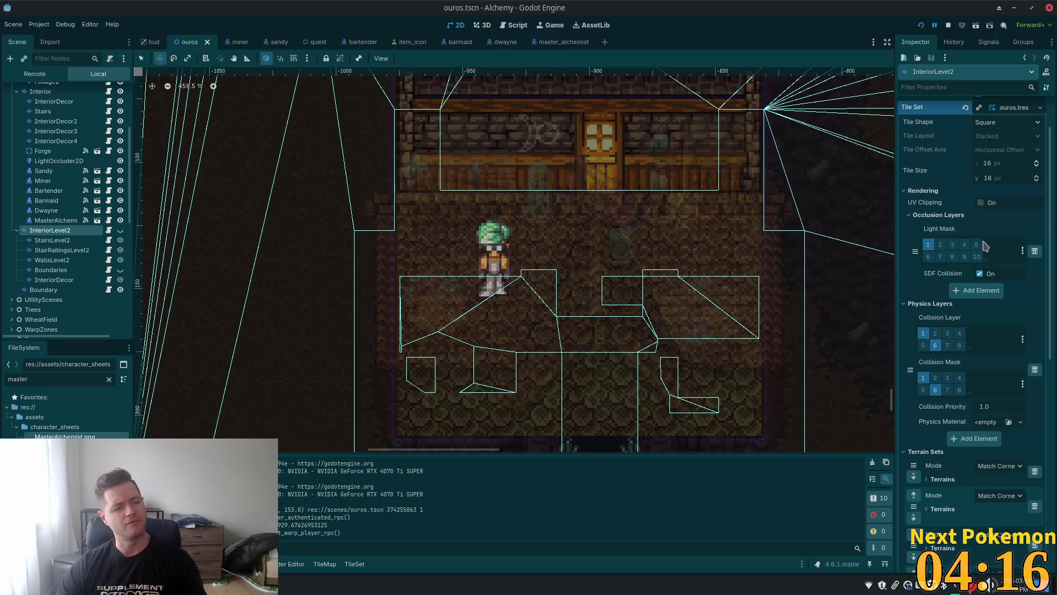
scroll(980, 283, "down", 10)
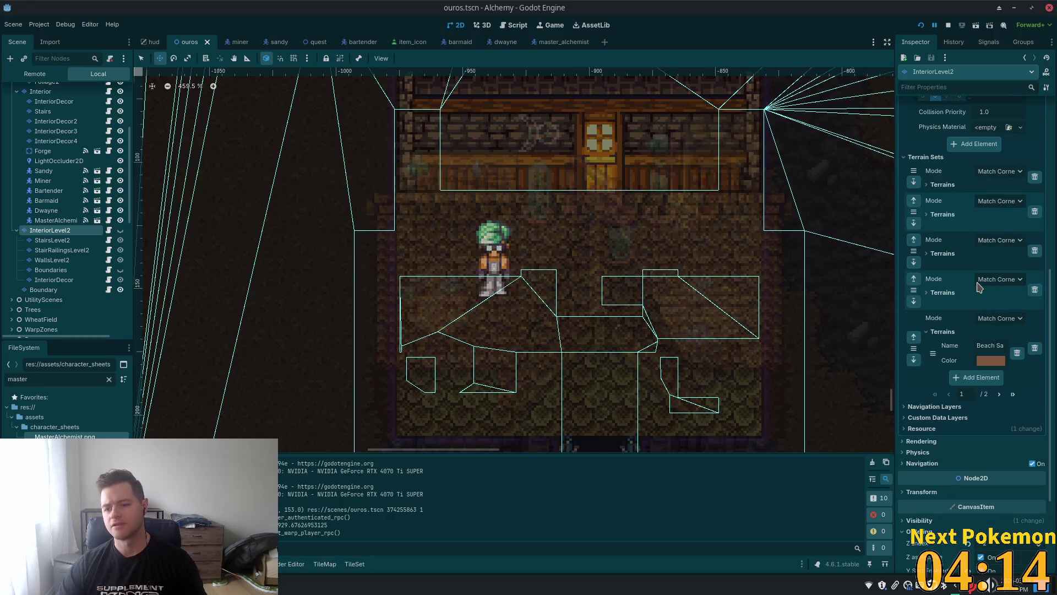
scroll(980, 283, "up", 12)
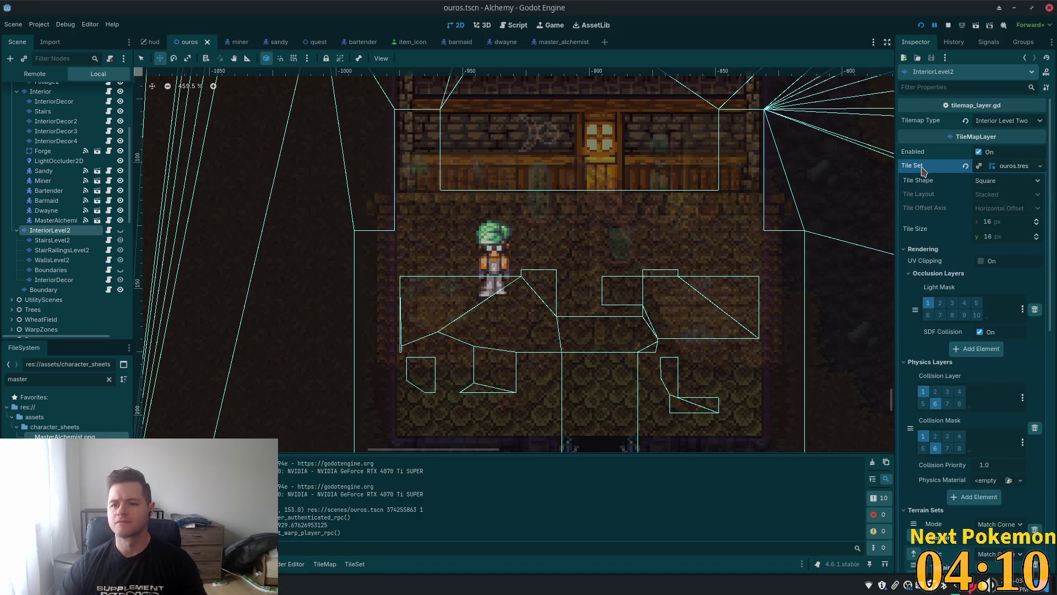
Inspect InteriorLevel2's properties and node options, then select the MasterAlchemist node
left_click(1021, 166)
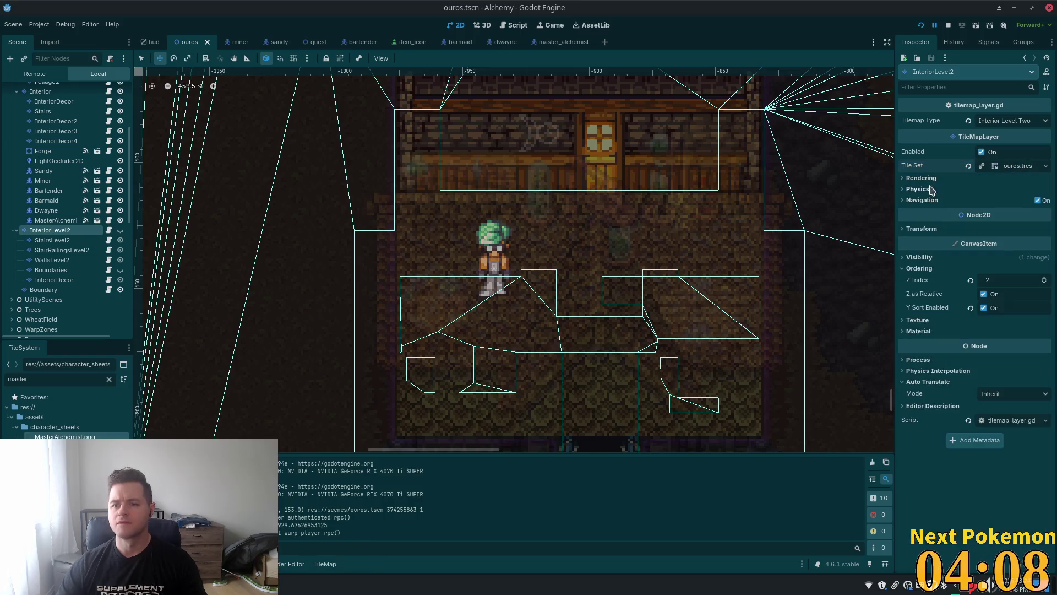
left_click(921, 229)
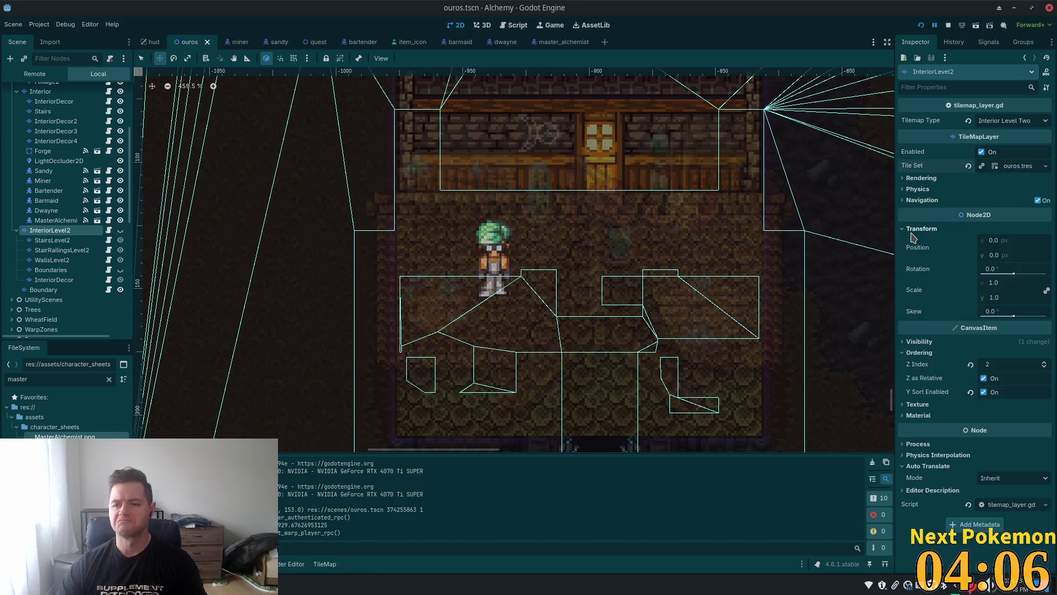
left_click(914, 229)
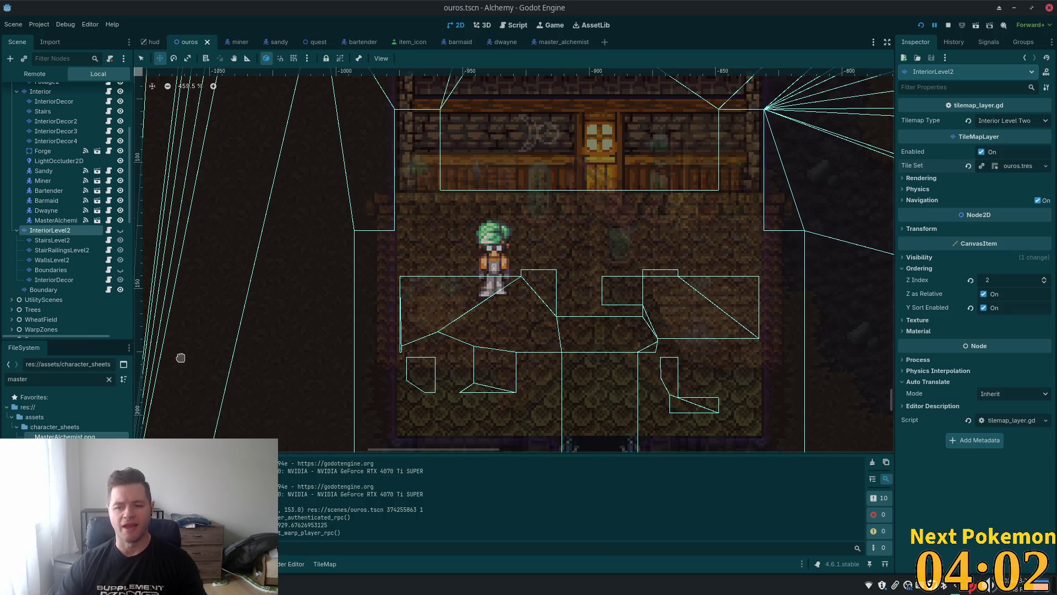
right_click(48, 233)
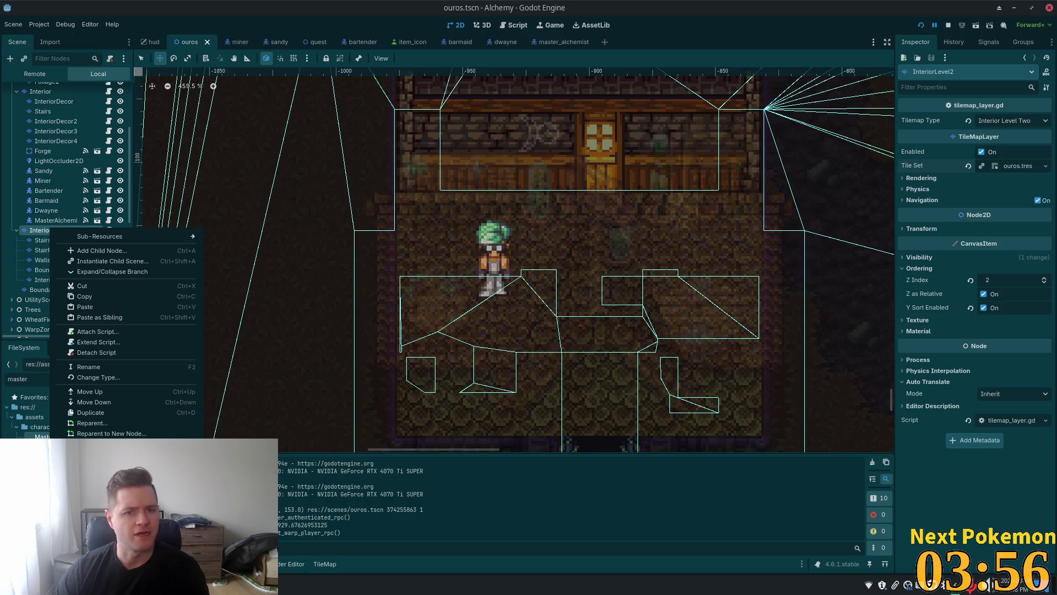
key("Escape")
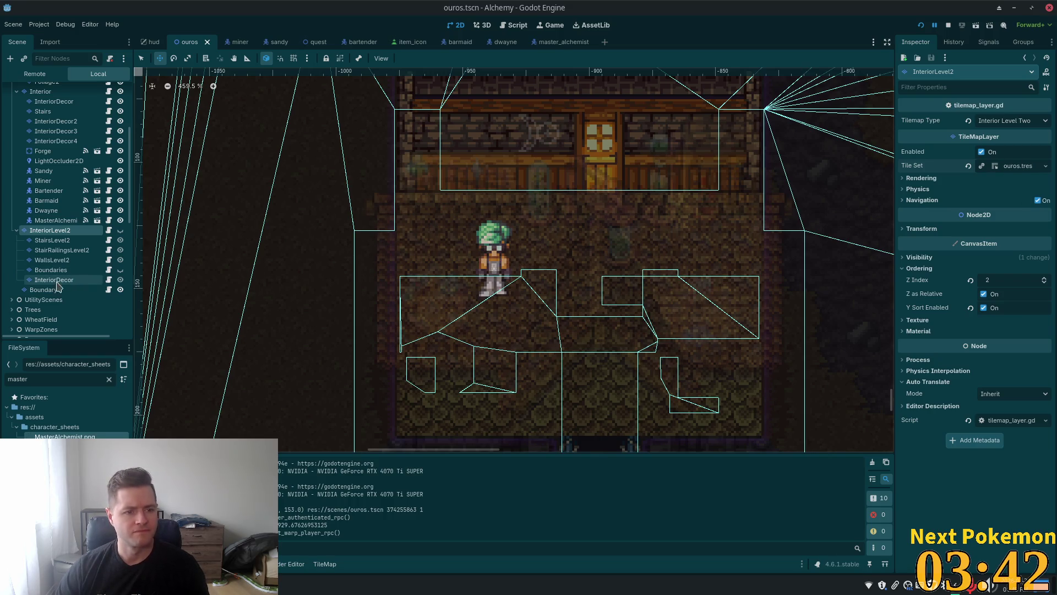
left_click(55, 220)
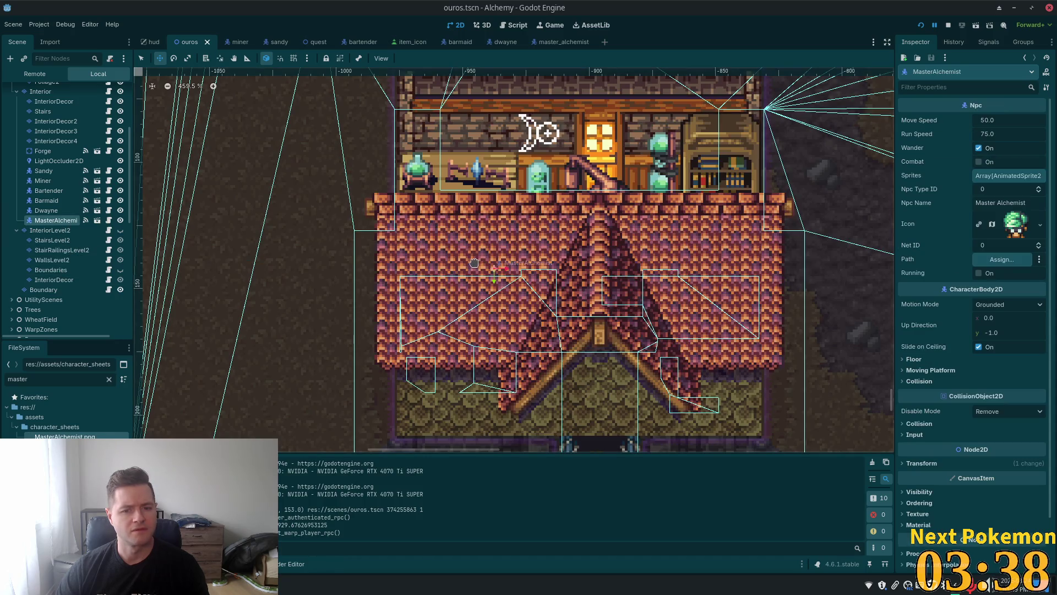
Drag the Master Alchemist up toward the shop's back counter and bring the running game forward
left_click_drag(474, 261, 473, 212)
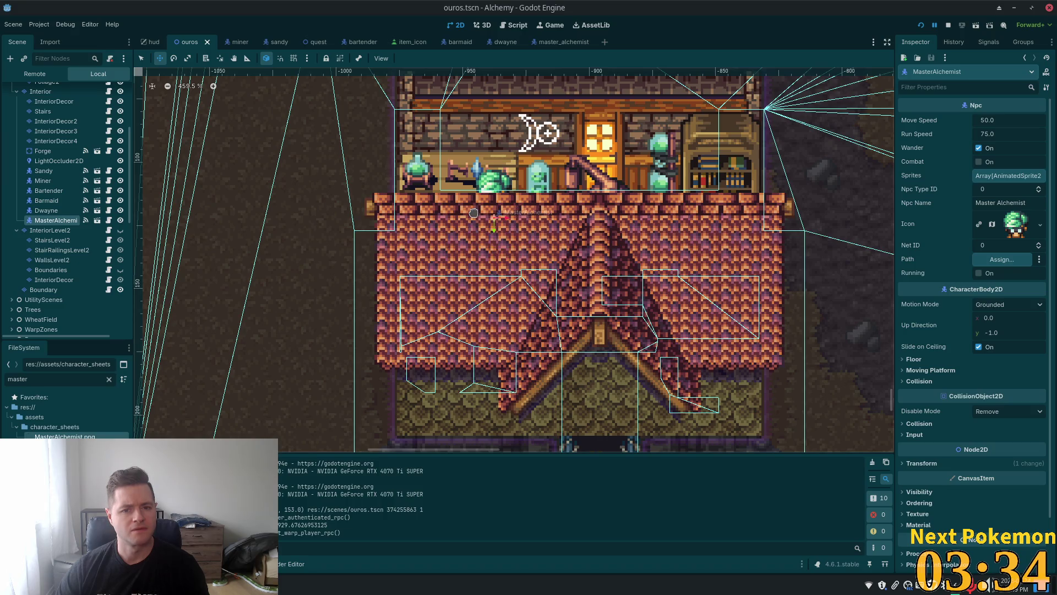
key("alt+Tab")
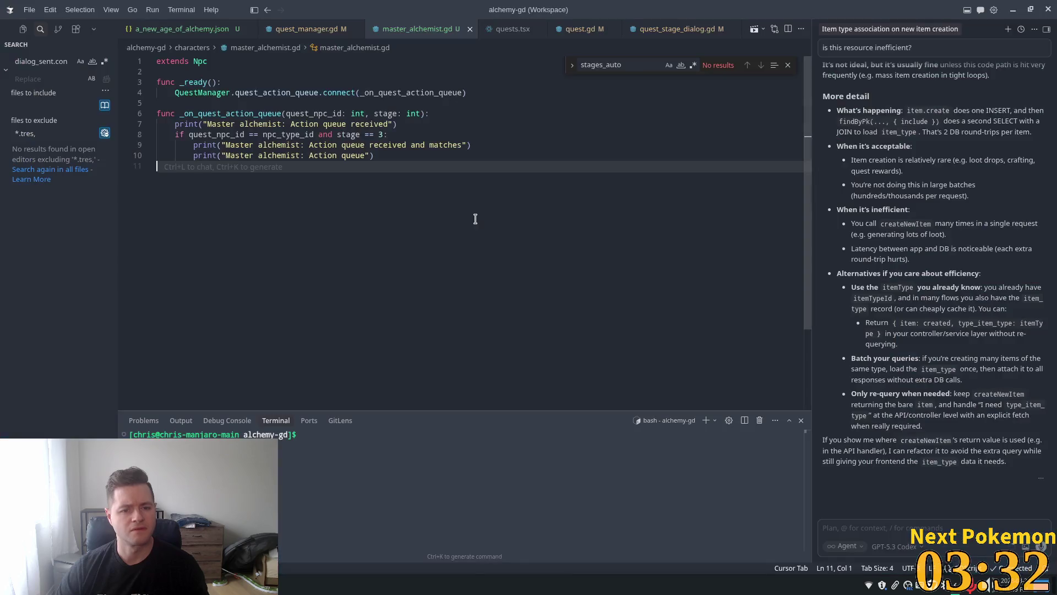
key("alt+Tab")
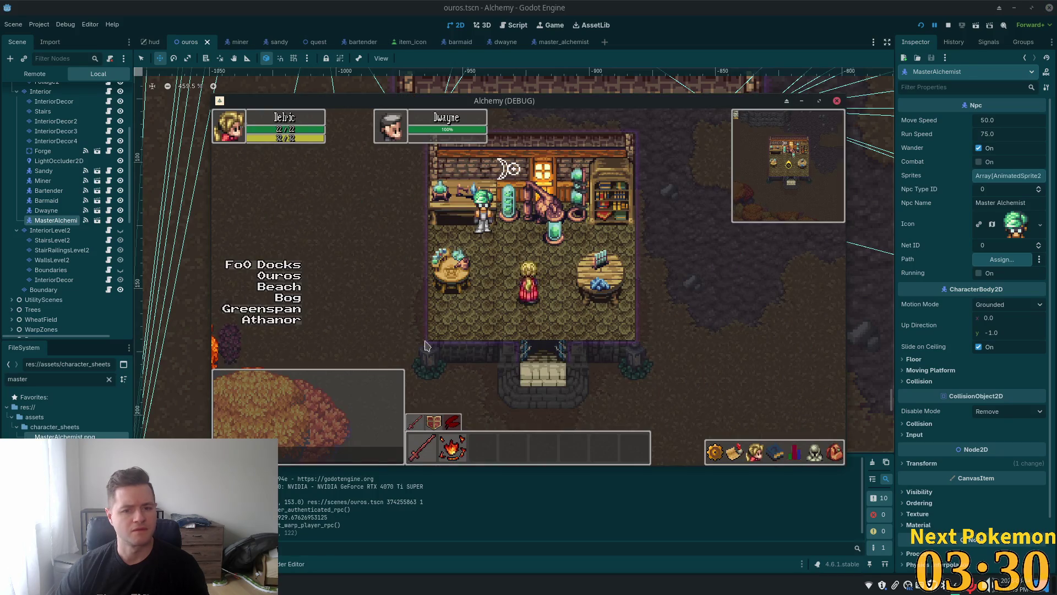
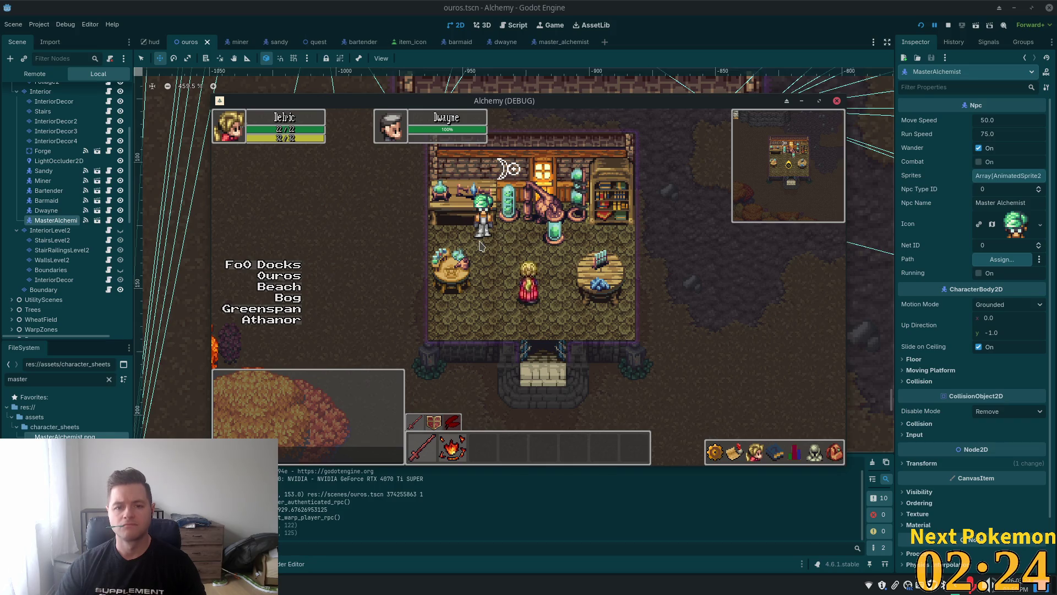
Bring the editor forward, switch to the master_alchemist scene and select its AnimatedSprite2D node
left_click(707, 17)
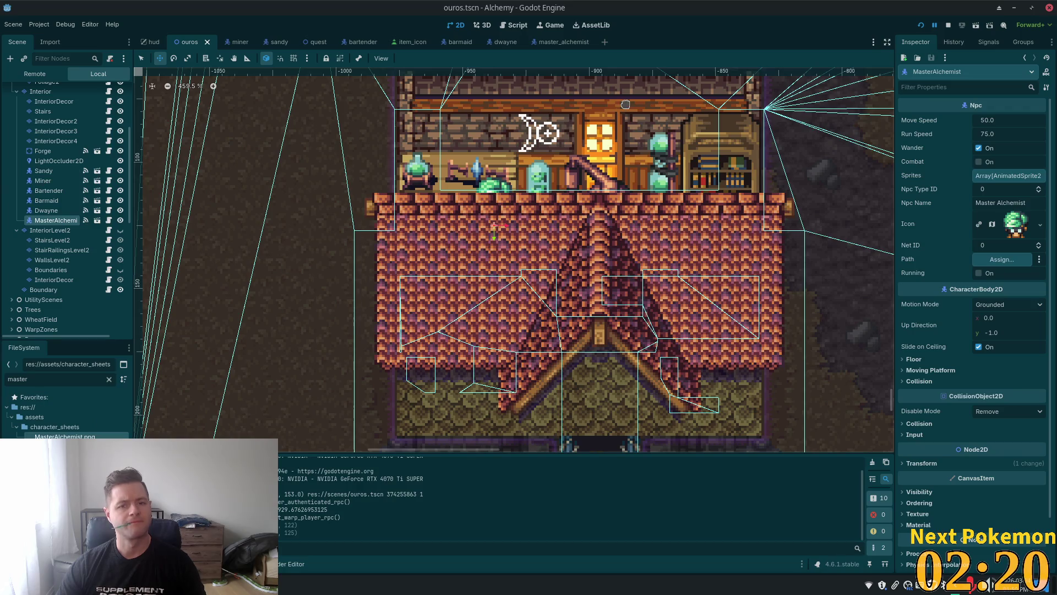
left_click(557, 42)
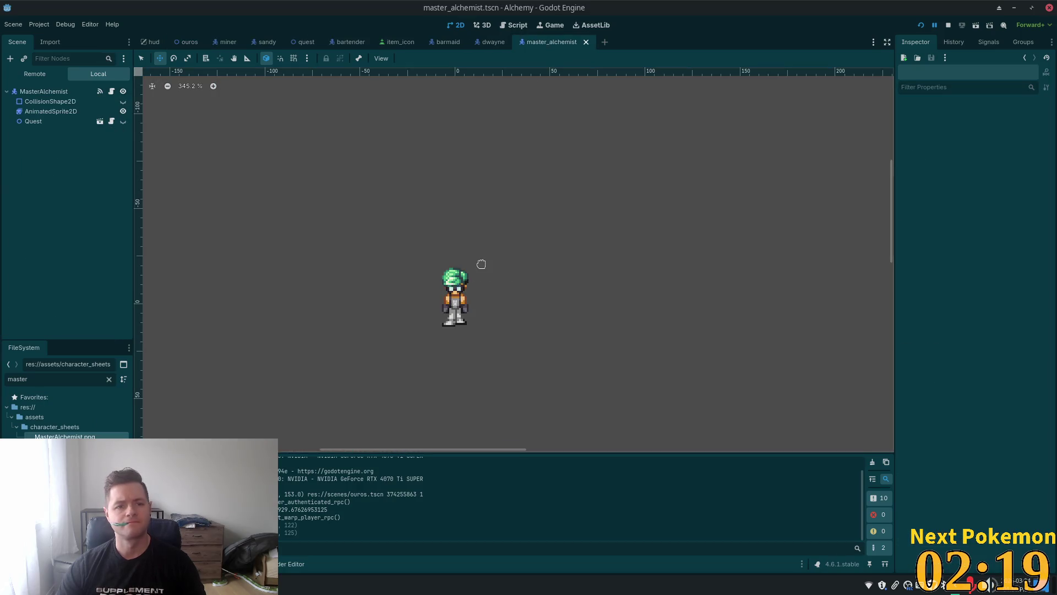
left_click(51, 111)
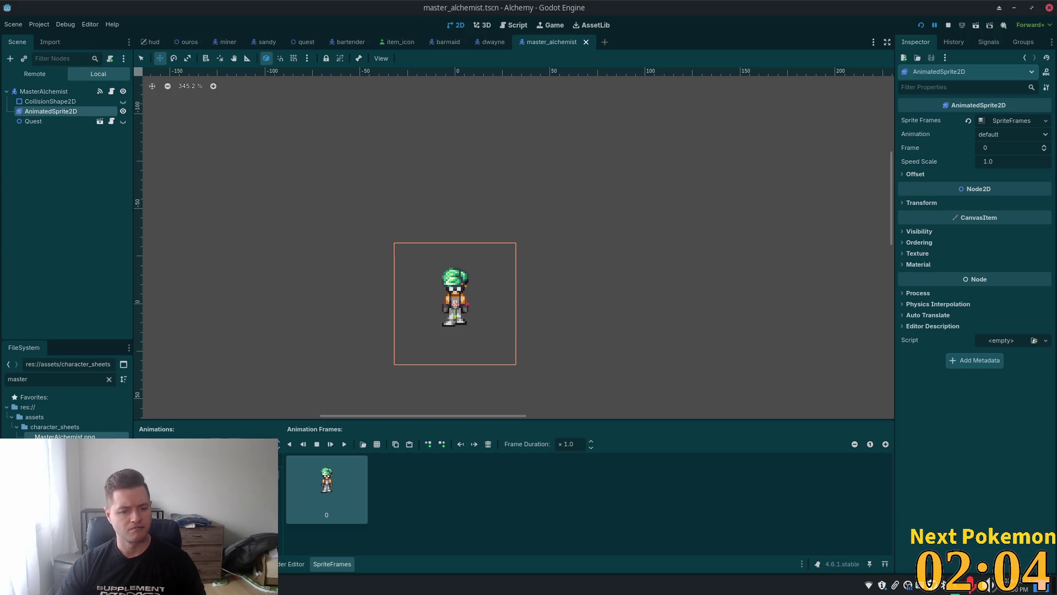
Add an empty animation named 'cook' to the SpriteFrames and start choosing a sprite sheet
left_click(145, 444)
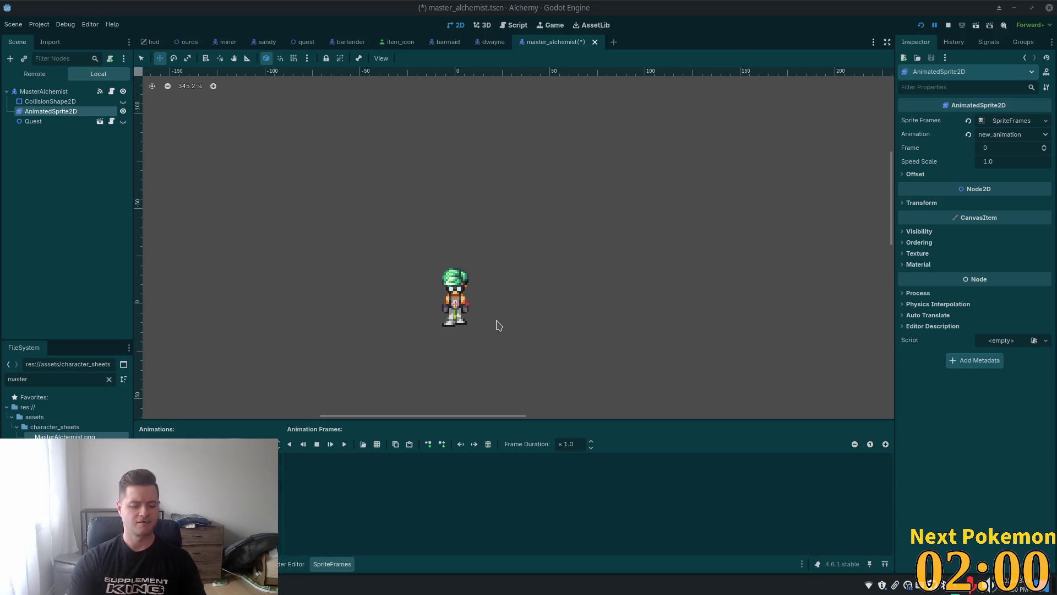
key("Return")
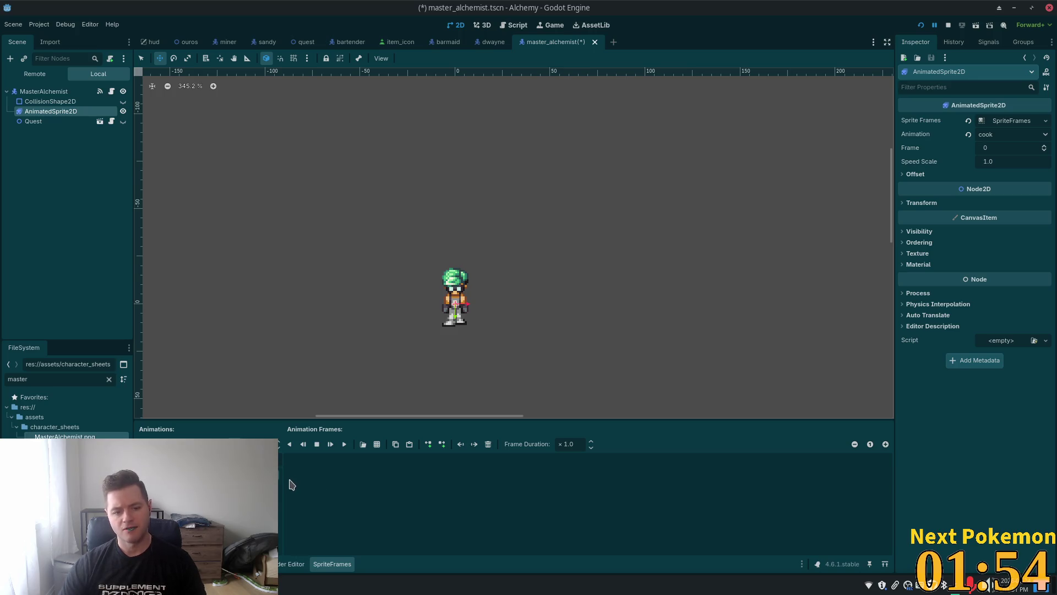
left_click(377, 444)
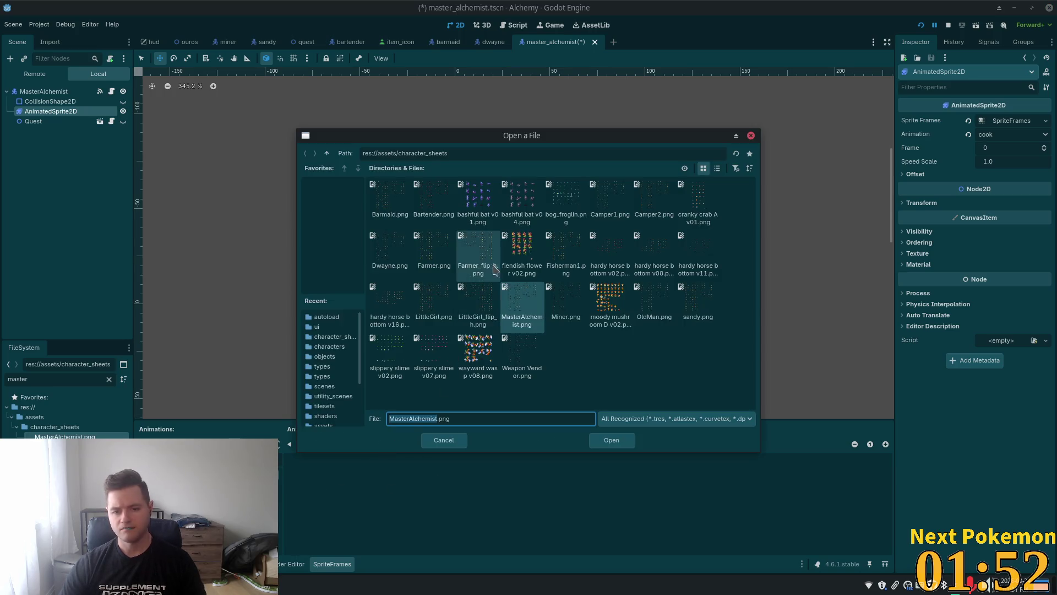
Add the first frame of MasterAlchemist.png to the cook animation
double_click(526, 296)
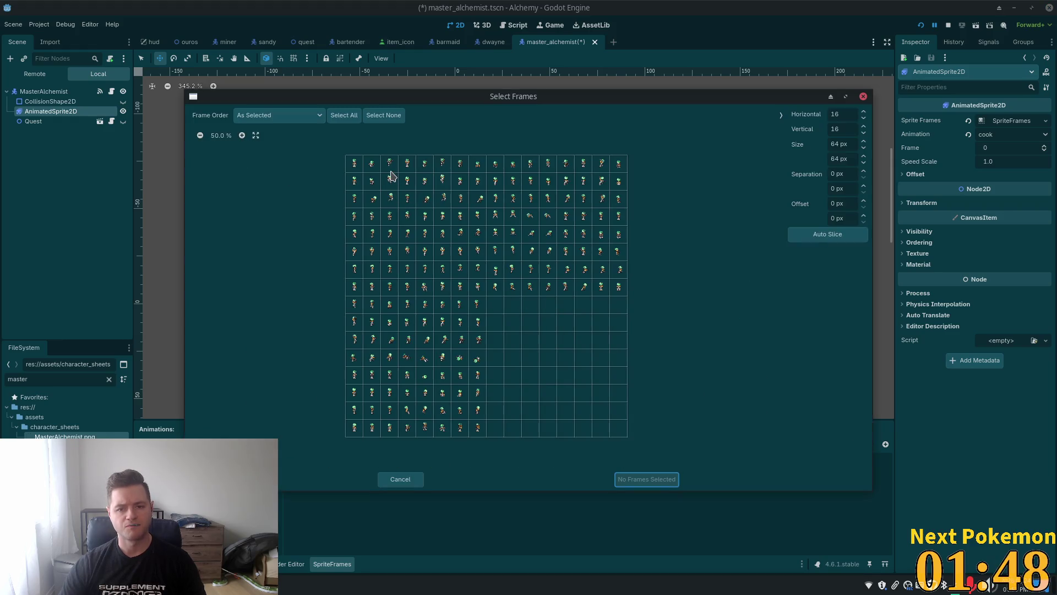
scroll(411, 176, "up", 5)
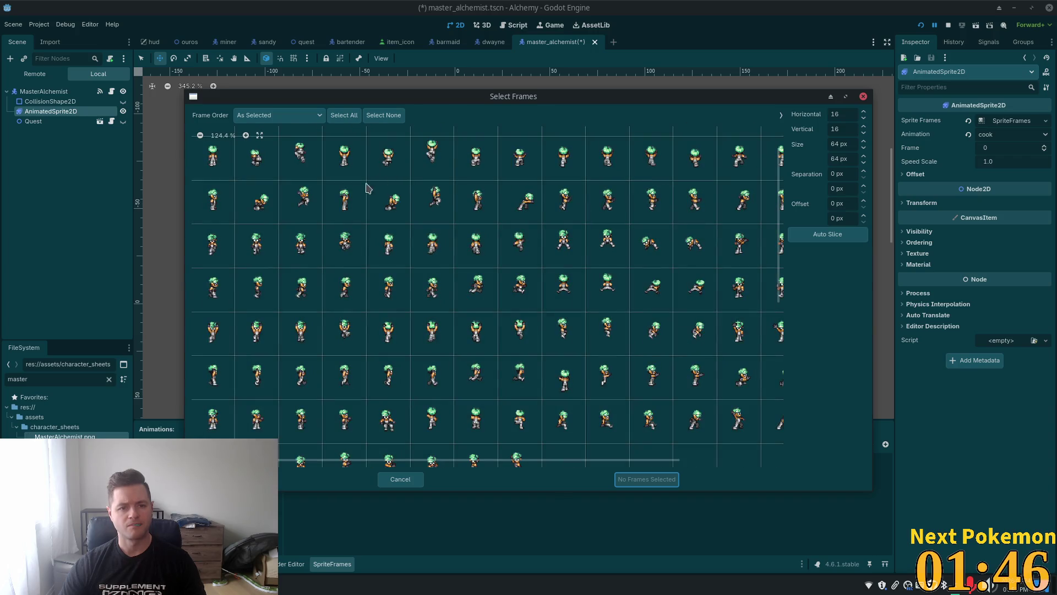
left_click(200, 170)
left_click(202, 170)
left_click(215, 164)
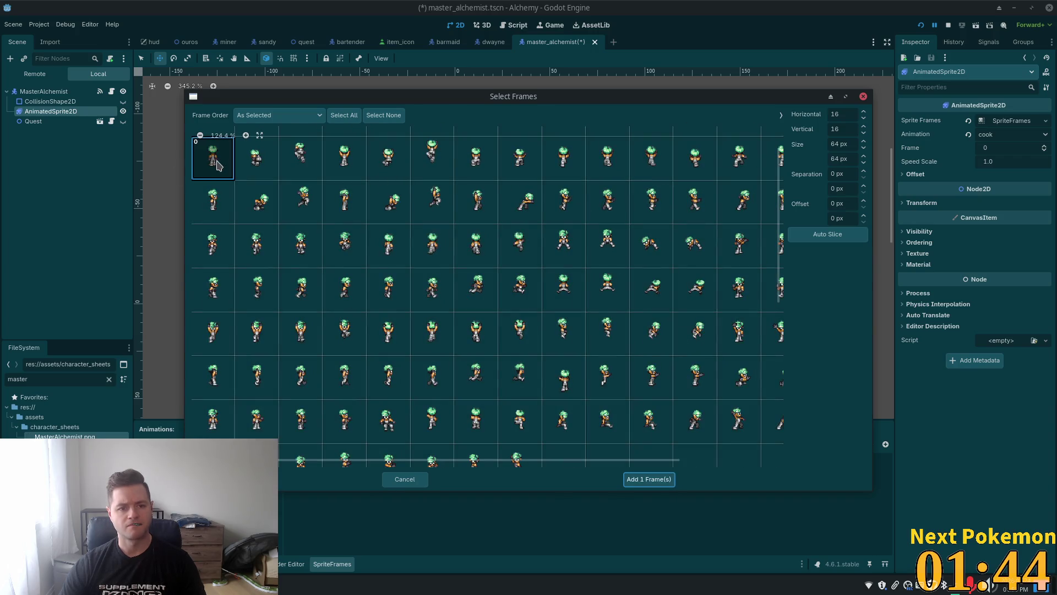
scroll(300, 174, "up", 5)
scroll(385, 248, "up", 1)
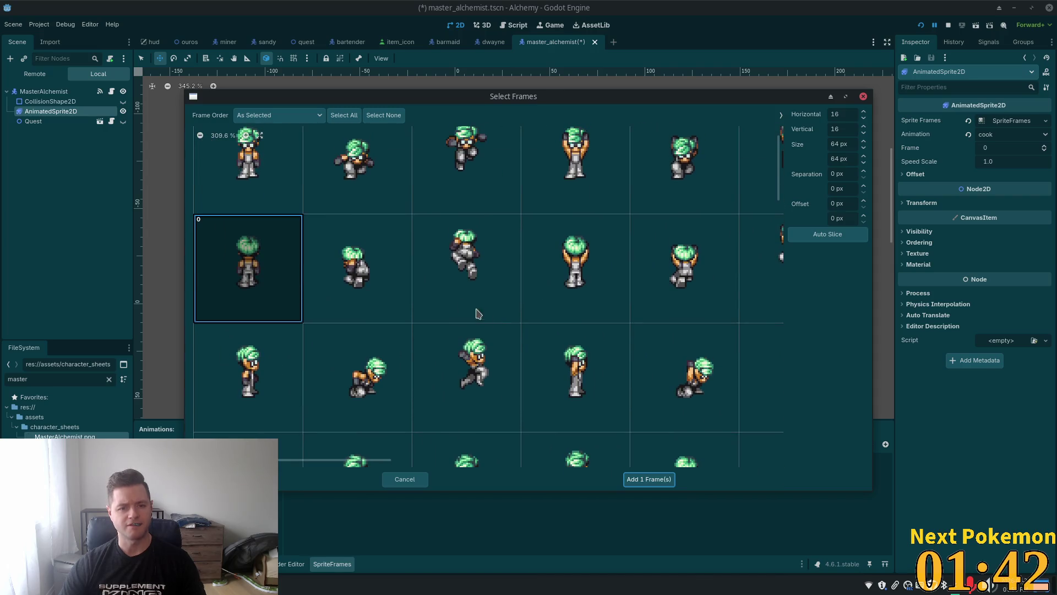
scroll(368, 343, "up", 5)
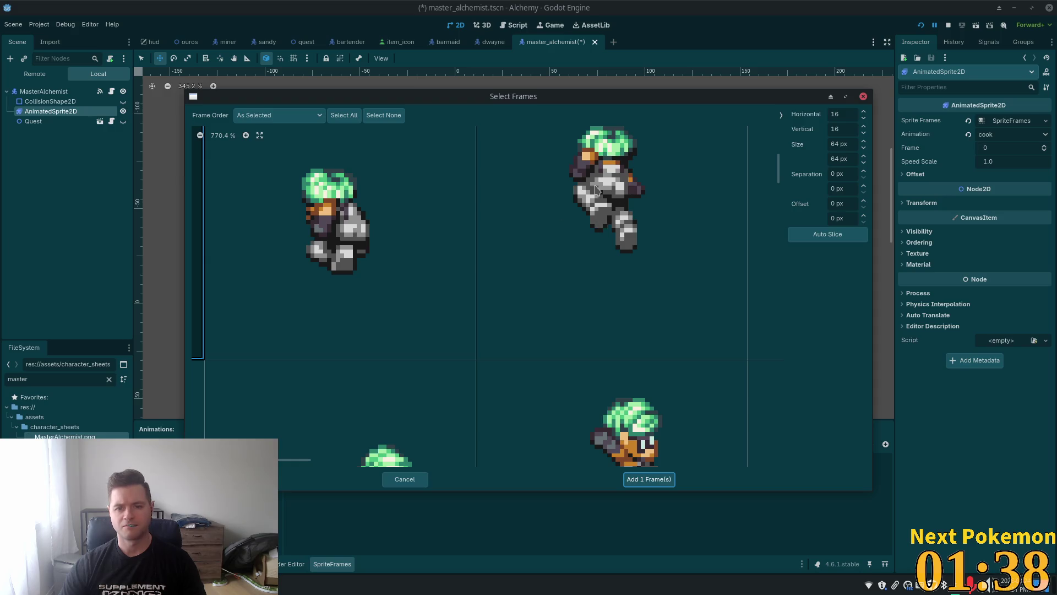
scroll(631, 212, "down", 5)
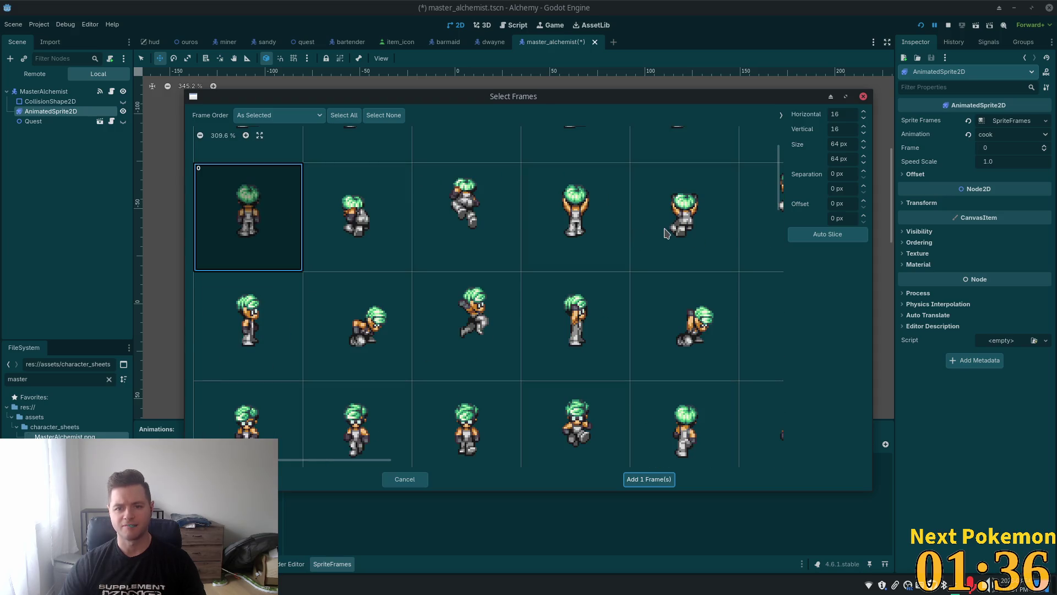
scroll(581, 264, "down", 1)
scroll(581, 265, "down", 1)
scroll(581, 265, "down", 1)
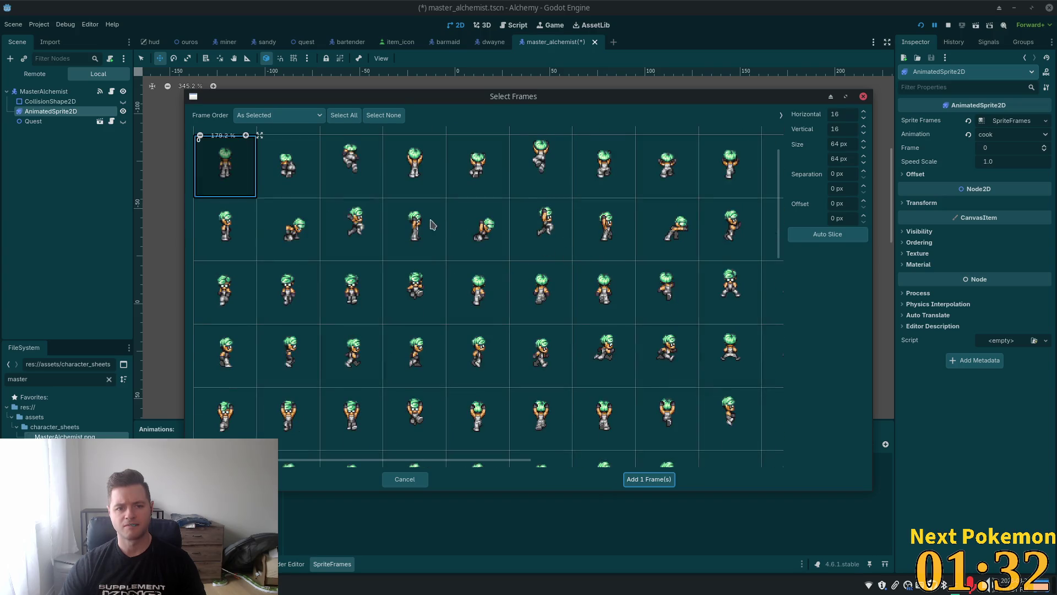
scroll(589, 370, "up", 2)
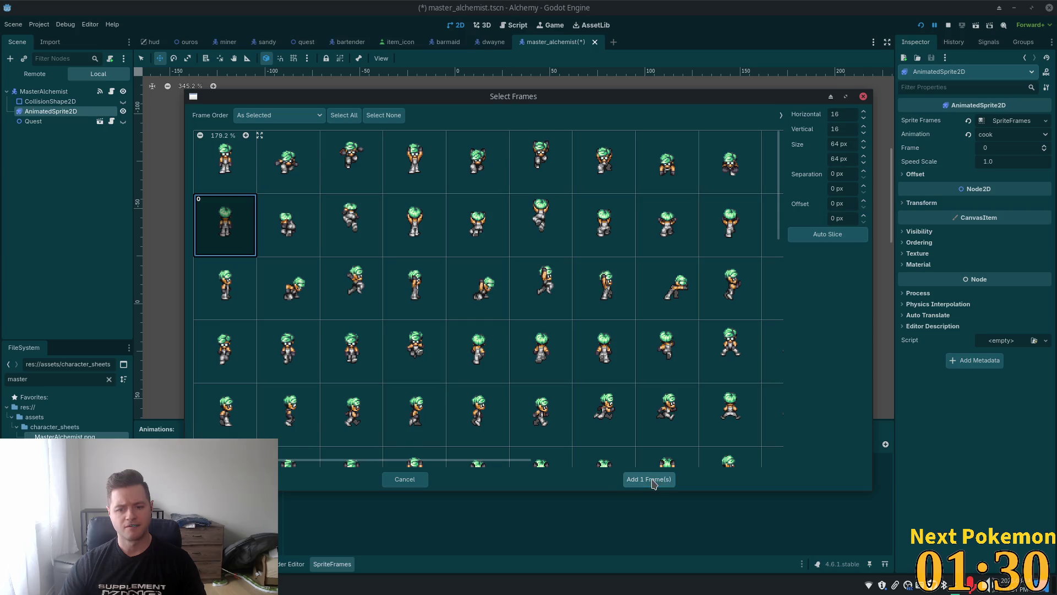
left_click(665, 481)
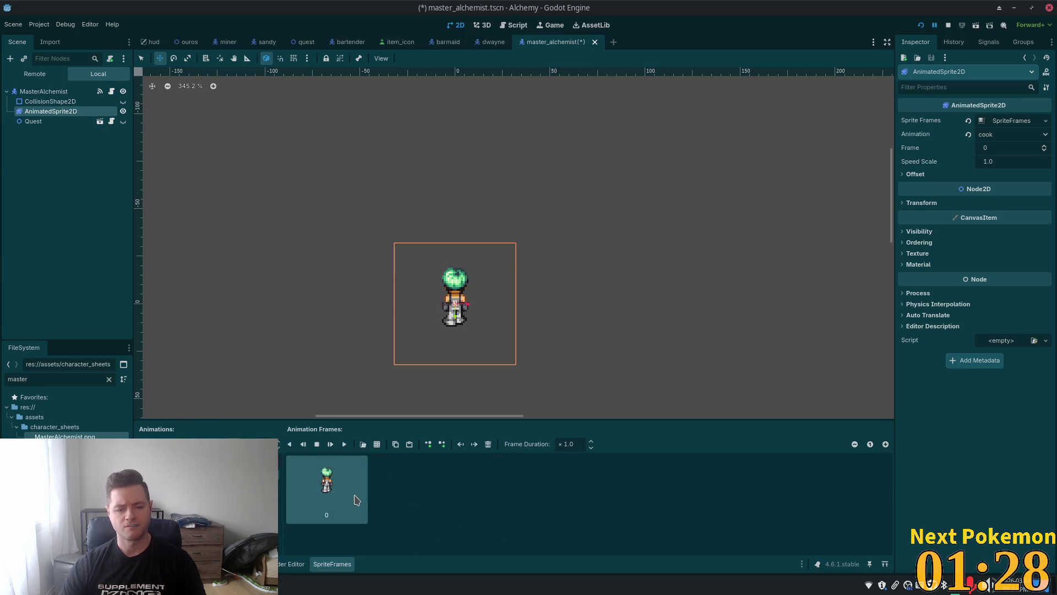
Duplicate that frame twice so the cook animation holds three copies, then reopen the sheet picker
key("ctrl+c")
key("ctrl+v")
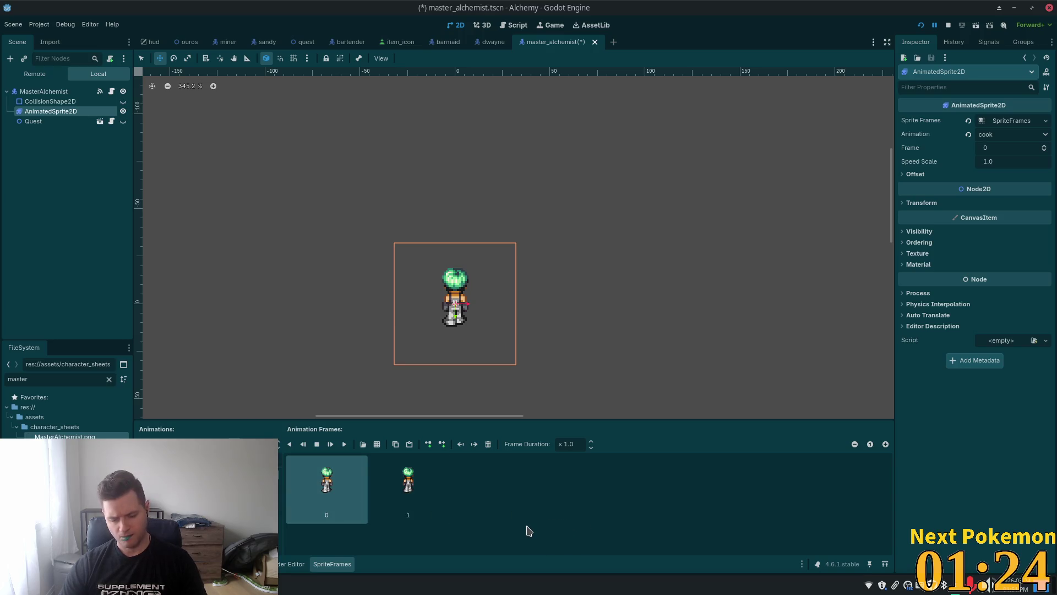
key("ctrl+v")
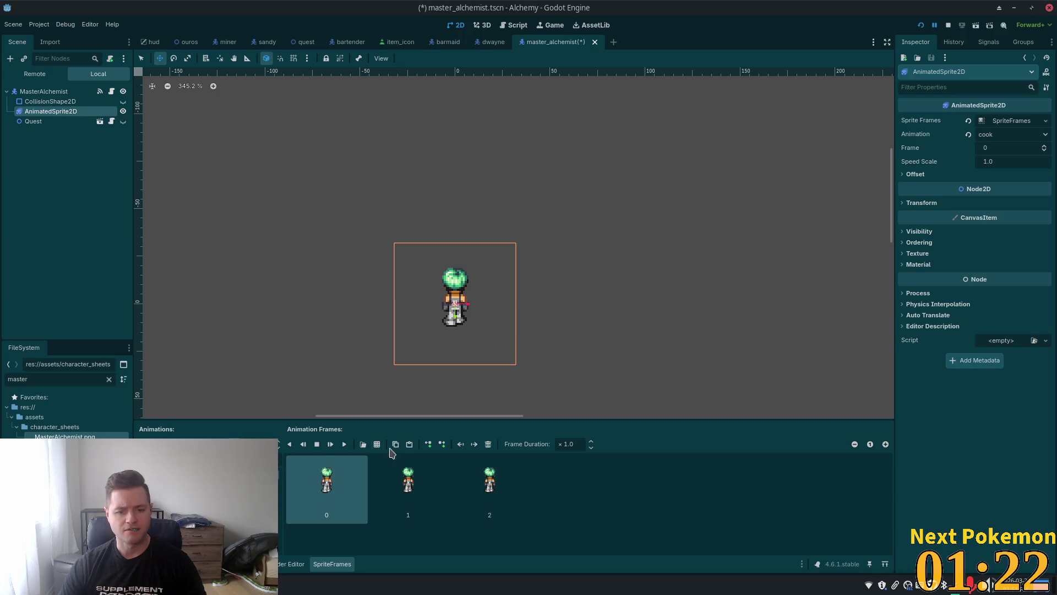
left_click(463, 478)
left_click(376, 444)
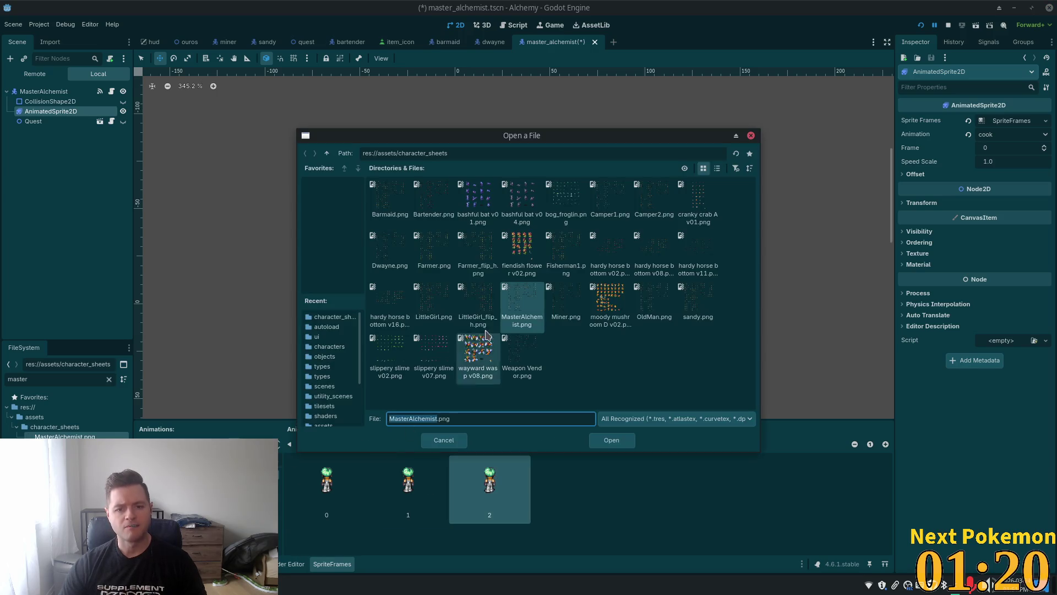
Add the MasterAlchemist.png frame at row 2, column 7 to the cook animation as frame 3
double_click(522, 309)
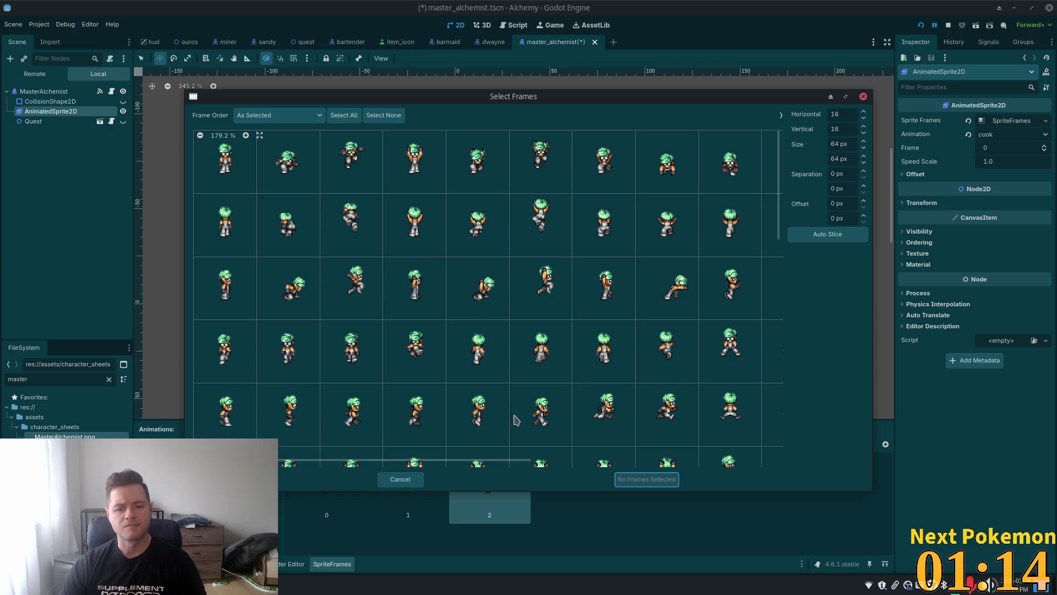
left_click_drag(505, 460, 772, 463)
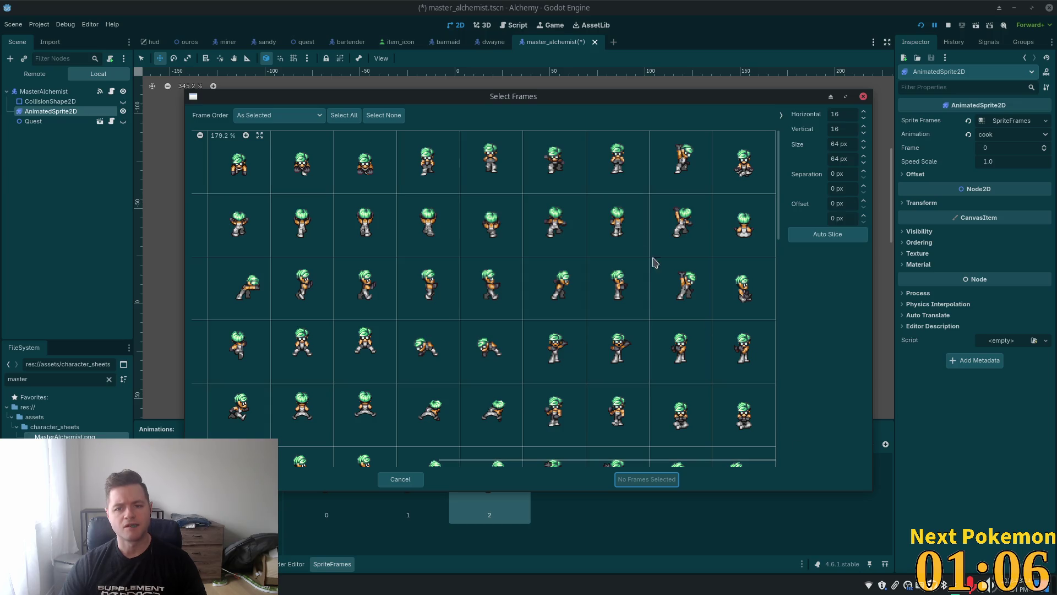
left_click(621, 238)
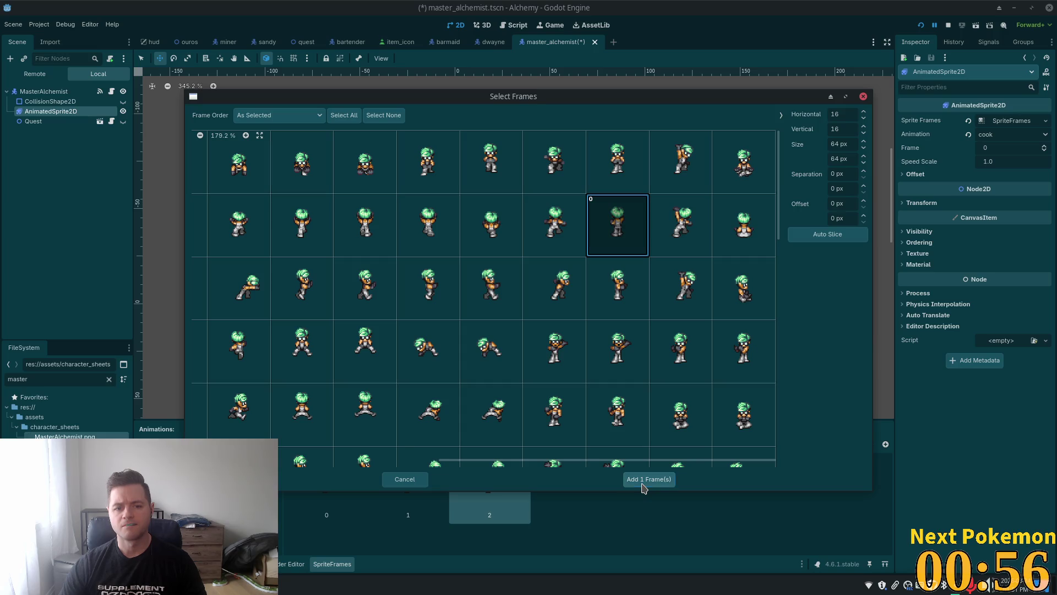
left_click(643, 479)
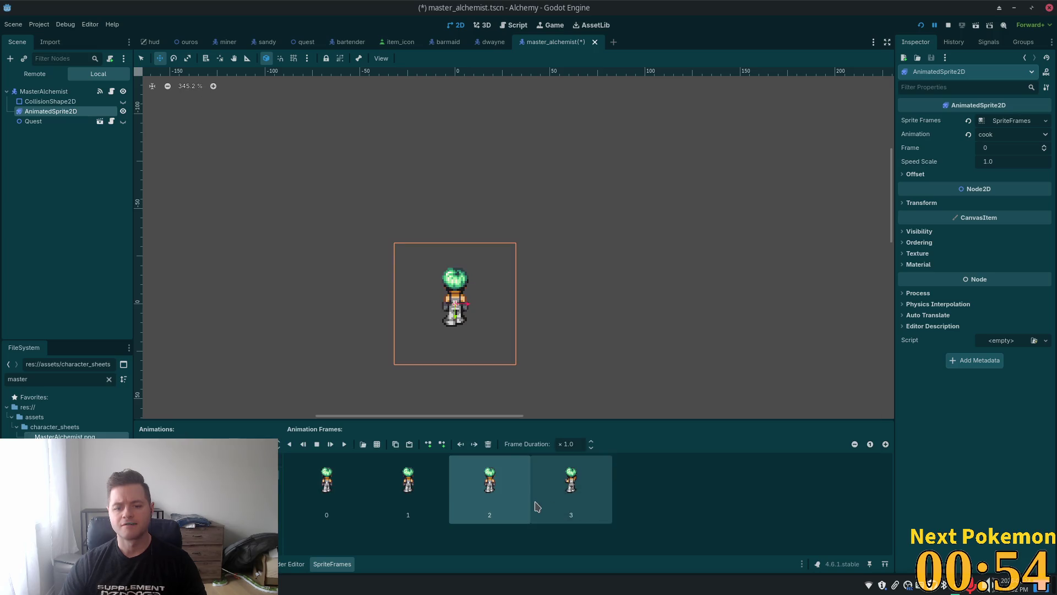
Paste a copy of frame 3 as frame 4, then reopen MasterAlchemist.png in the frame picker
left_click(573, 496)
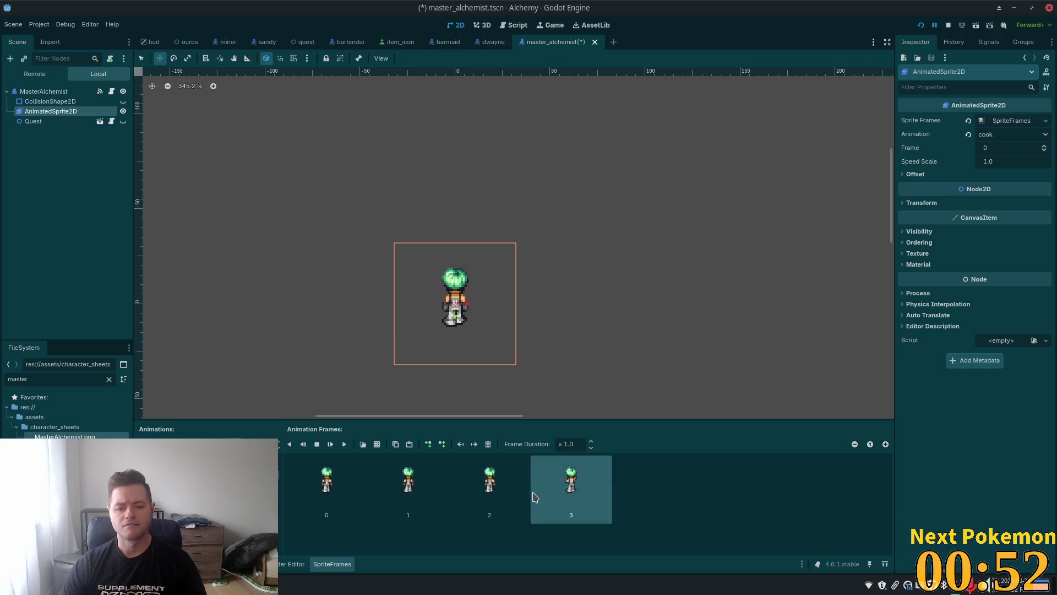
key("ctrl+v")
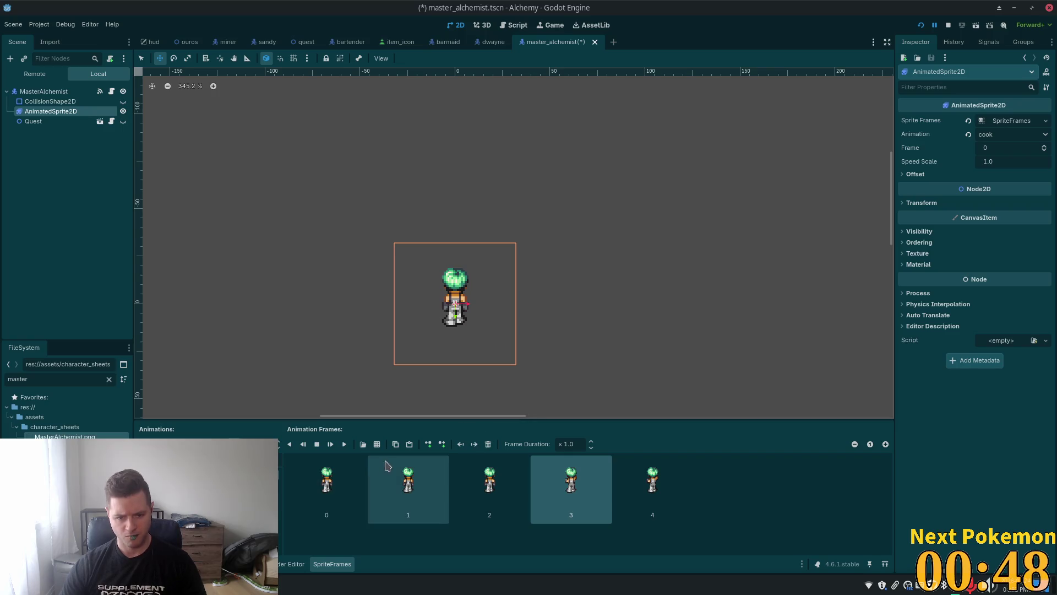
left_click(628, 474)
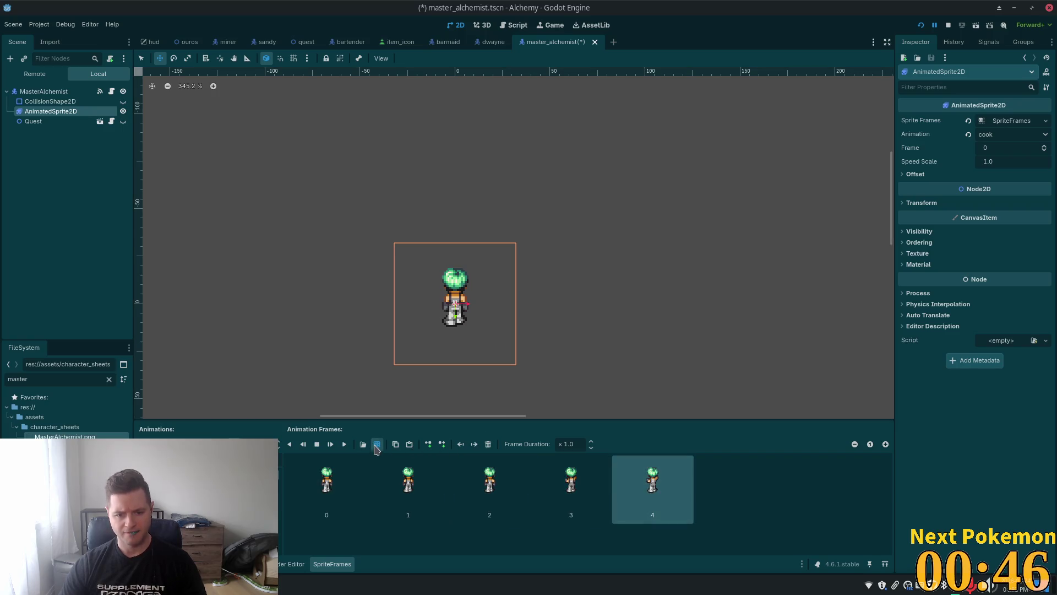
left_click(377, 444)
left_click(508, 296)
double_click(508, 297)
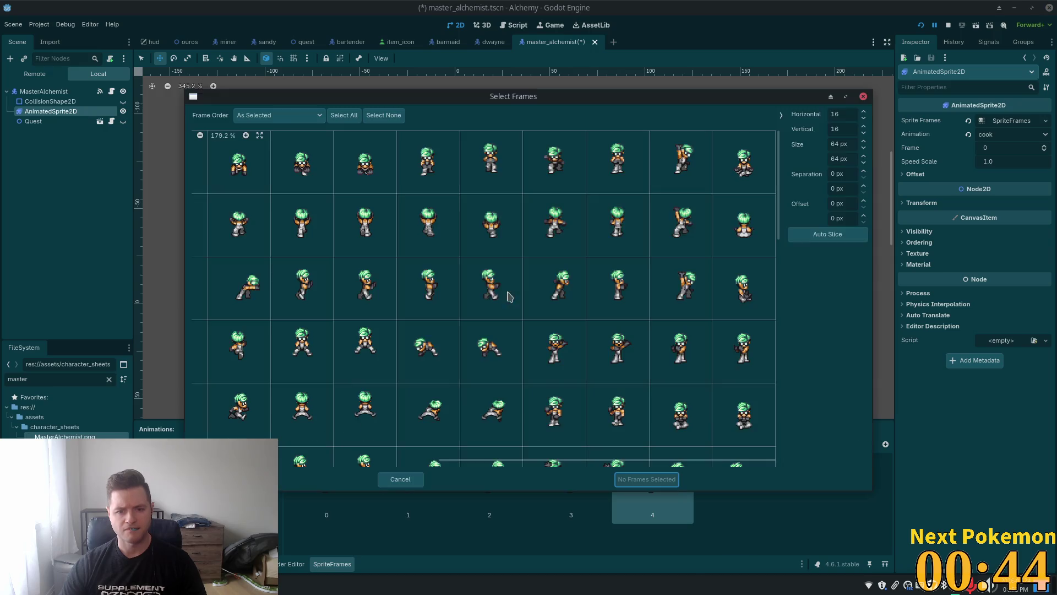
Browse the MasterAlchemist sheet grid and experiment with selecting and trimming a range of frames
mouse_move(626, 461)
left_mouse_down()
mouse_move(543, 445)
mouse_move(282, 452)
left_mouse_up()
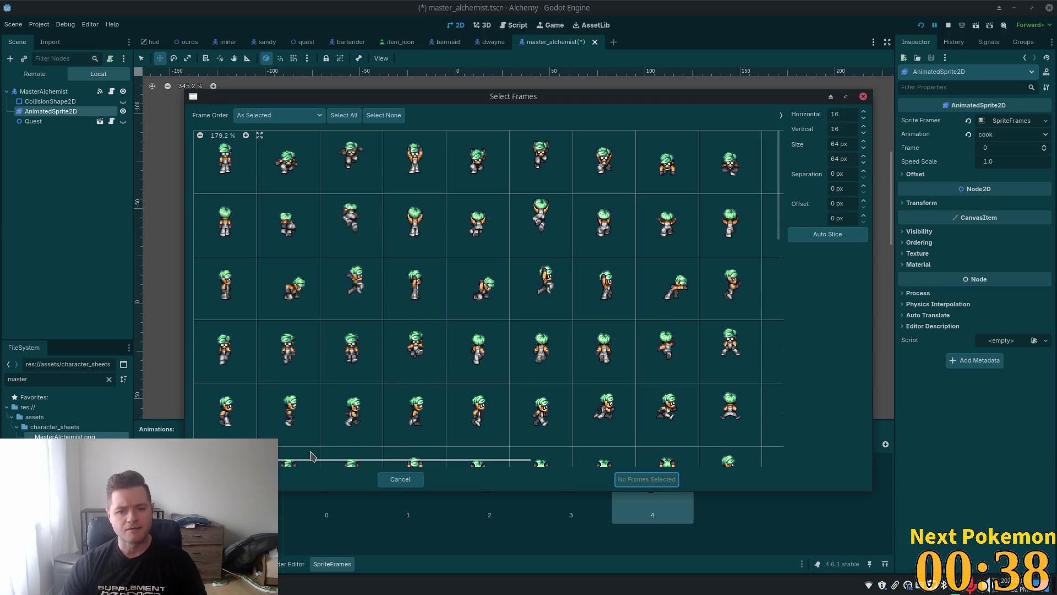
mouse_move(355, 457)
left_mouse_down()
mouse_move(677, 455)
mouse_move(359, 428)
left_mouse_up()
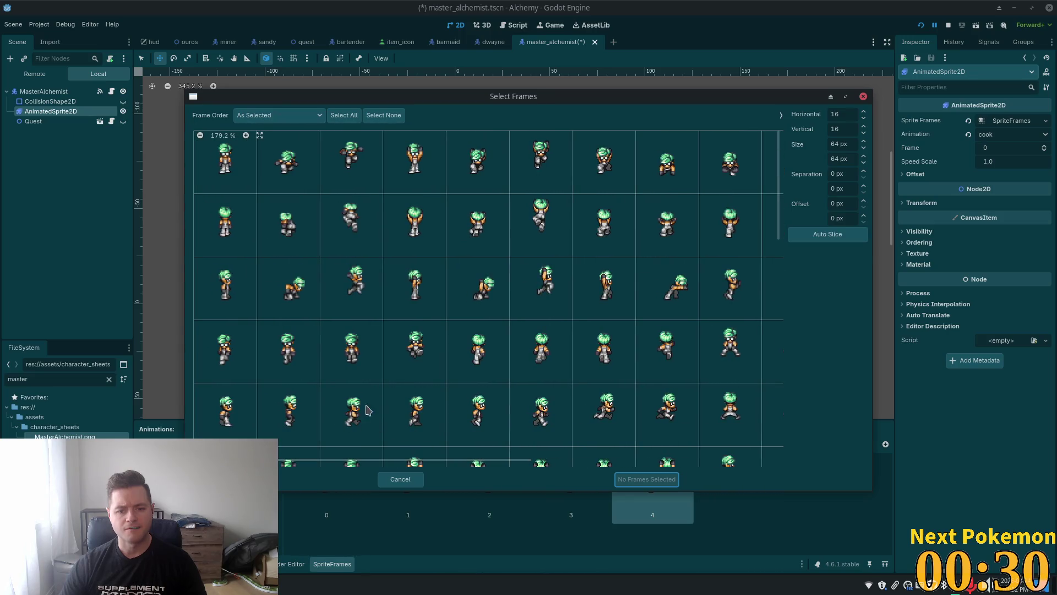
scroll(401, 387, "down", 2)
scroll(401, 387, "down", 1)
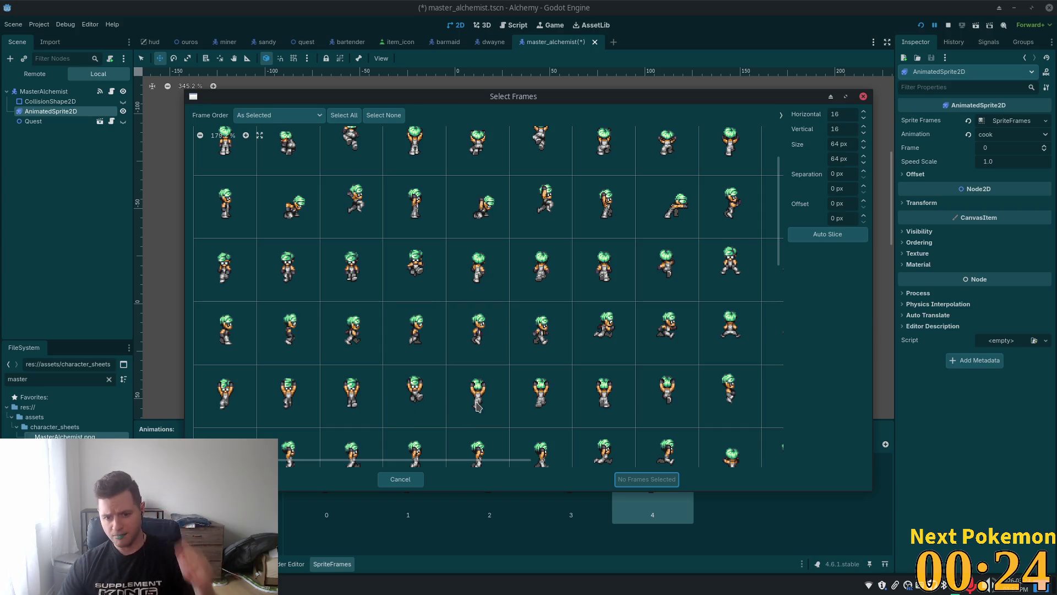
scroll(495, 363, "down", 1)
scroll(495, 364, "down", 1)
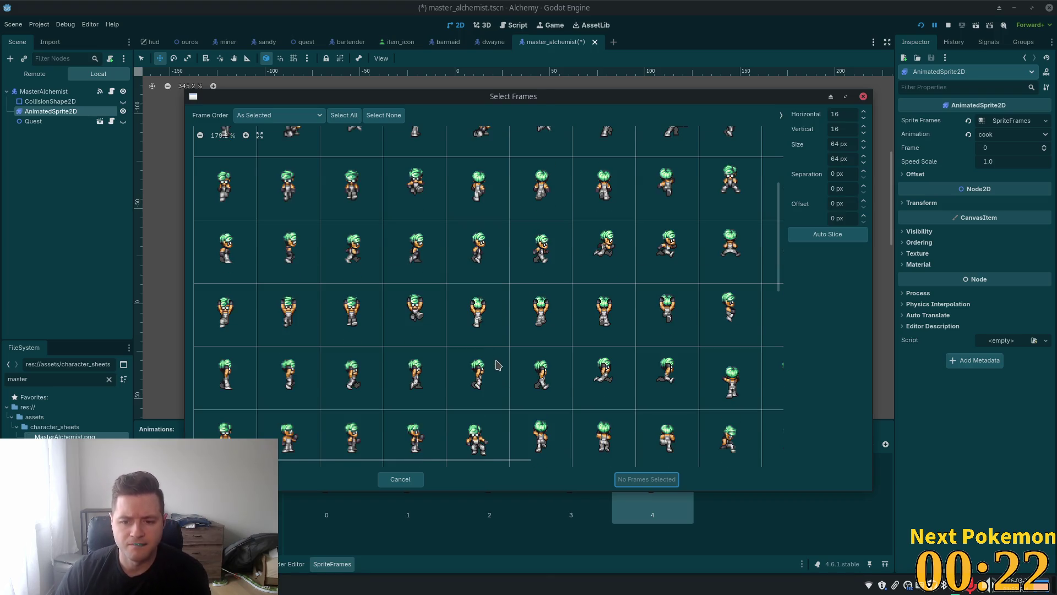
mouse_move(459, 461)
left_mouse_down()
mouse_move(474, 462)
mouse_move(314, 391)
left_mouse_up()
scroll(259, 284, "down", 1)
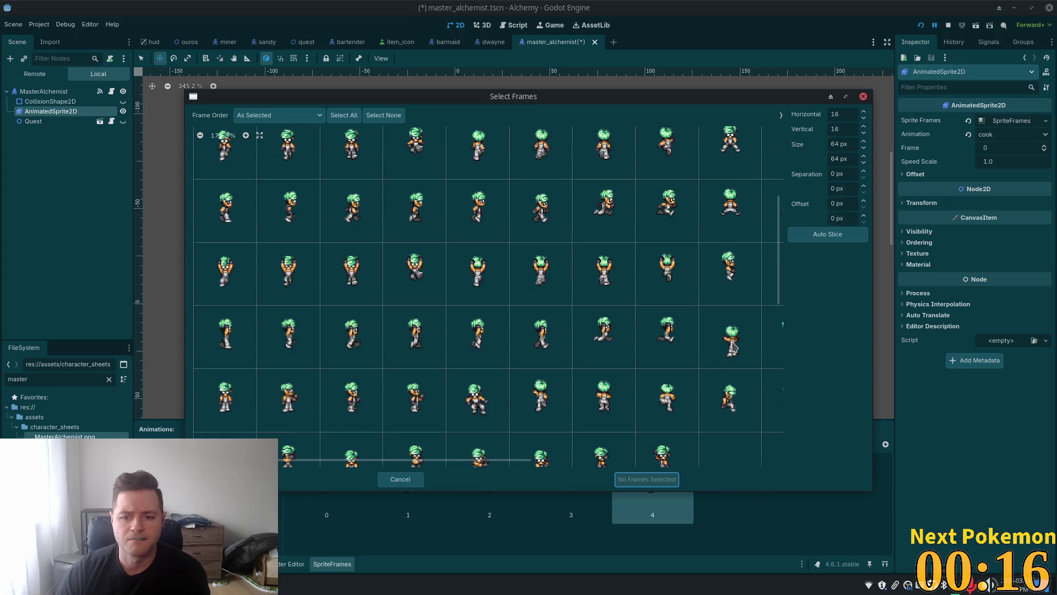
left_click(717, 345)
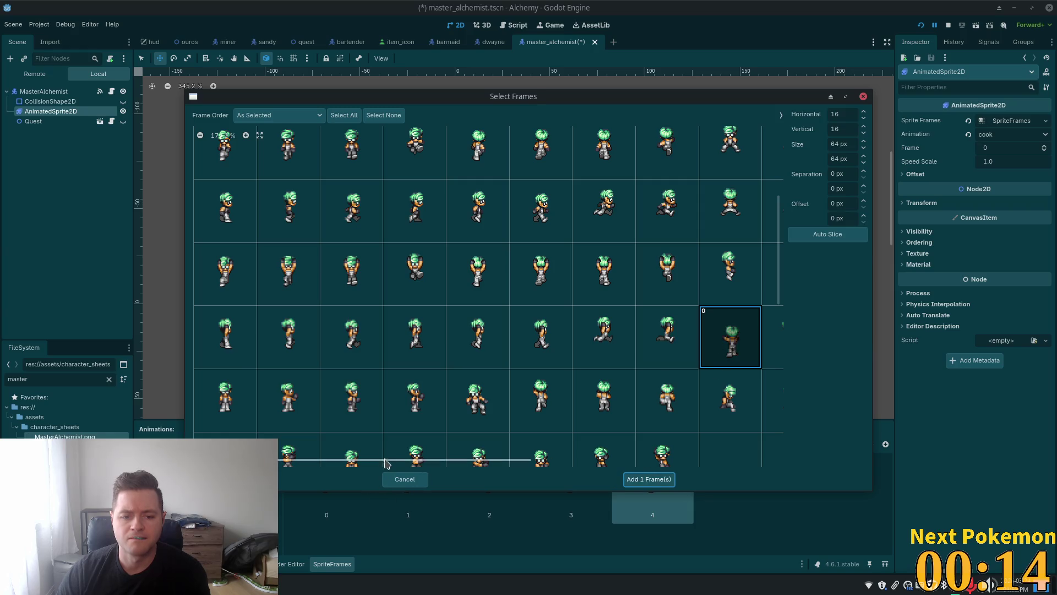
left_click_drag(390, 466, 725, 476)
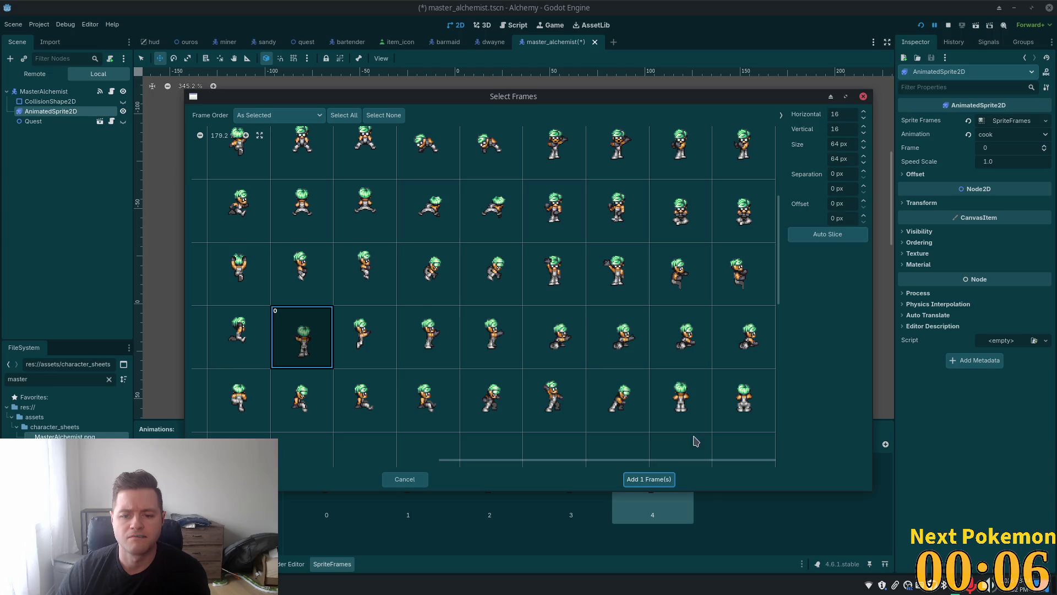
left_click(689, 419, "shift")
left_click(289, 341)
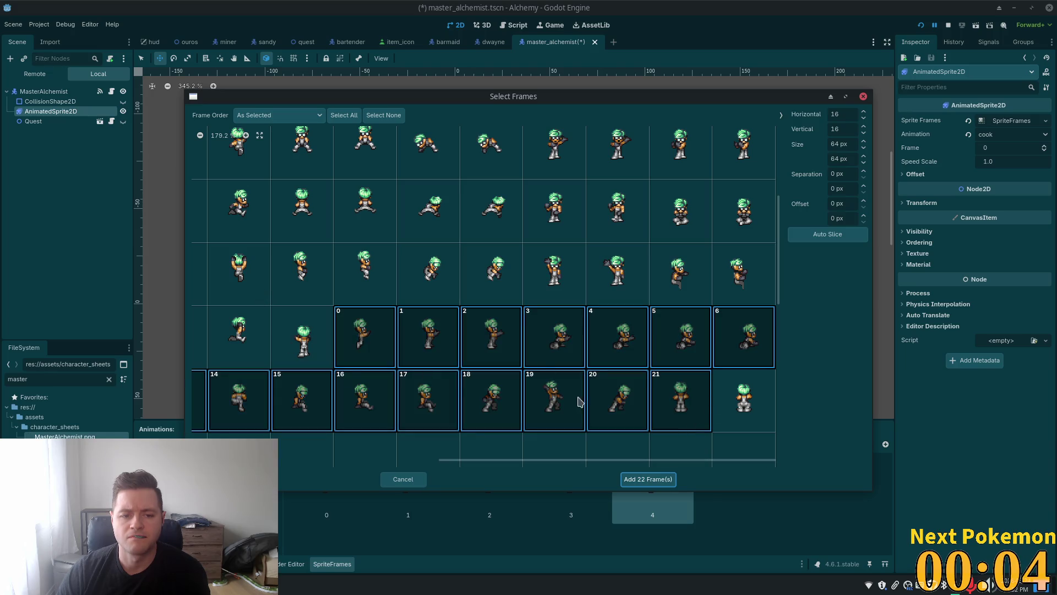
mouse_move(364, 337)
left_mouse_down()
mouse_move(746, 342)
mouse_move(605, 396)
mouse_move(214, 387)
left_mouse_up()
left_click(204, 389)
left_click(741, 406)
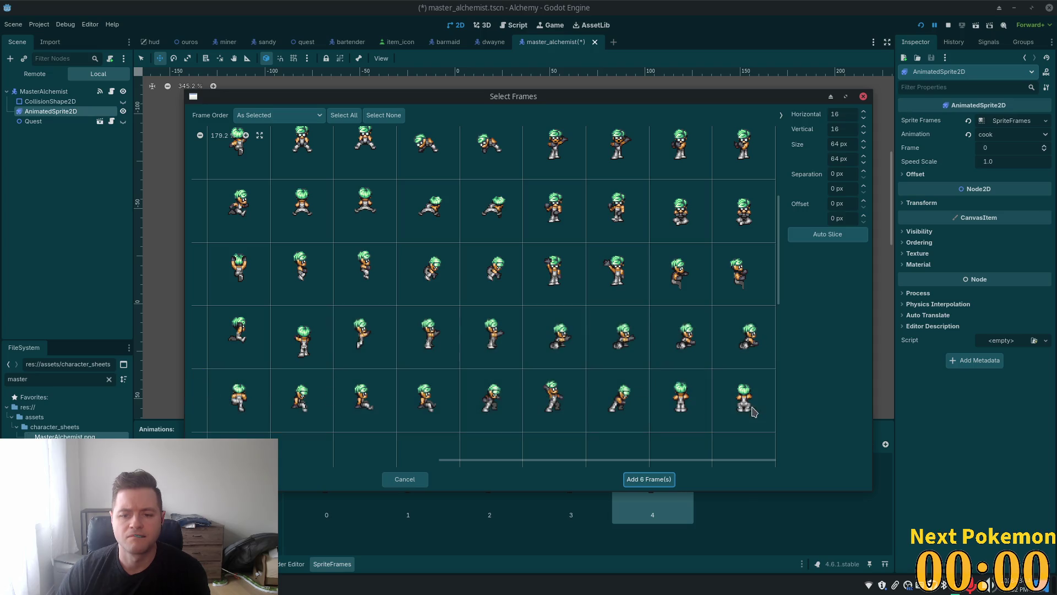
mouse_move(615, 460)
left_mouse_down()
mouse_move(420, 457)
mouse_move(694, 444)
left_mouse_up()
Clear the selection, then pick one frame plus two bottom-row frames
left_click(384, 115)
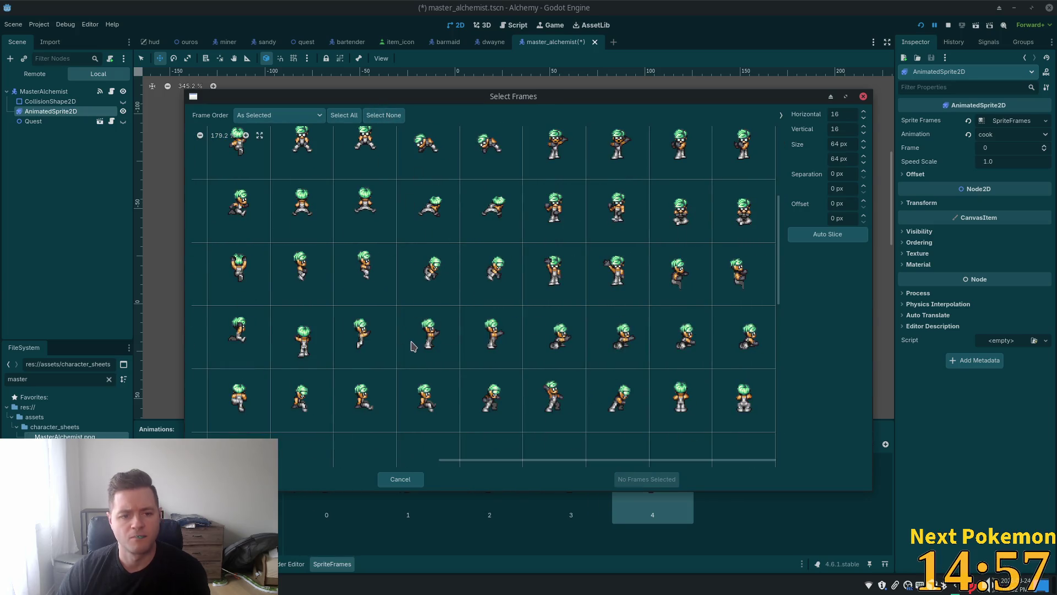
left_click(306, 346)
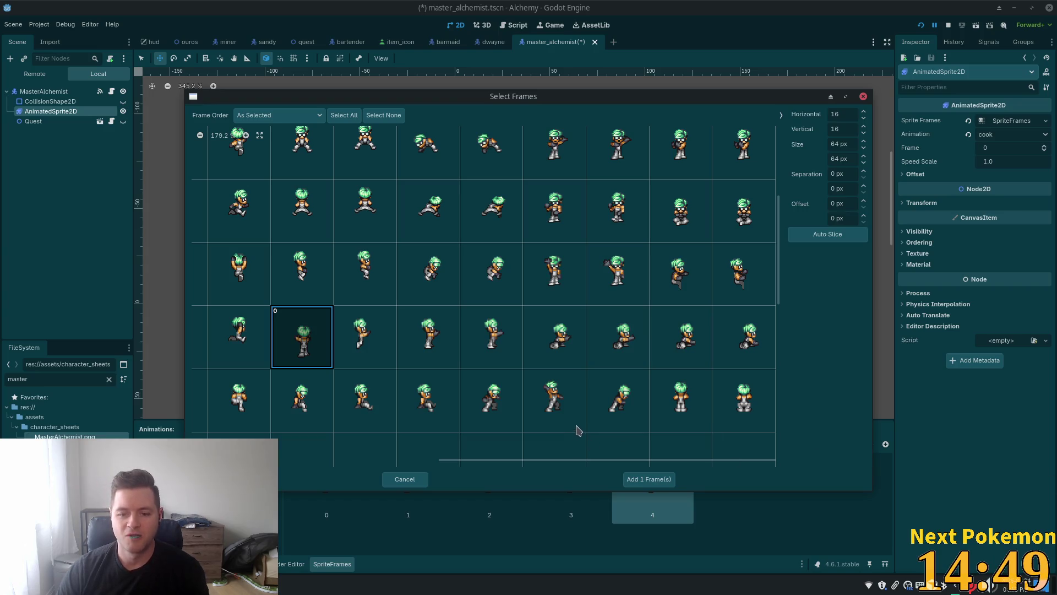
left_click(681, 404)
left_click(733, 405)
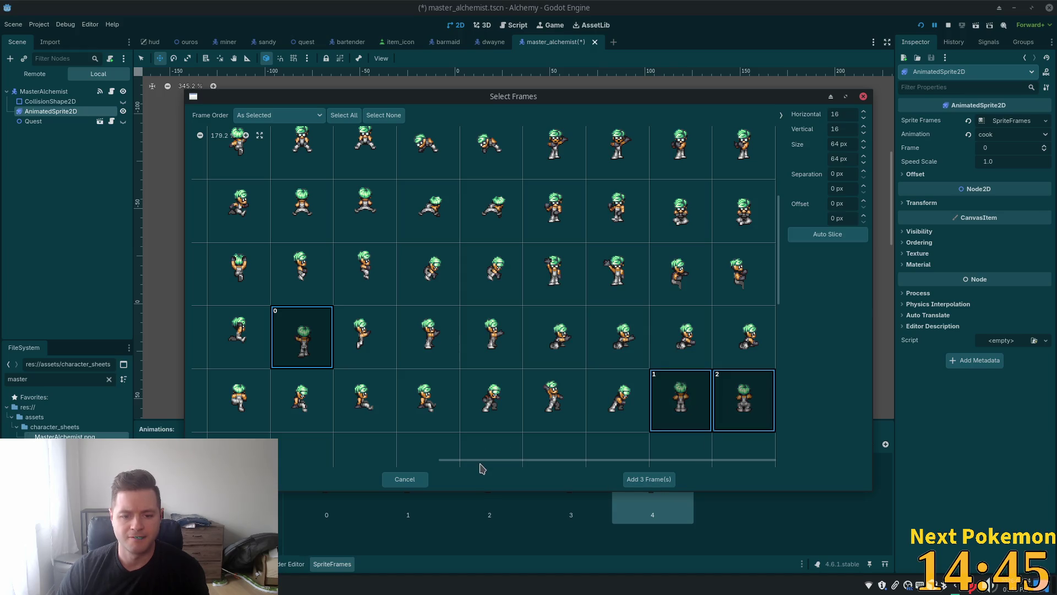
left_click_drag(471, 465, 237, 463)
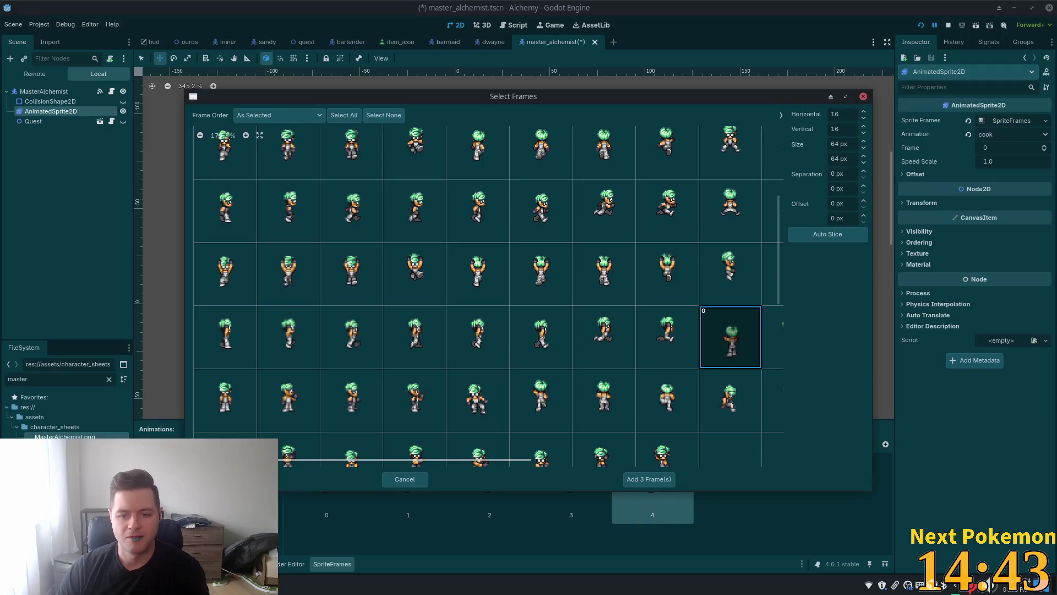
Pick one more sheet cell so the picker reads Add 4 Frame(s), then check the selection
scroll(509, 385, "down", 2)
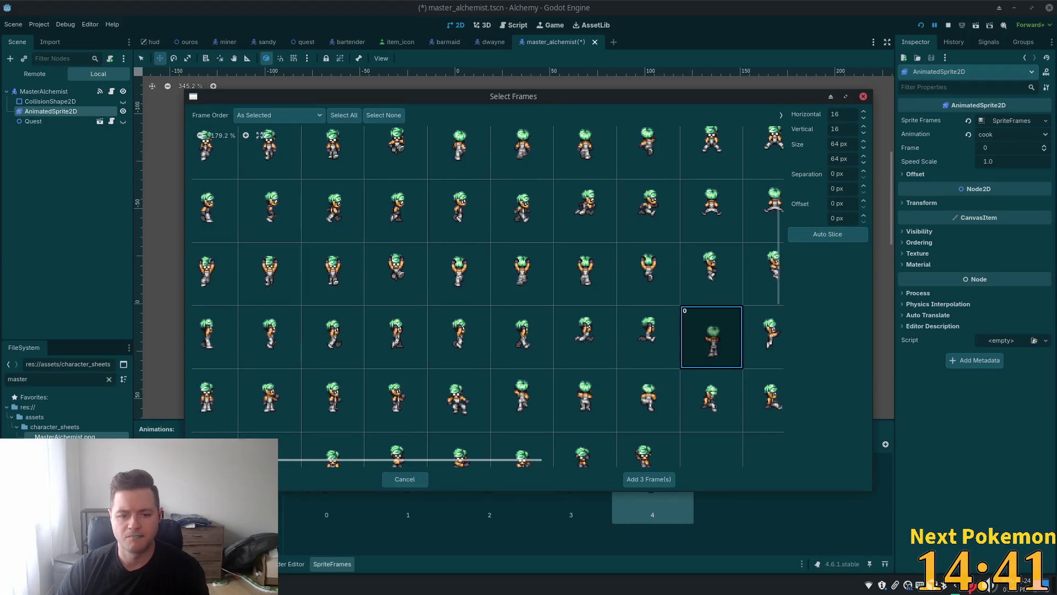
scroll(510, 386, "down", 1)
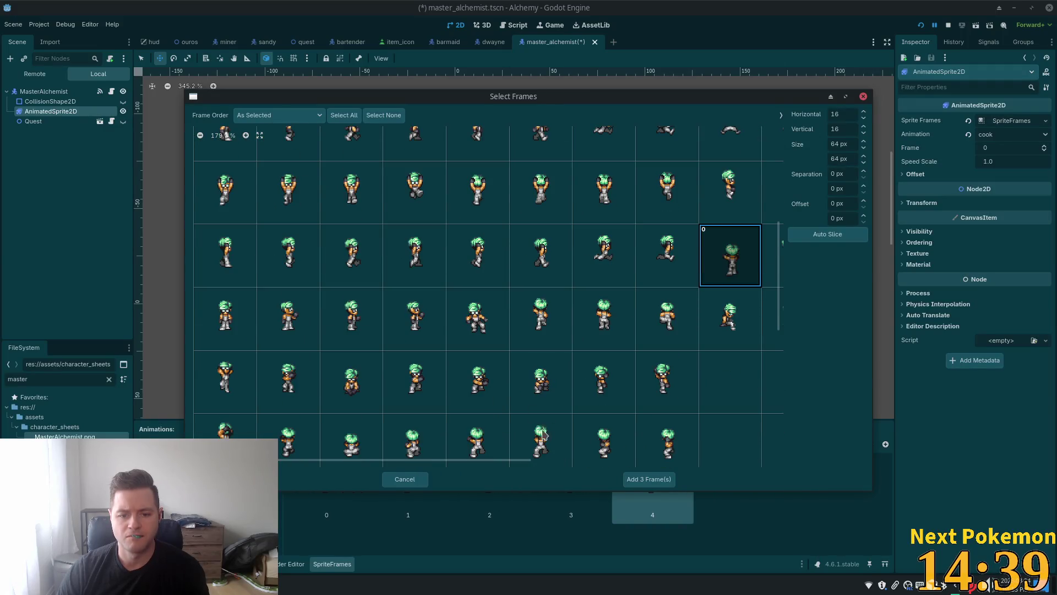
scroll(551, 437, "down", 1)
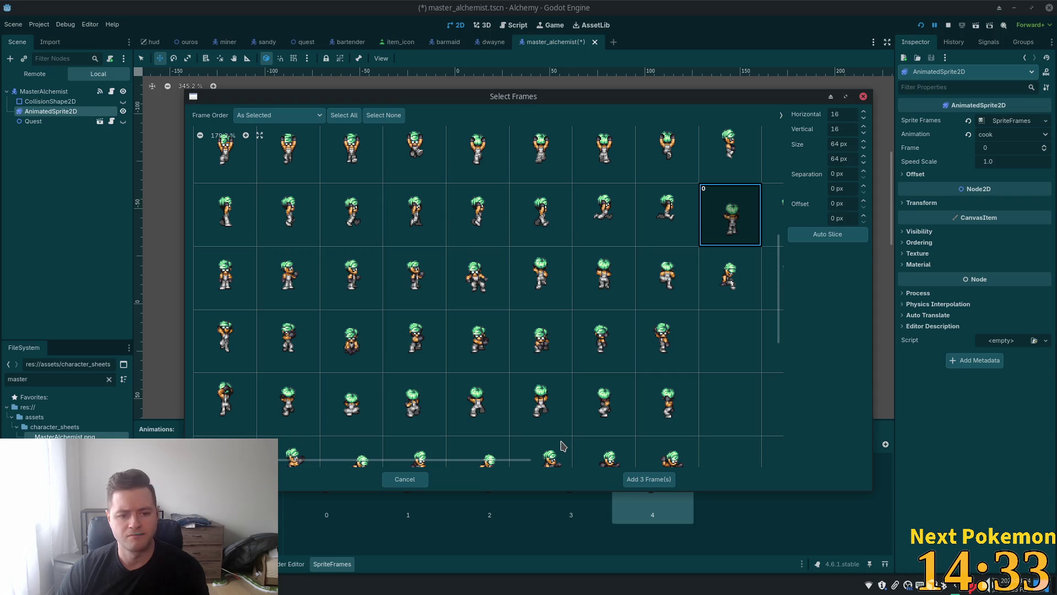
scroll(562, 447, "down", 3)
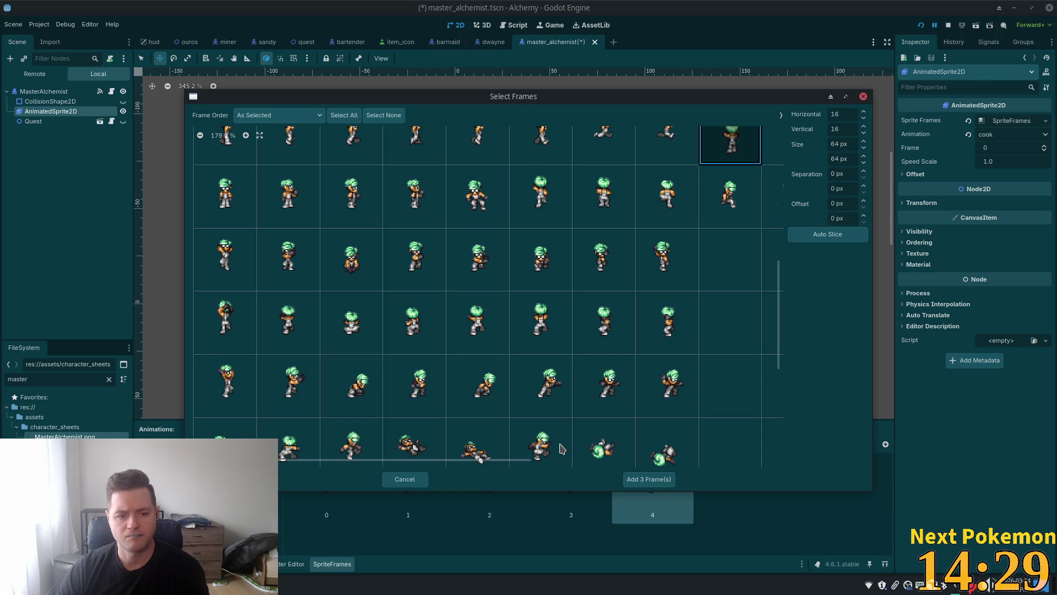
scroll(562, 449, "down", 3)
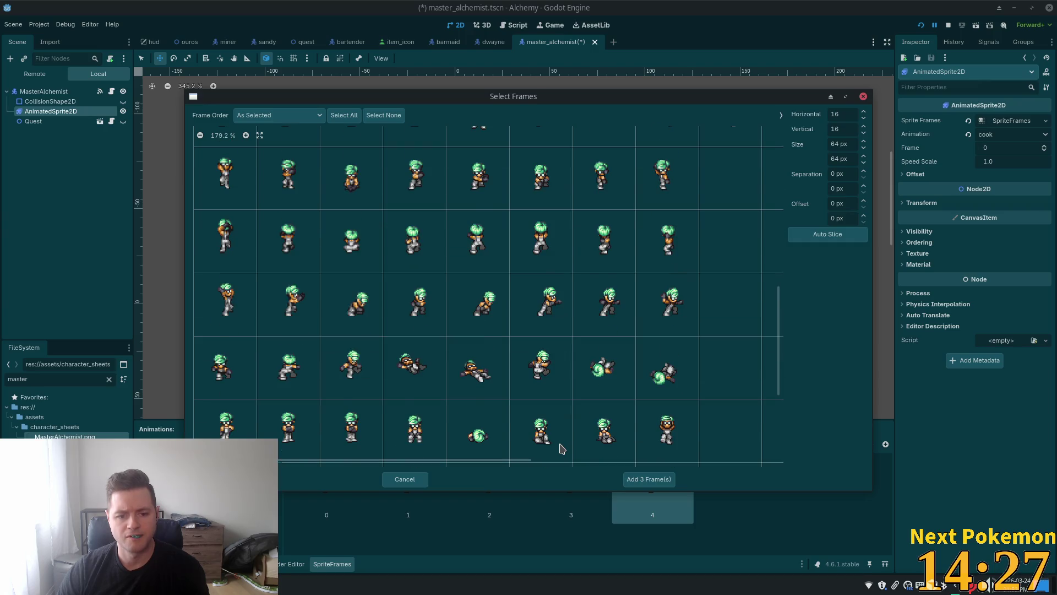
scroll(562, 449, "down", 3)
scroll(561, 449, "down", 2)
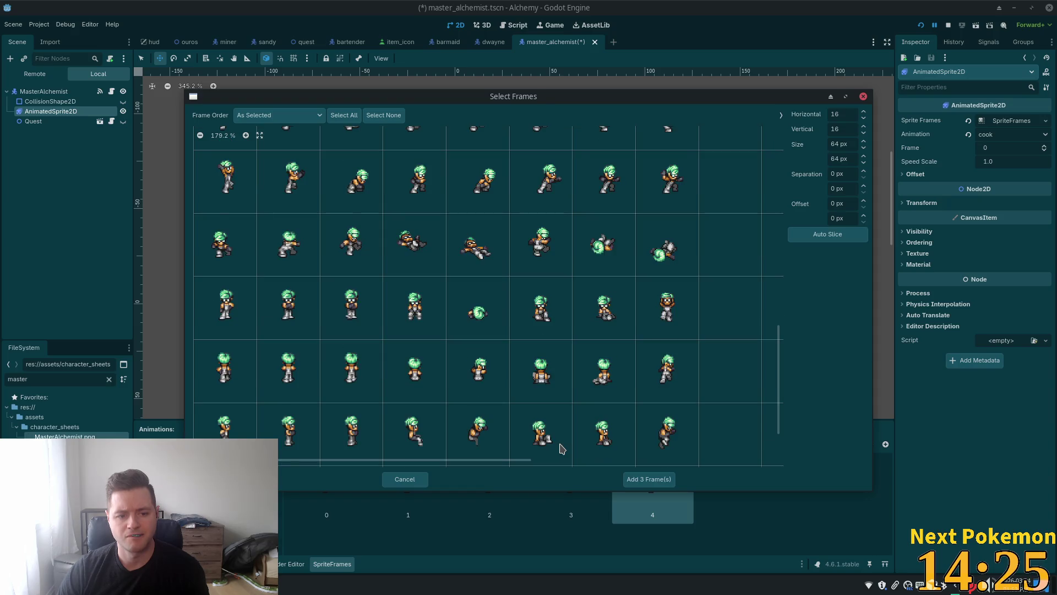
scroll(562, 449, "down", 2)
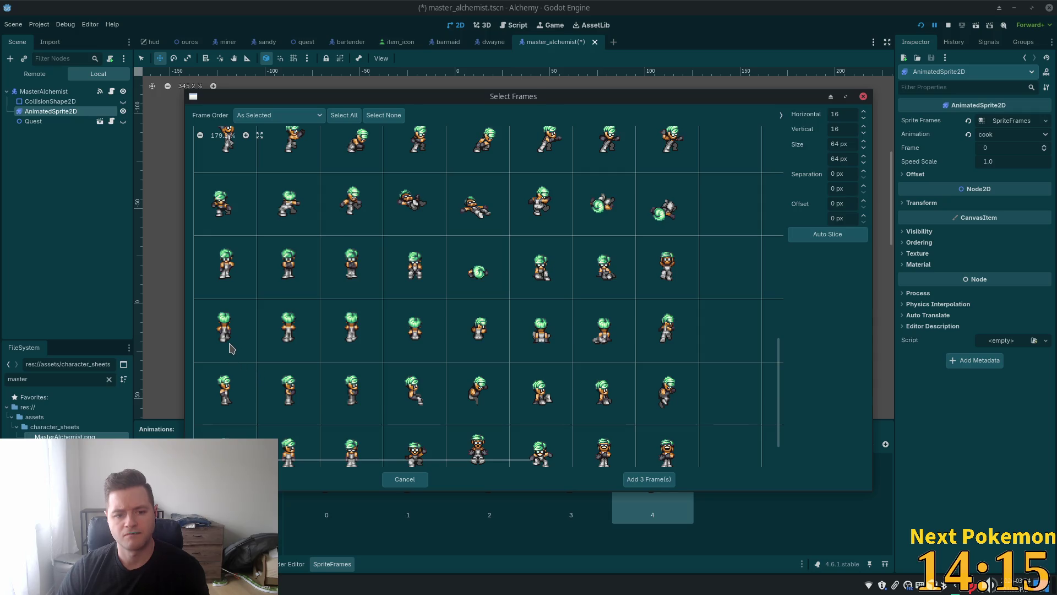
left_click(230, 348)
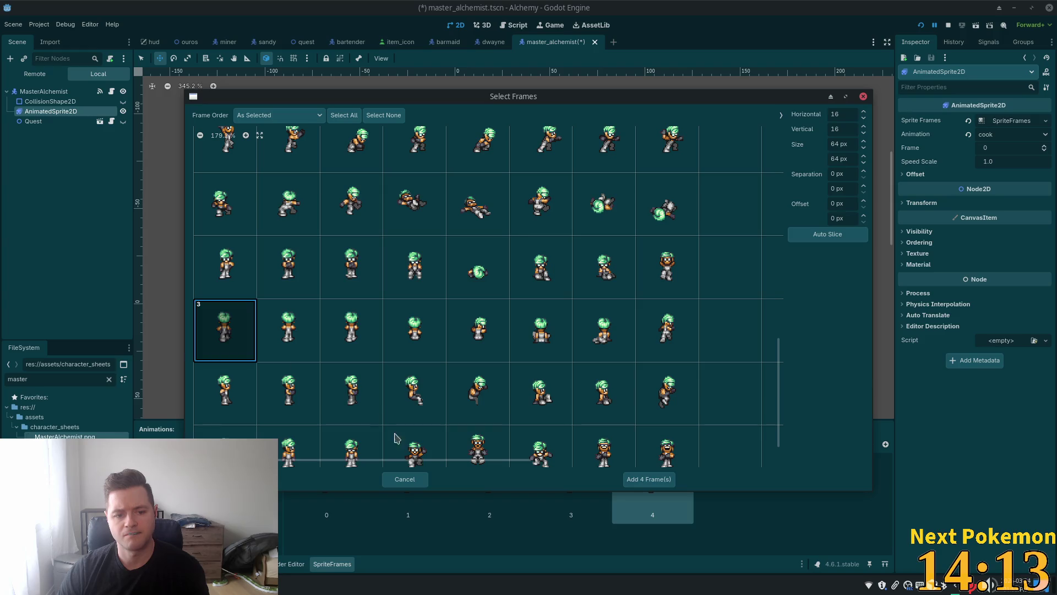
scroll(388, 432, "right", 1)
scroll(406, 437, "down", 1)
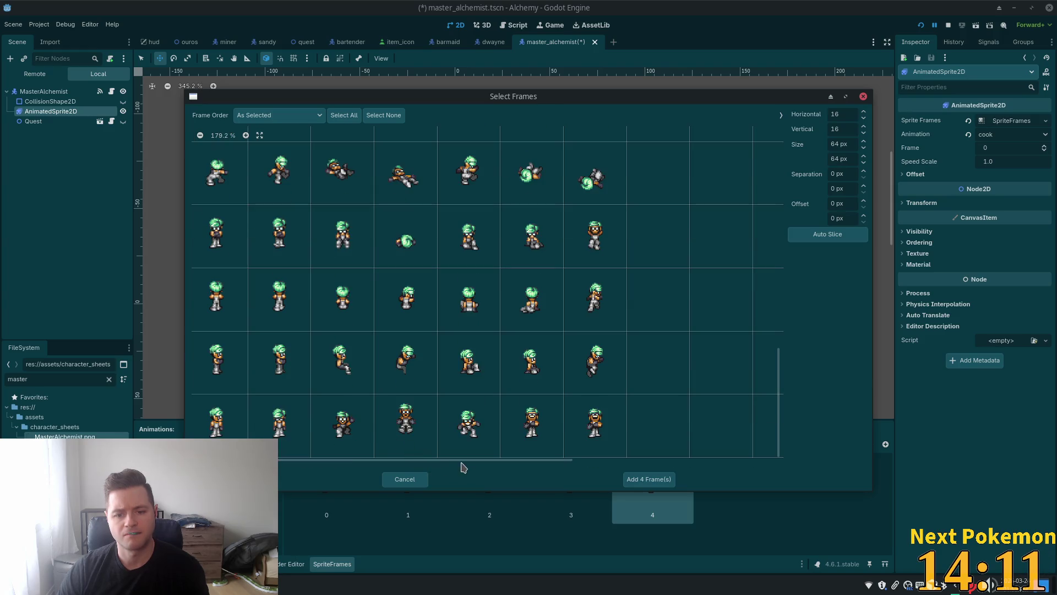
scroll(329, 460, "left", 1)
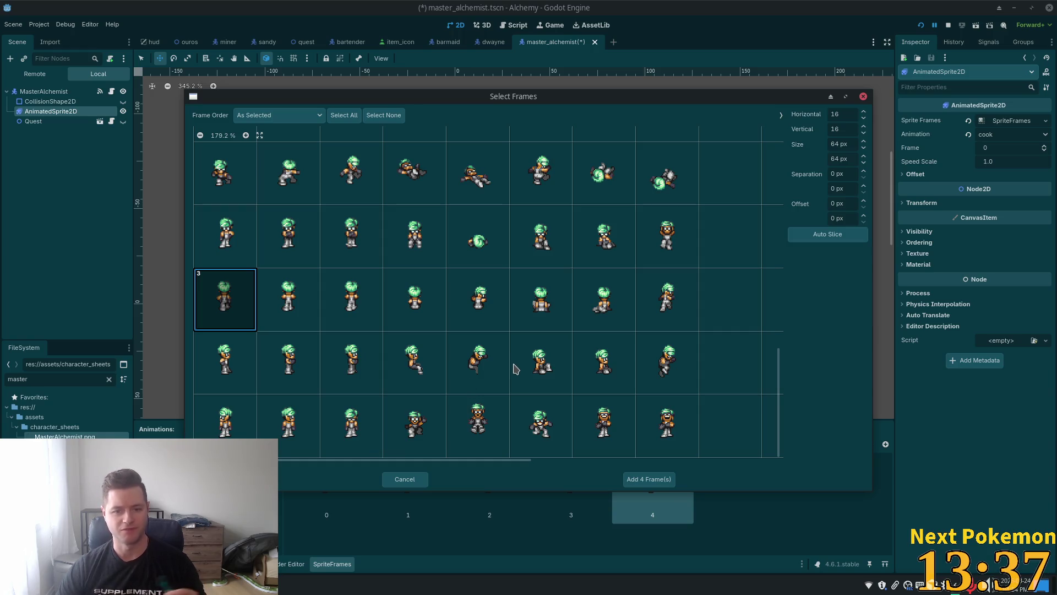
Select two more bottom-row cells and add all six chosen frames to the cook animation
scroll(494, 369, "up", 3)
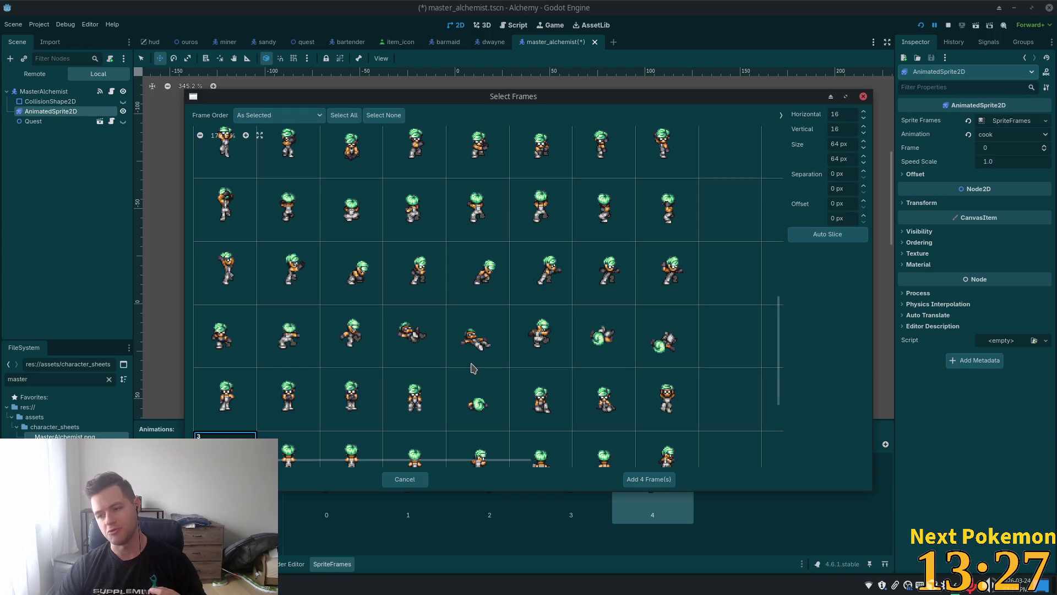
scroll(368, 247, "up", 1)
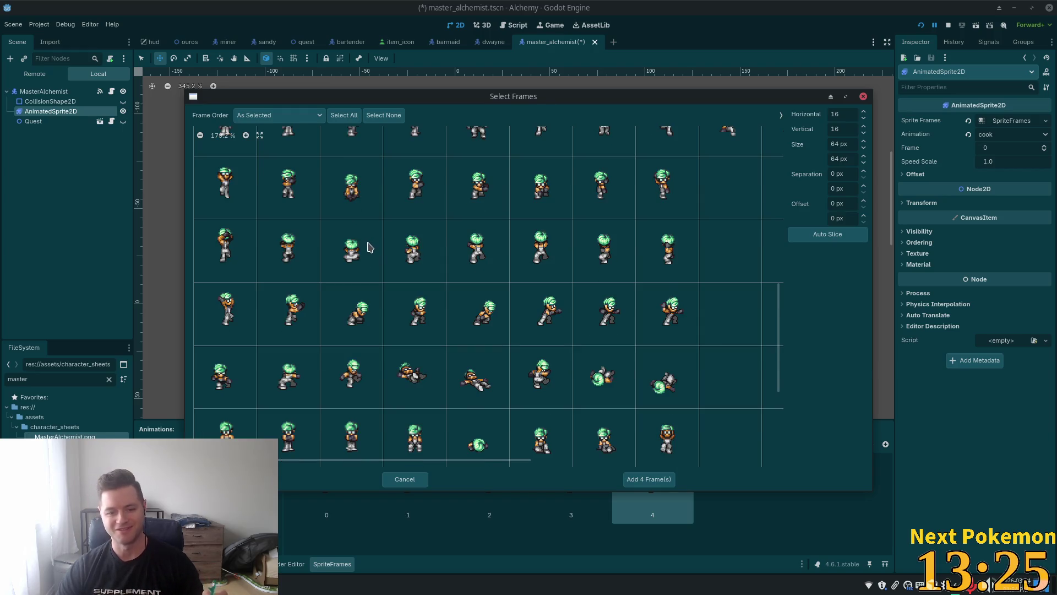
scroll(368, 247, "down", 4)
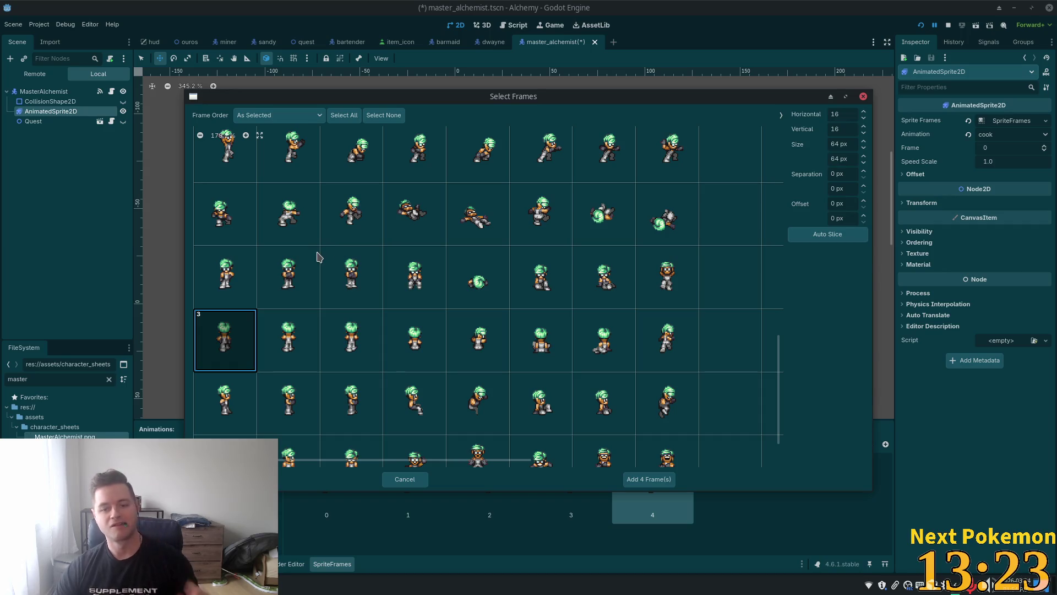
scroll(396, 274, "down", 1)
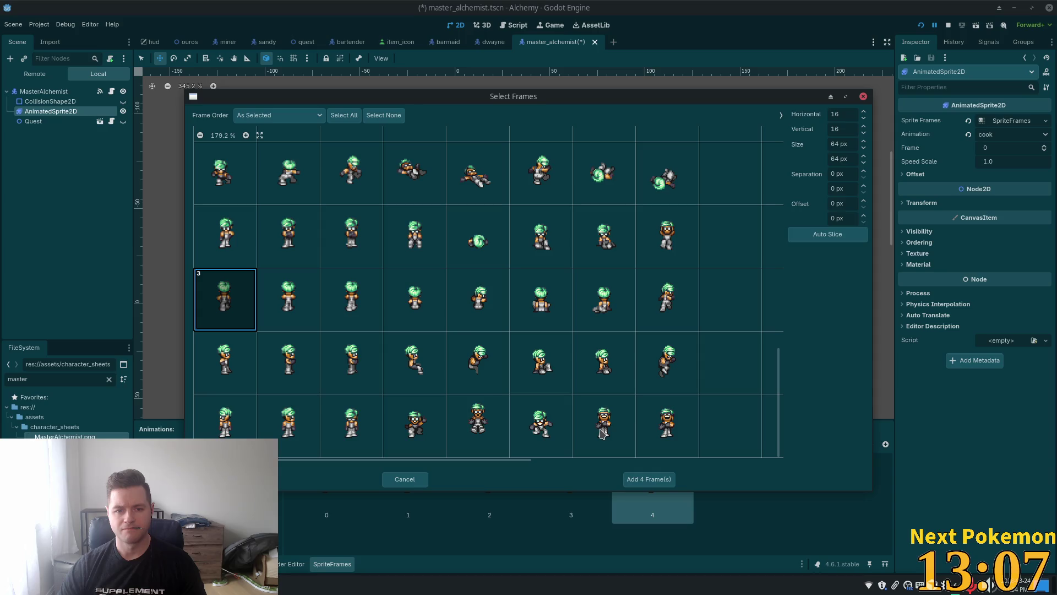
left_click(602, 431)
left_click(681, 440)
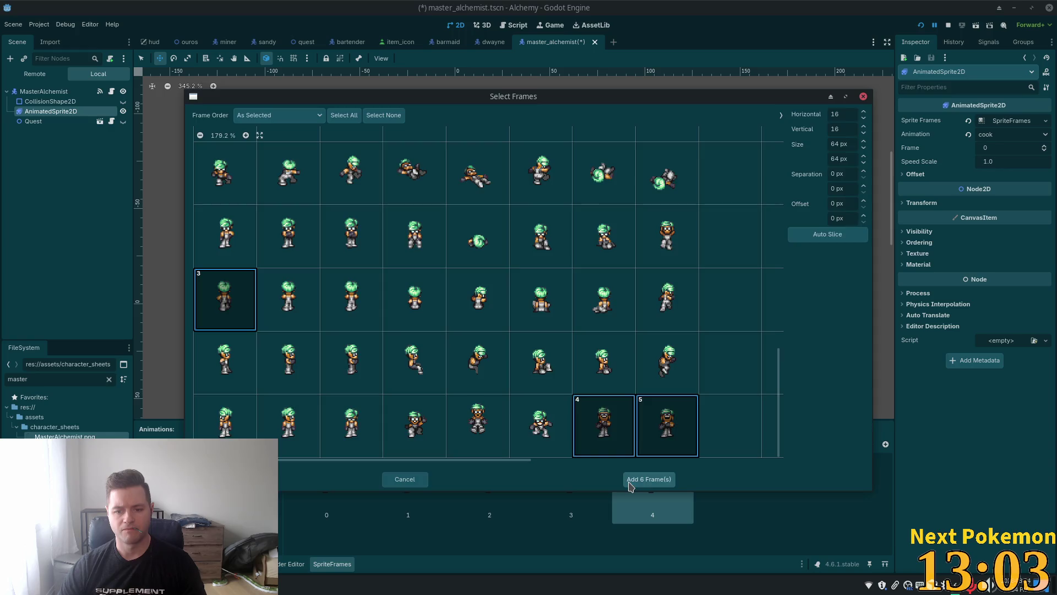
left_click(631, 485)
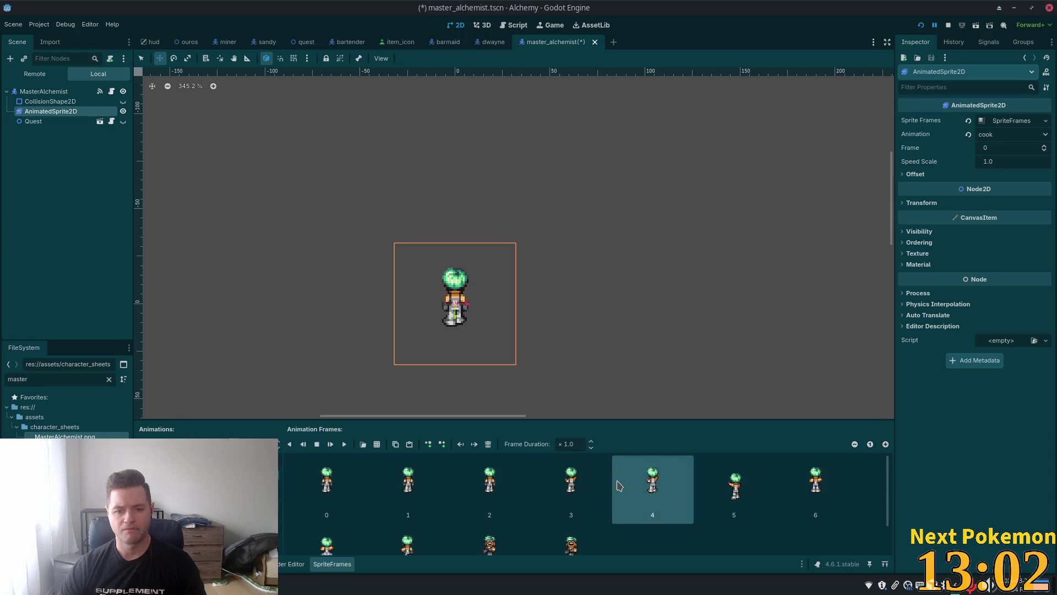
Preview the cook animation and delete two unwanted frames from it
left_click(345, 444)
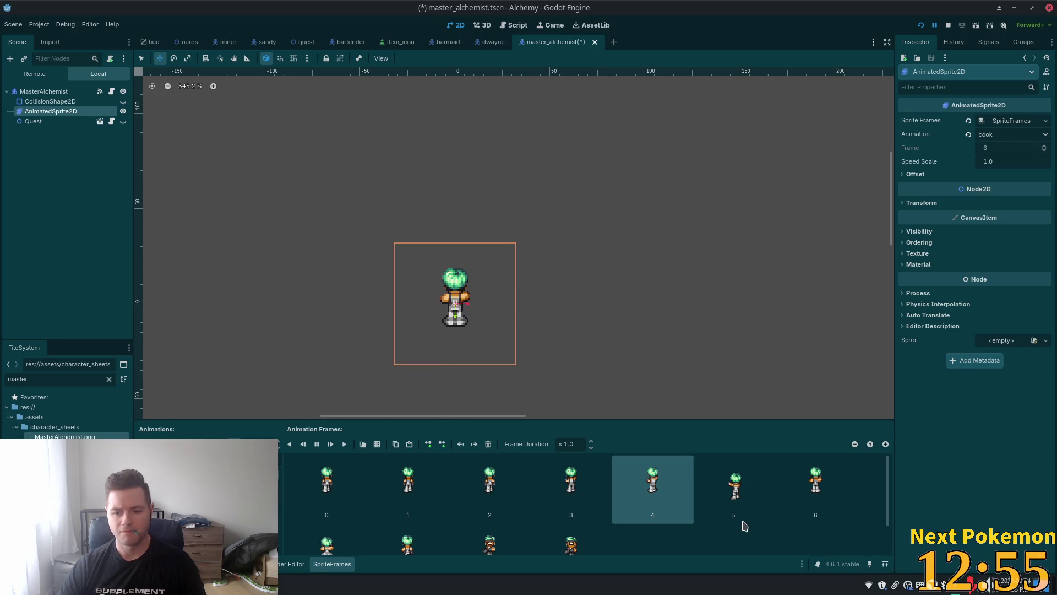
left_click(733, 503)
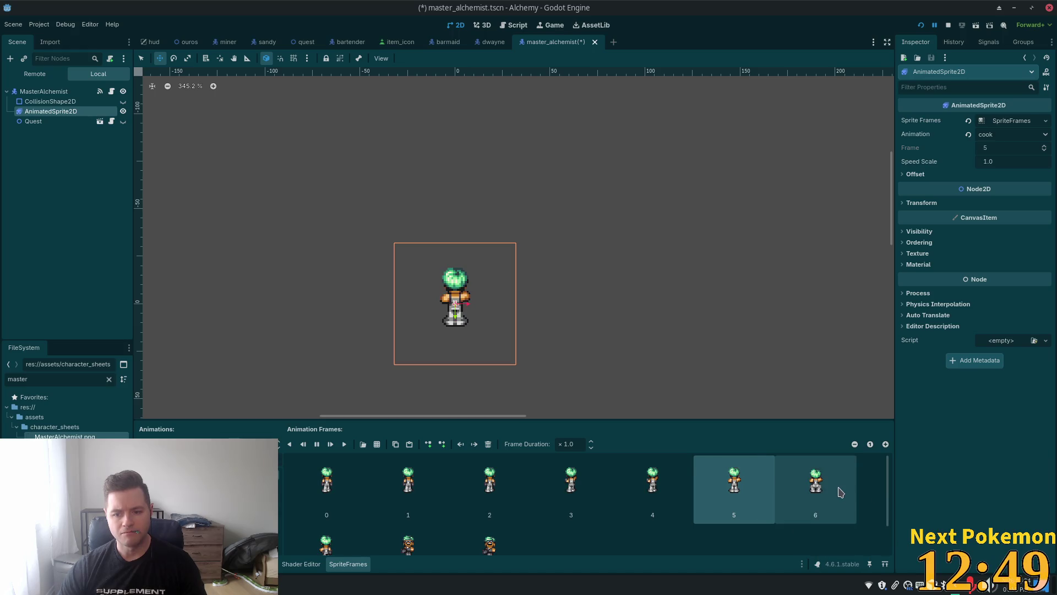
left_click(817, 503)
key("Delete")
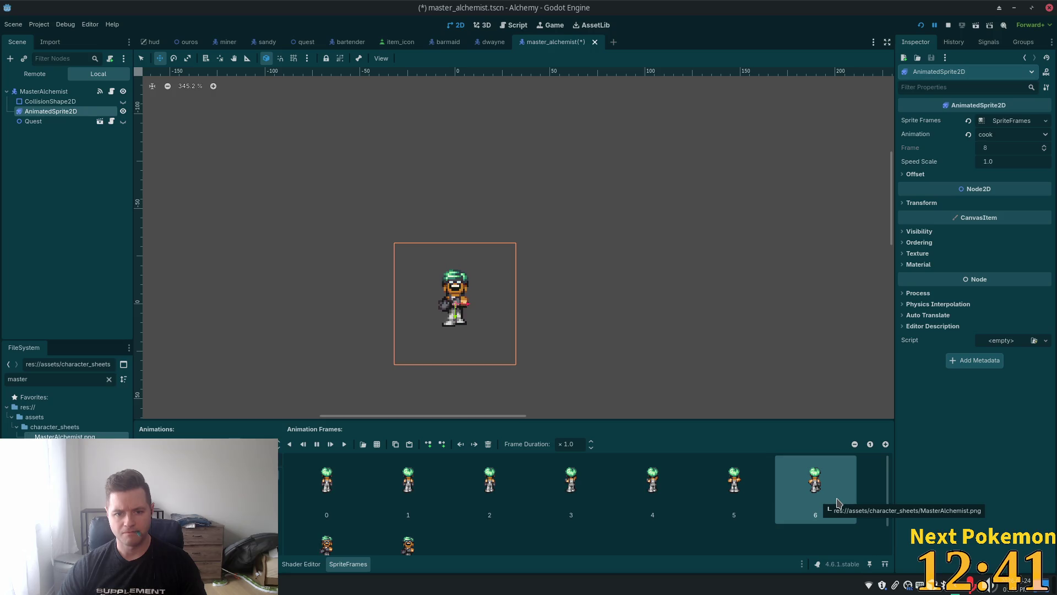
key("Delete")
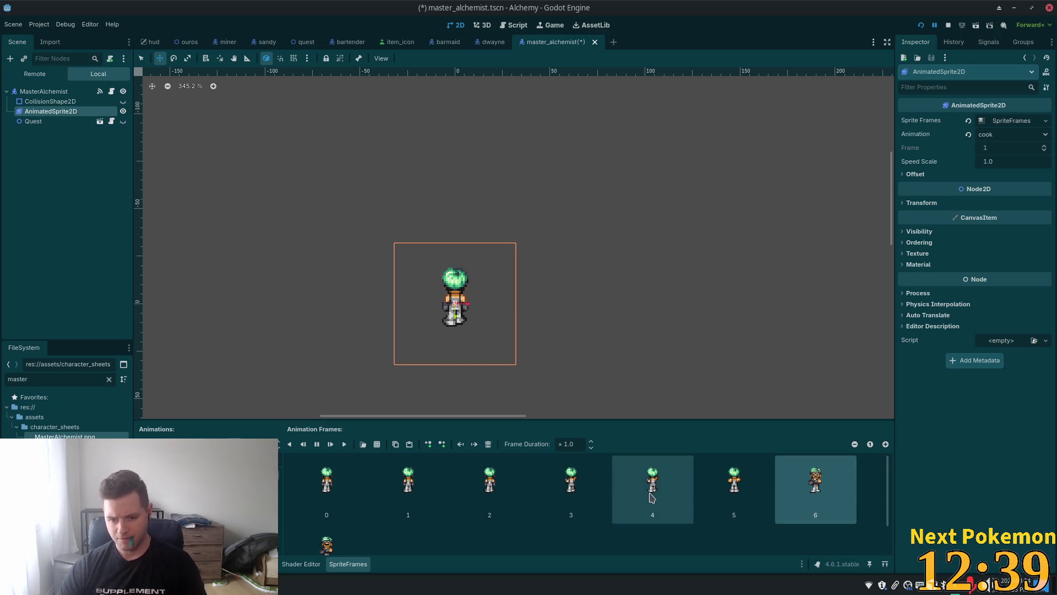
Compare frames 3 and 4, then append a copy of frame 5 to the end
left_click(652, 498)
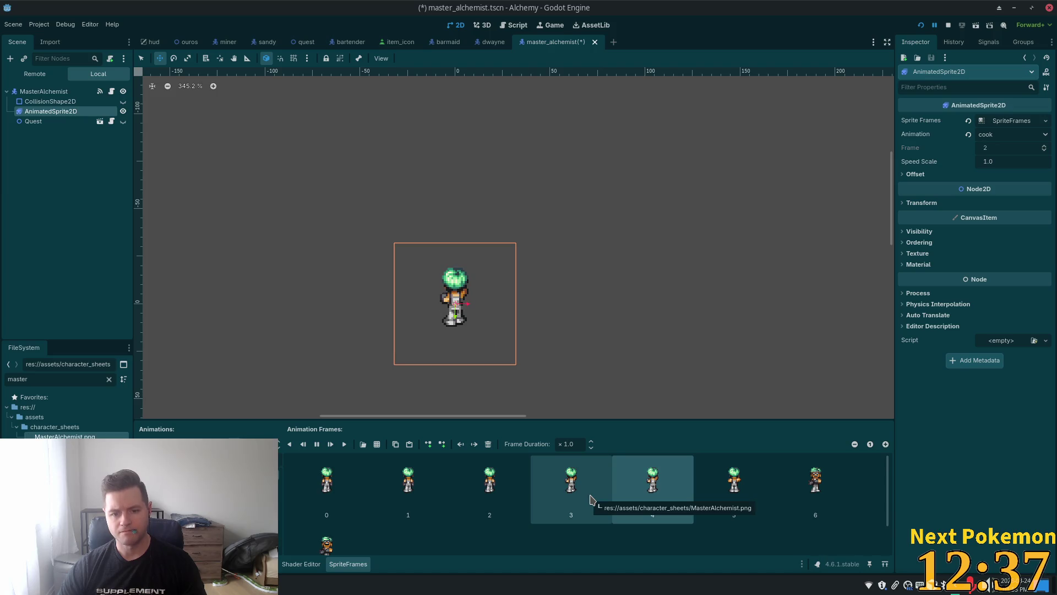
left_click(590, 498)
left_click(656, 498)
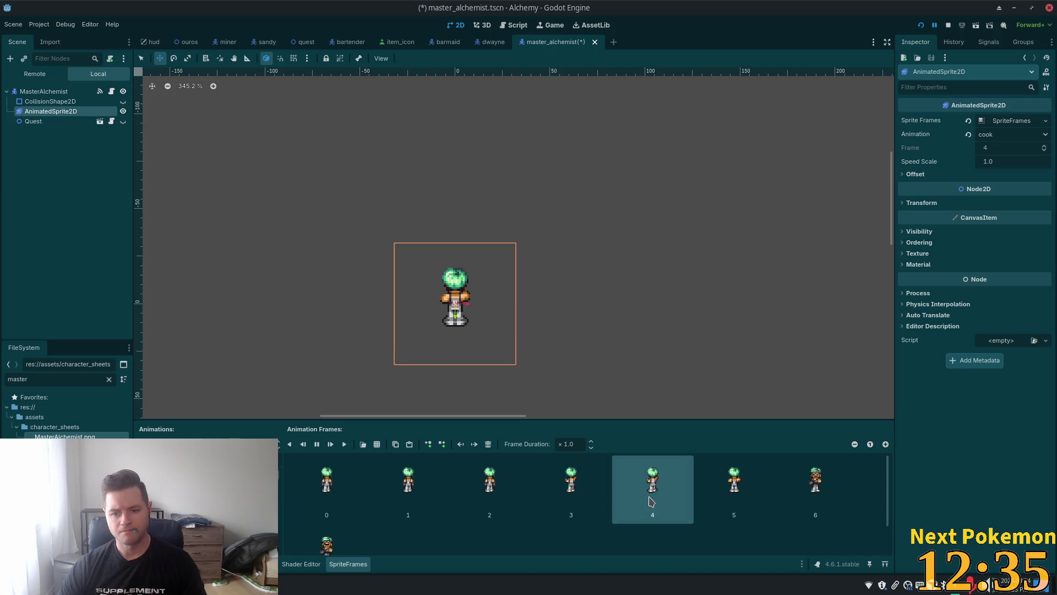
left_click(727, 491)
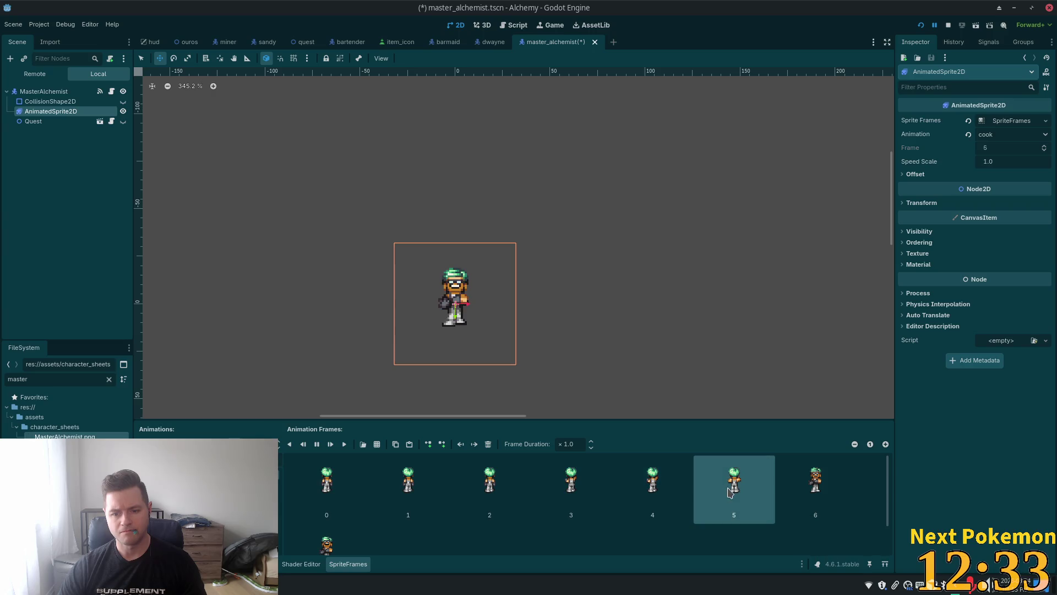
key("ctrl+c")
key("ctrl+v")
Move the duplicated frame into slot 6 and delete the two dark-outfit frames
mouse_move(408, 542)
left_mouse_down()
mouse_move(696, 522)
mouse_move(827, 484)
mouse_move(774, 502)
left_mouse_up()
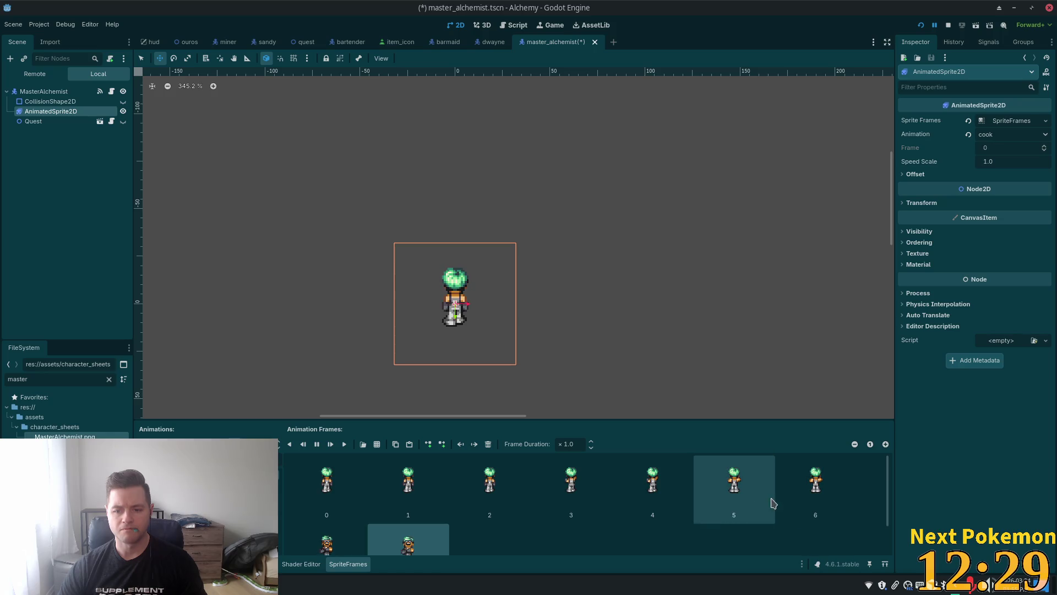
scroll(645, 532, "down", 1)
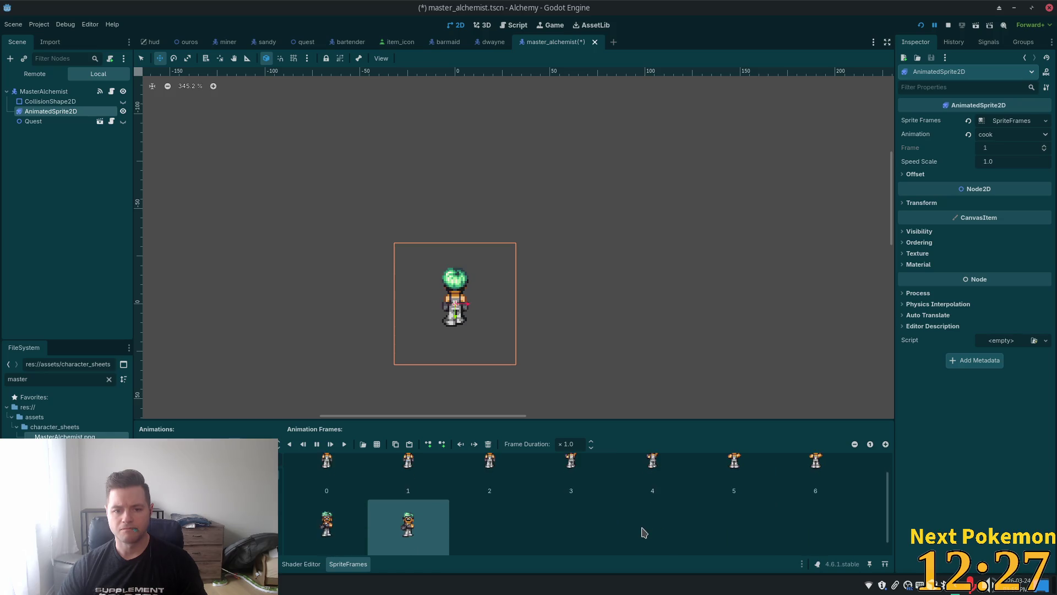
scroll(644, 532, "up", 1)
left_click(354, 539, "ctrl")
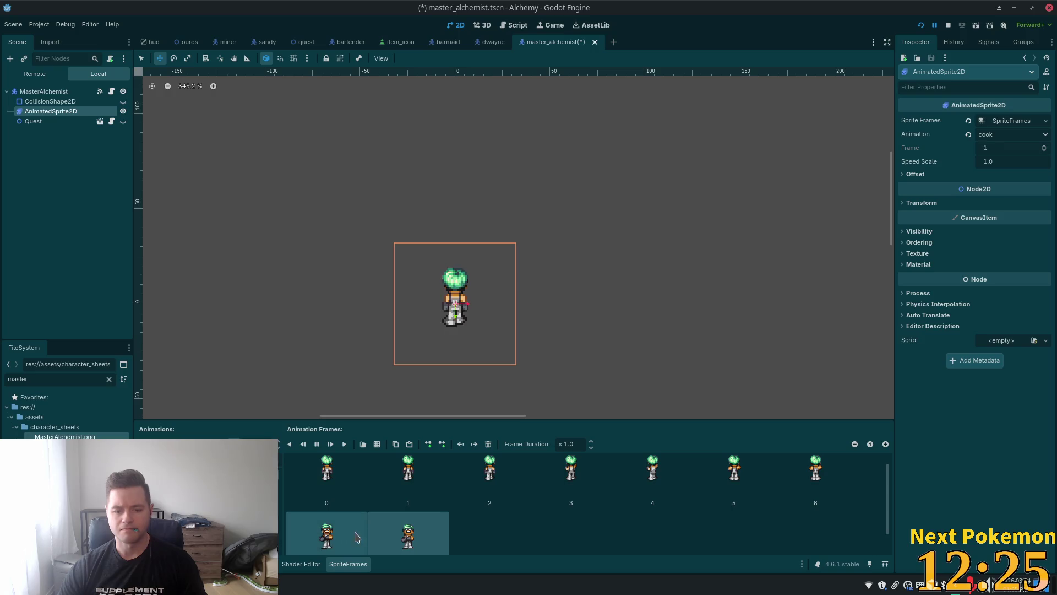
key("Delete")
Append a copy of frame 6 to the end of the cook animation
left_click(721, 503, "ctrl")
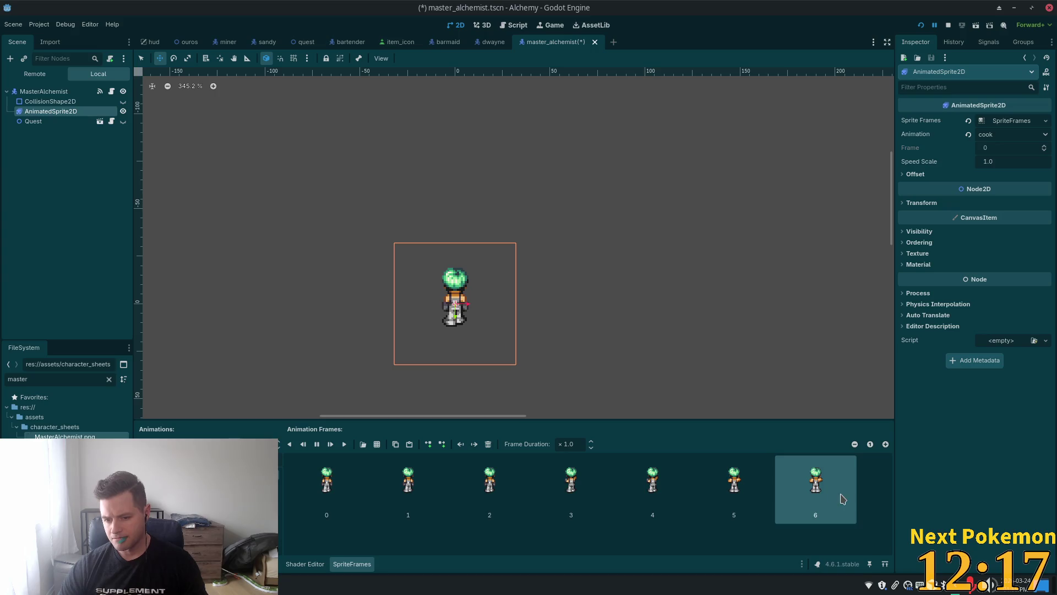
key("ctrl+c")
key("ctrl+v")
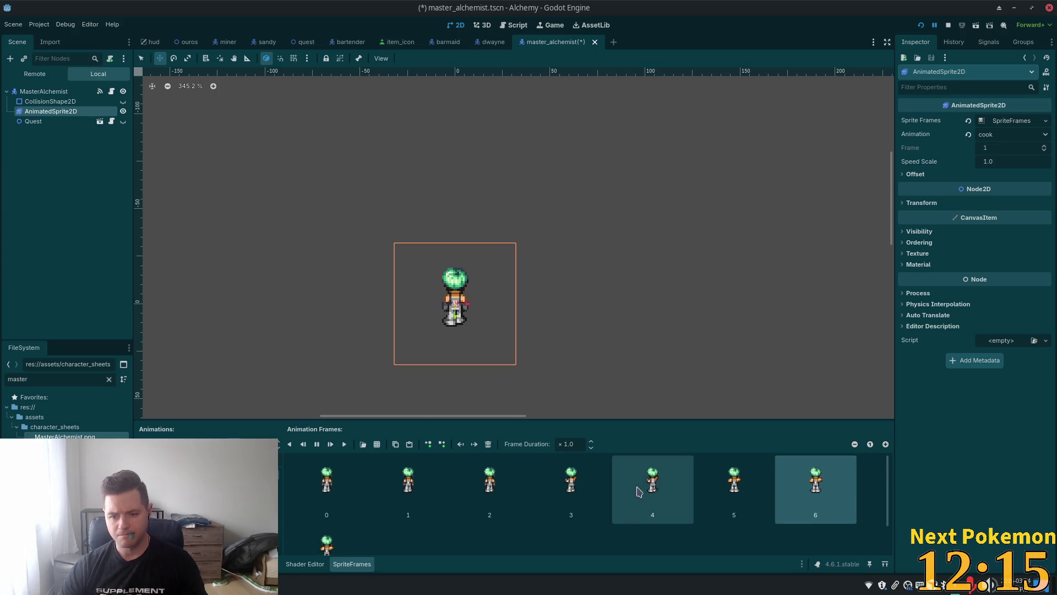
left_click(650, 490)
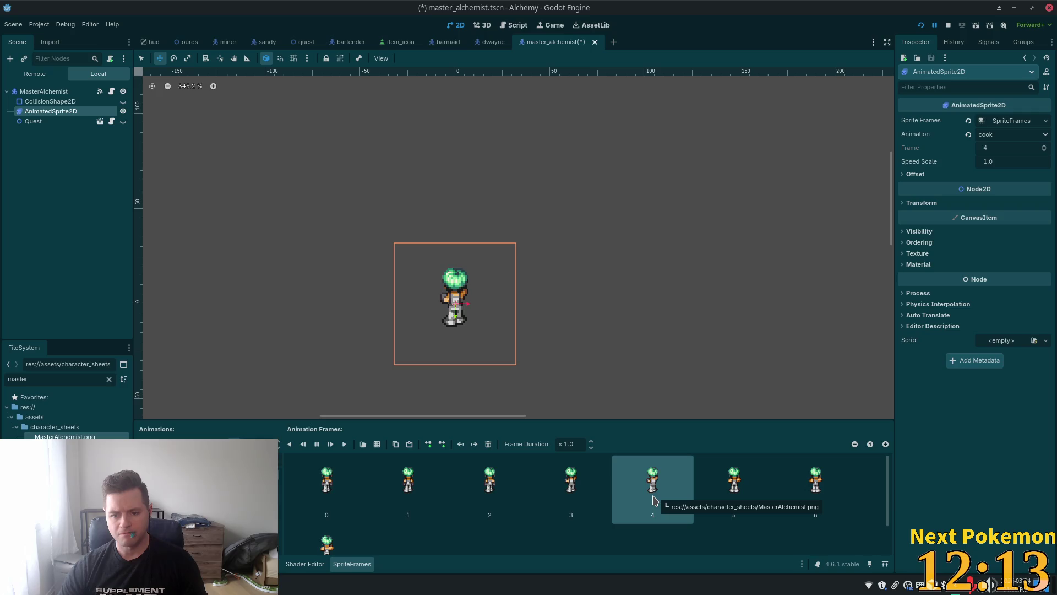